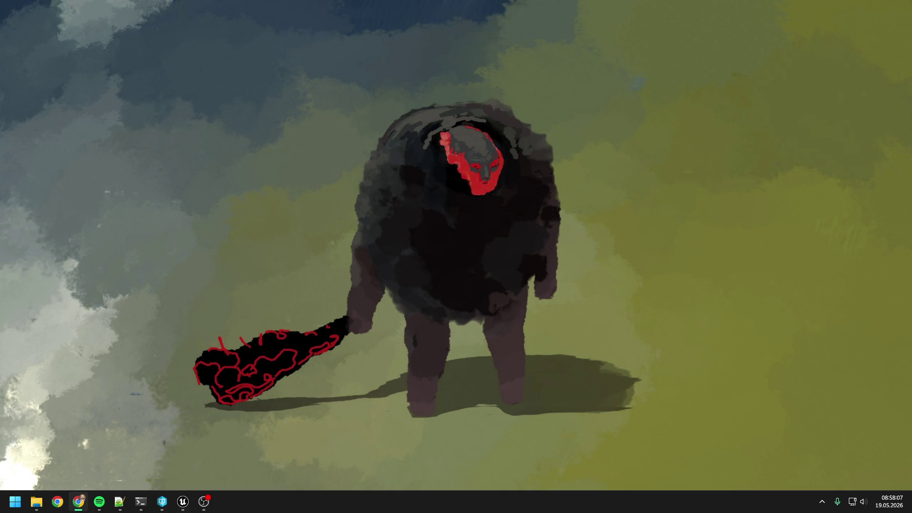
- Cycle past OBS, Chrome and Terminal to the A_WorldUiVisualizer Blueprint editor
click(204, 502)
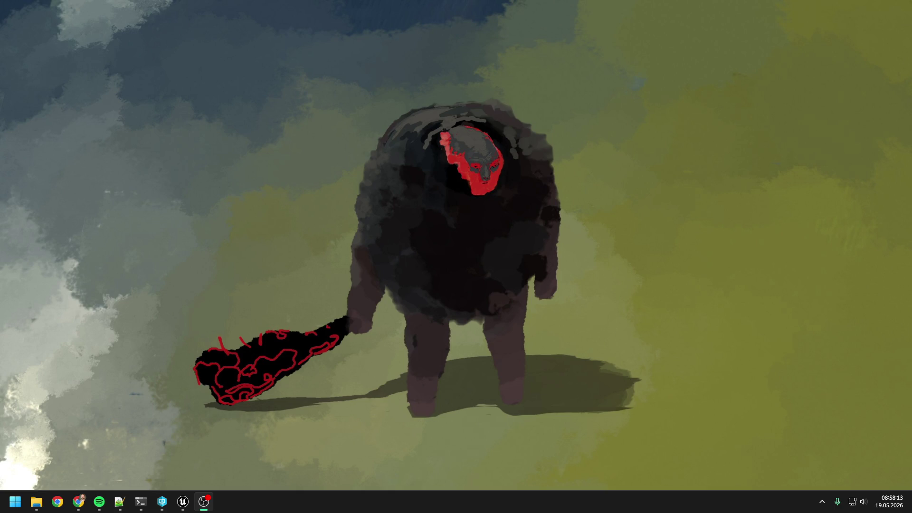
key(alt+Tab)
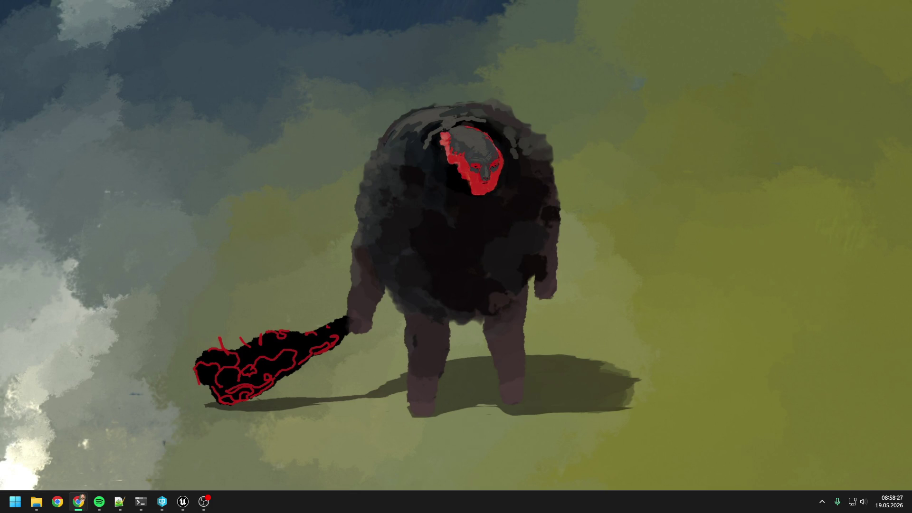
click(203, 502)
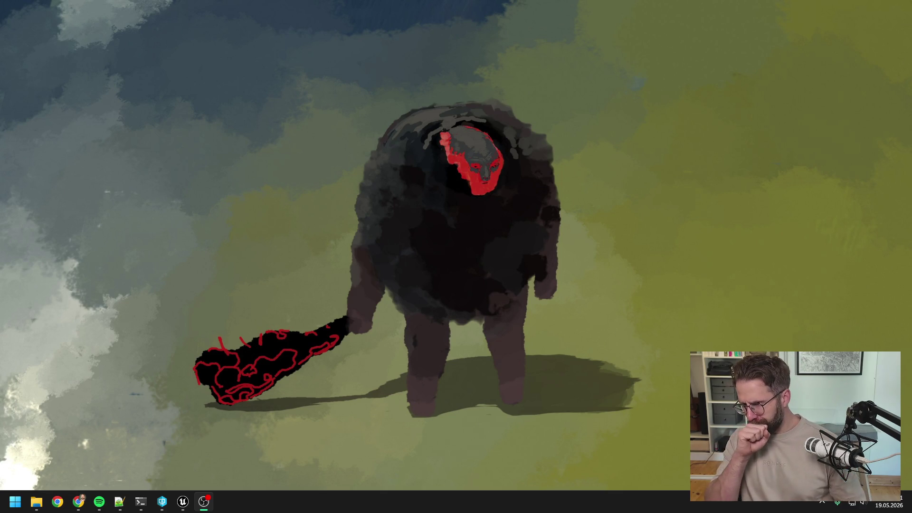
key(alt+Tab)
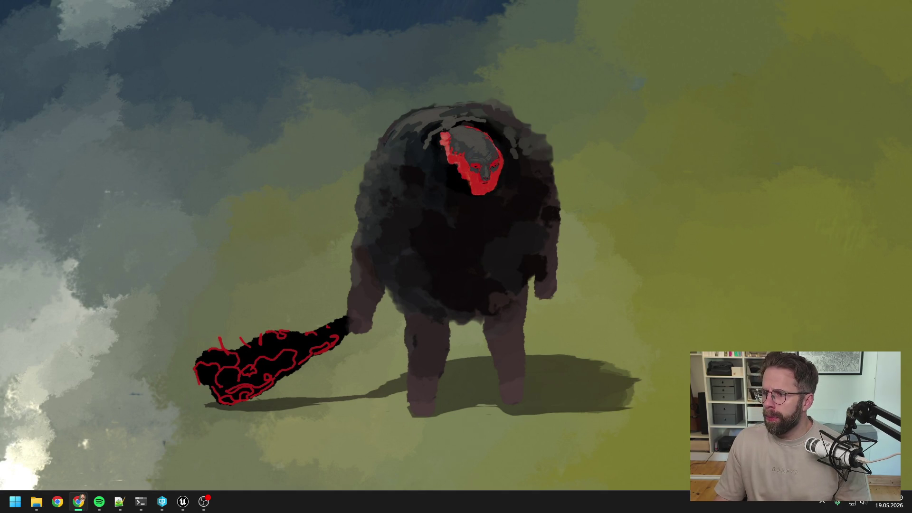
key(alt+Tab)
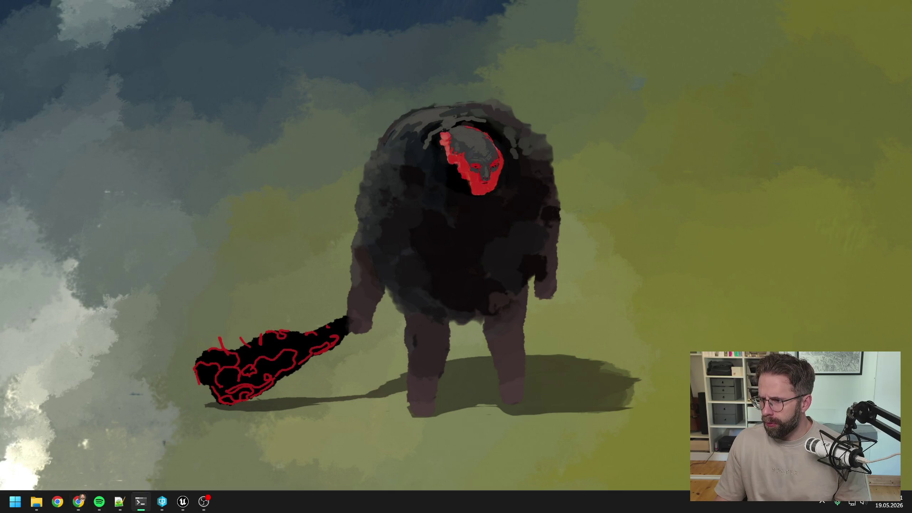
key(alt+Tab)
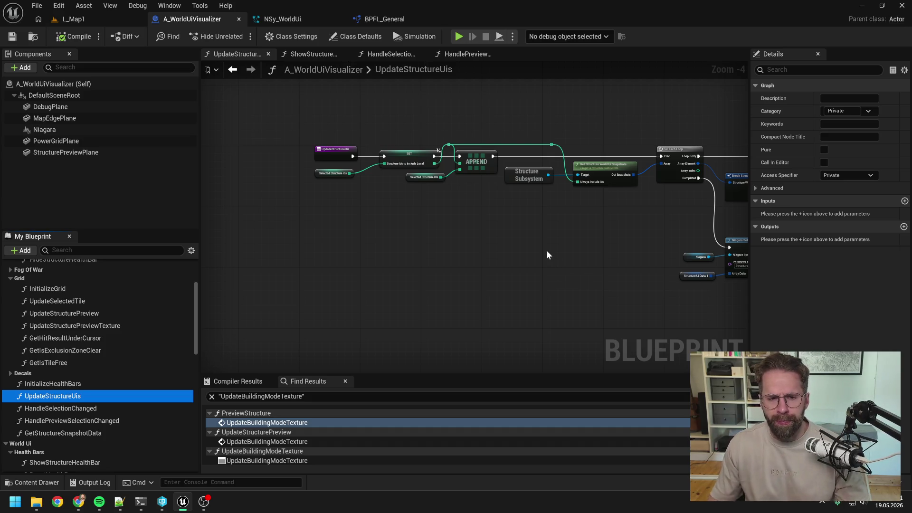
mouse_move(547, 249)
mouse_down()
mouse_move(415, 233)
mouse_move(471, 231)
mouse_up()
scroll(413, 233, down, 1)
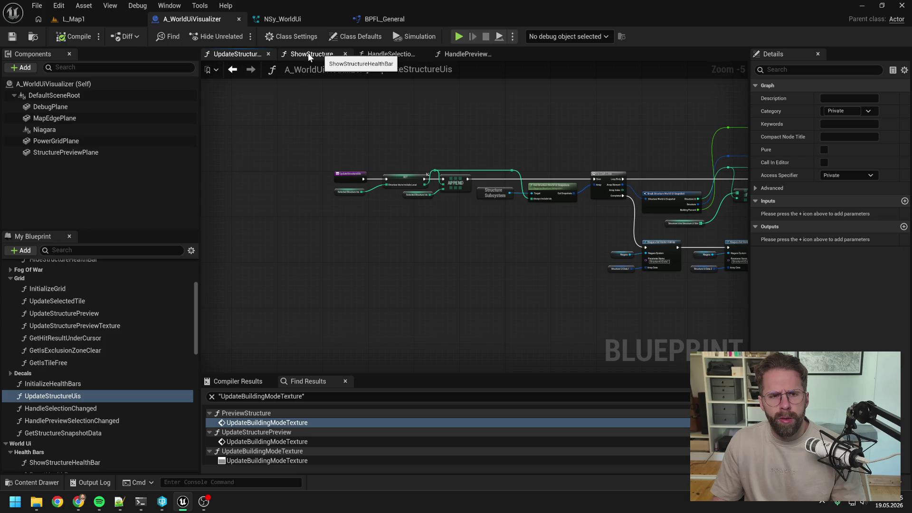
scroll(431, 159, up, 1)
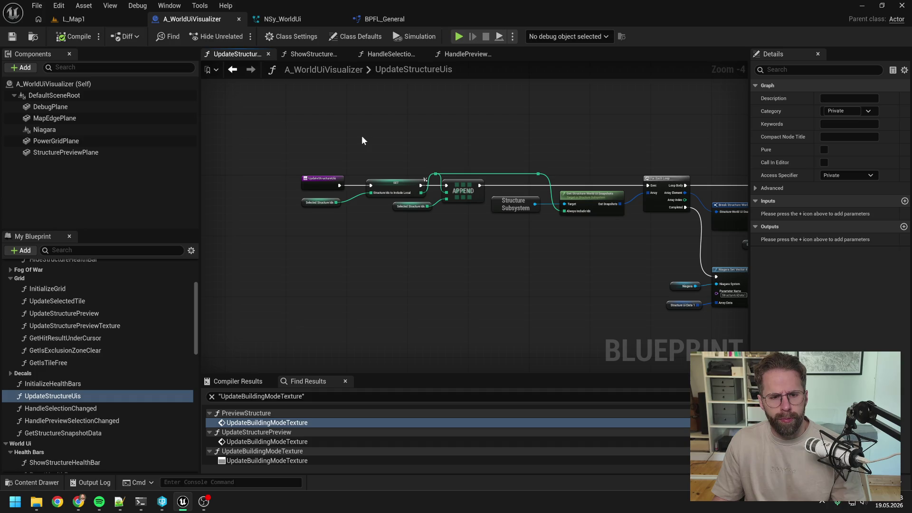
scroll(107, 321, up, 3)
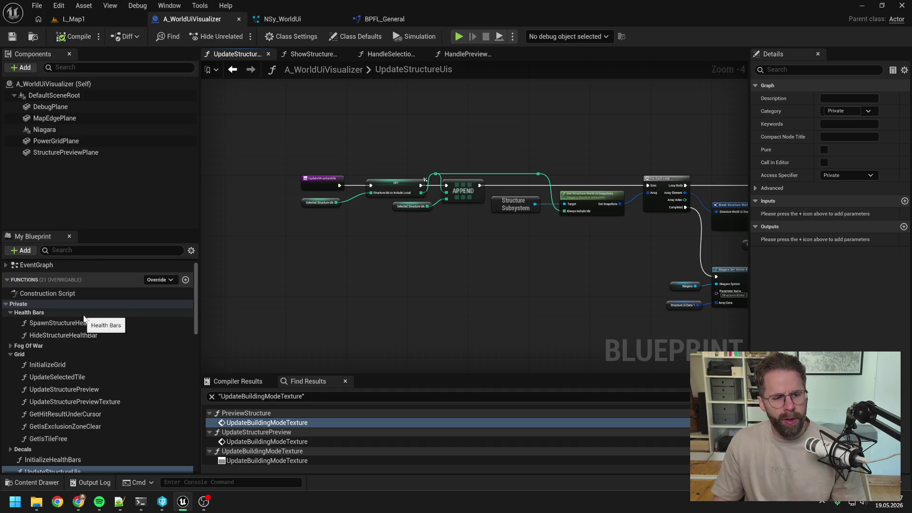
scroll(133, 335, down, 4)
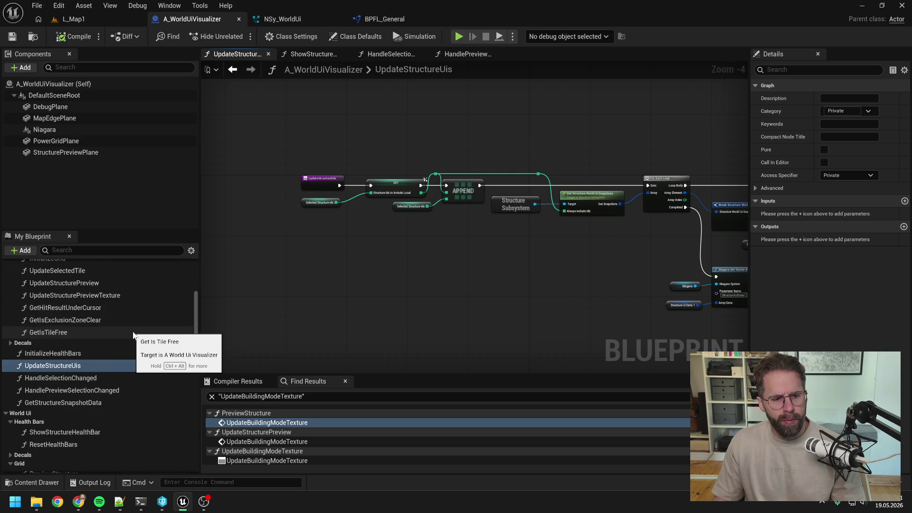
scroll(134, 335, down, 2)
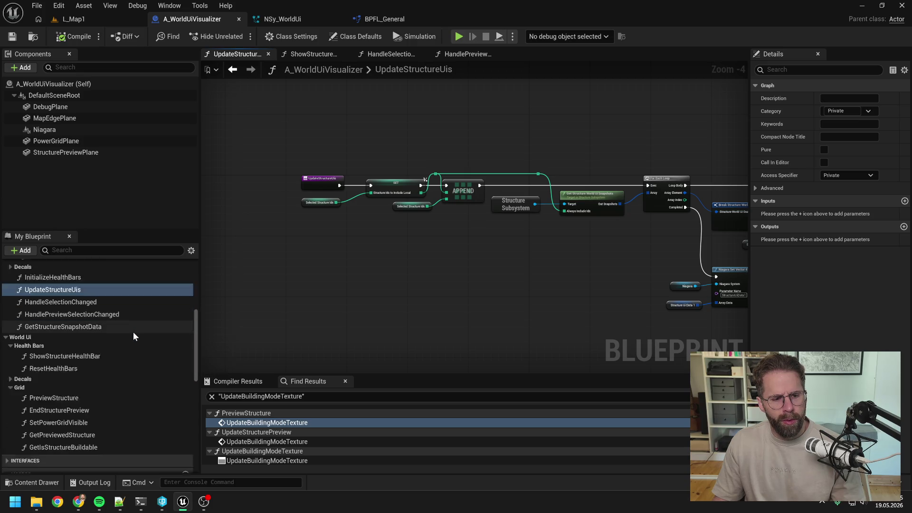
scroll(133, 333, down, 2)
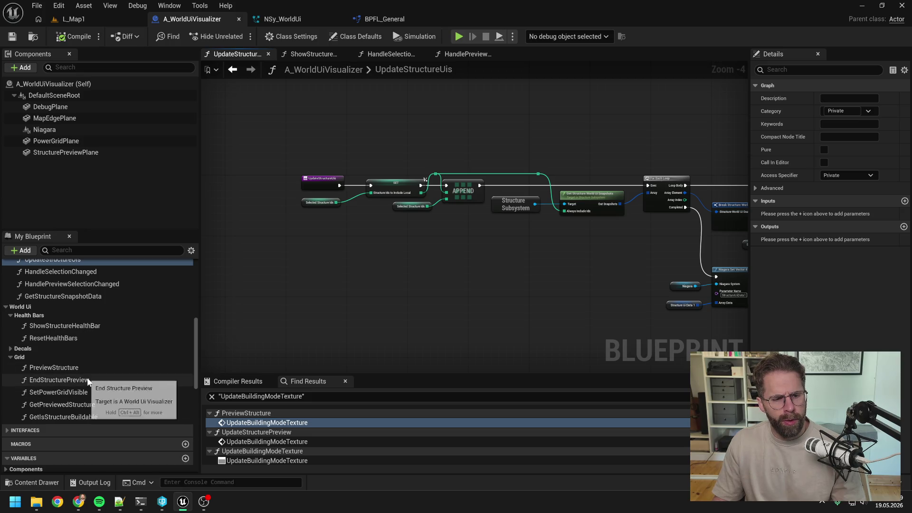
click(59, 367)
click(10, 348)
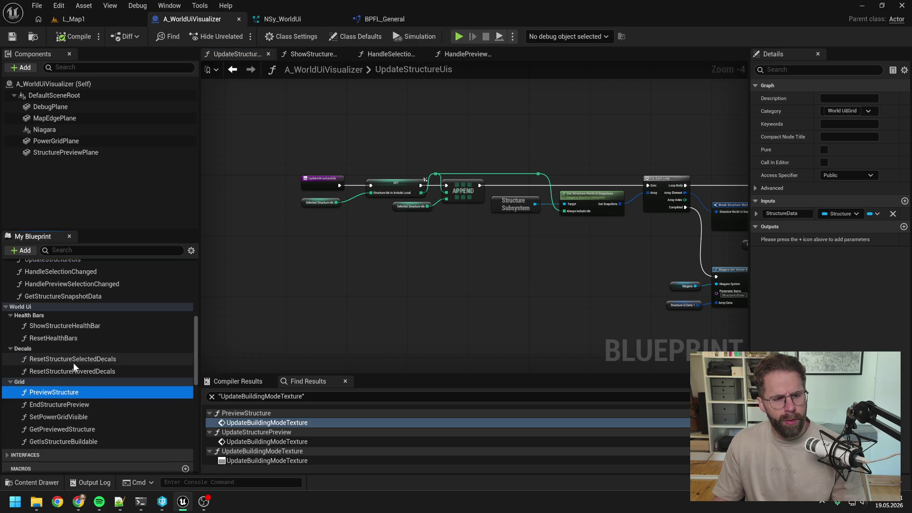
scroll(139, 331, up, 4)
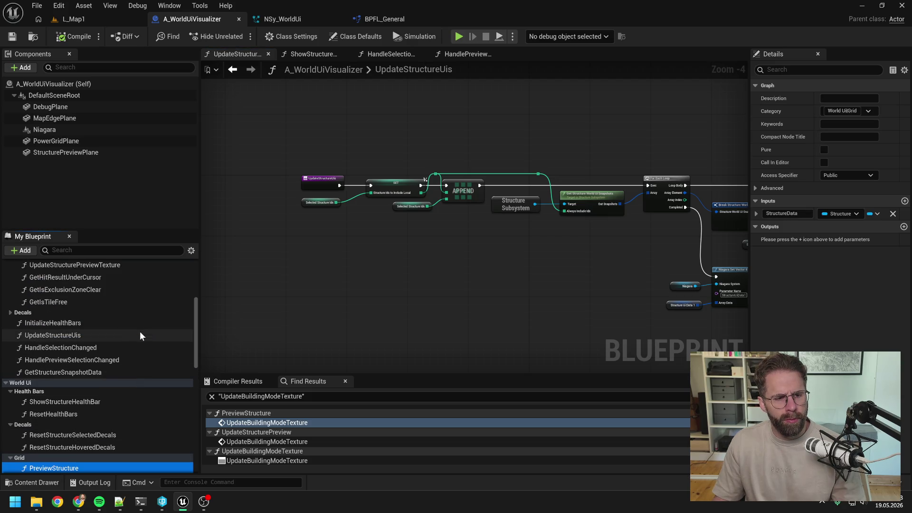
scroll(150, 338, up, 1)
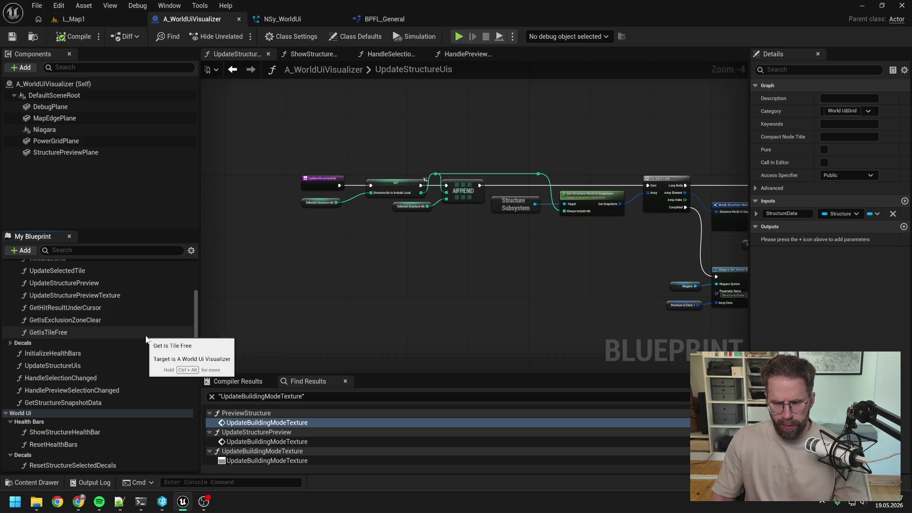
scroll(128, 311, down, 6)
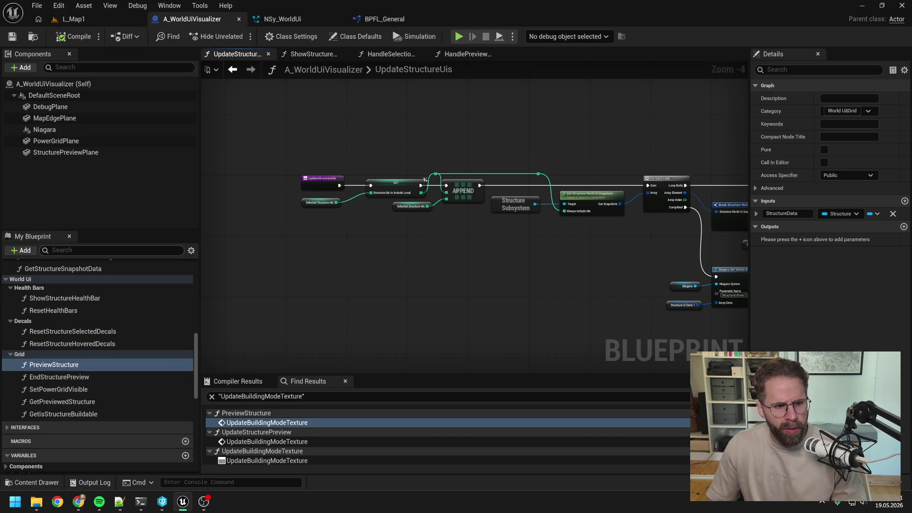
scroll(92, 314, up, 5)
scroll(98, 312, up, 10)
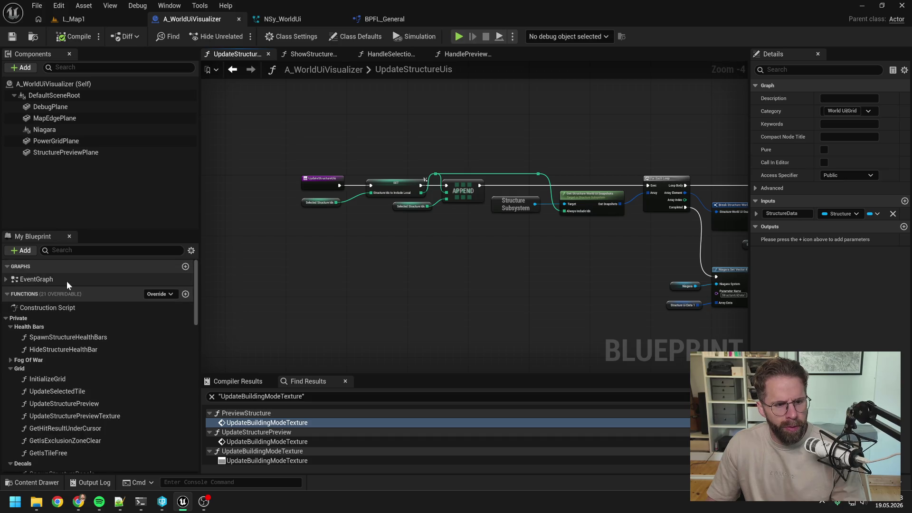
- Open the EventGraph, then inspect the Update Structure Uis function graph
double_click(87, 278)
scroll(415, 207, up, 2)
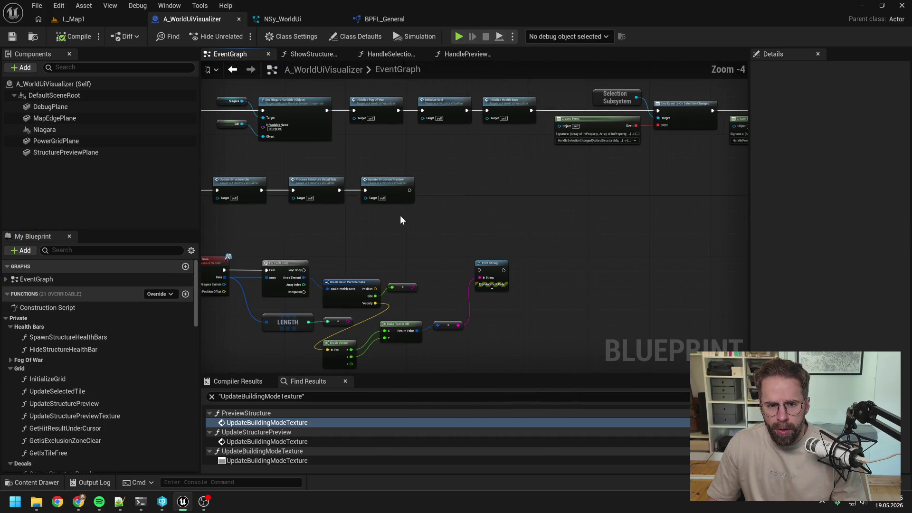
drag(398, 223, 521, 226)
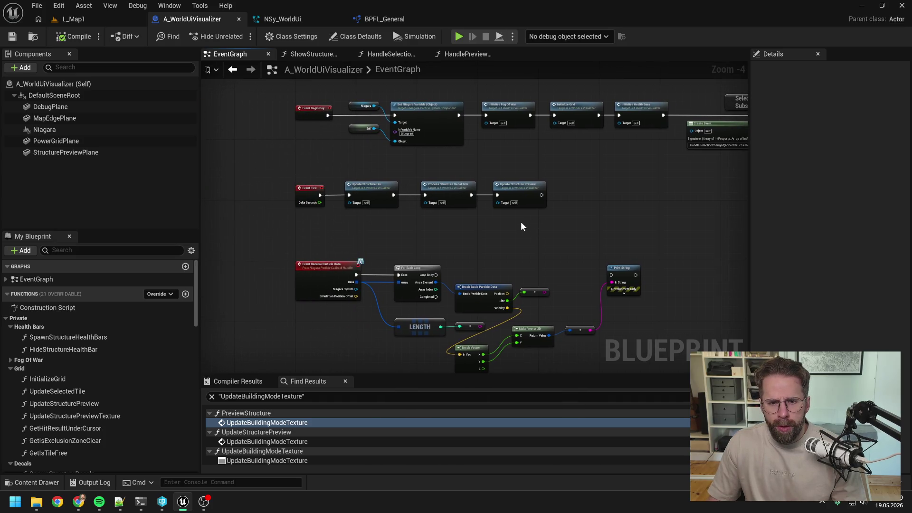
scroll(388, 204, up, 3)
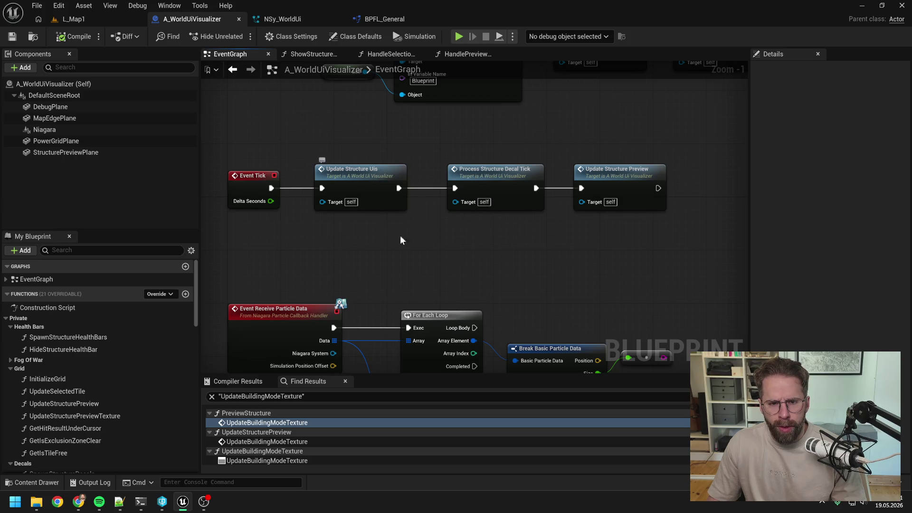
double_click(369, 187)
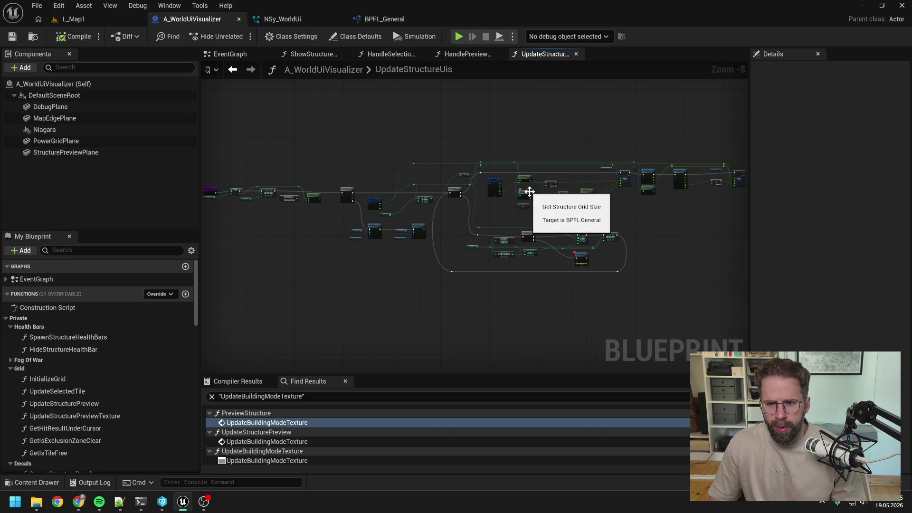
drag(314, 190, 445, 190)
scroll(446, 190, up, 3)
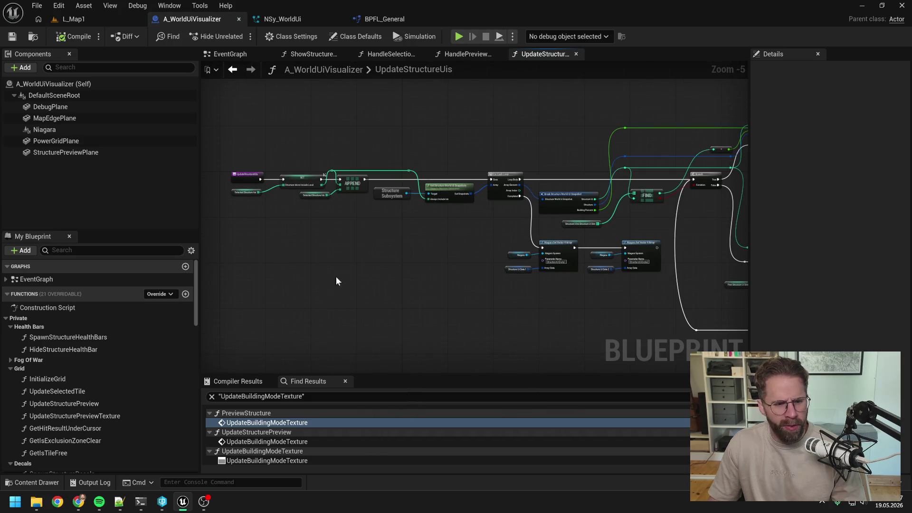
- Return to the EventGraph's Event Tick chain and open the Update Structure Preview graph
double_click(71, 279)
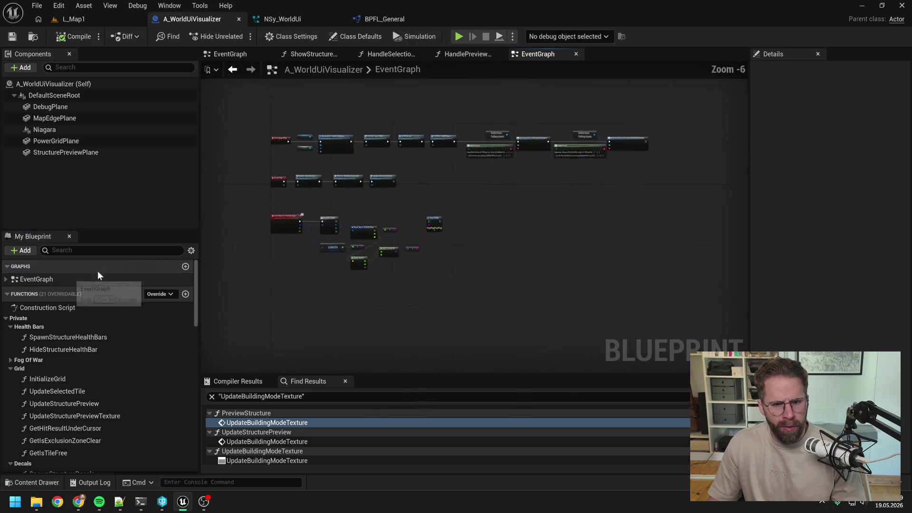
scroll(376, 214, up, 4)
drag(374, 219, 507, 214)
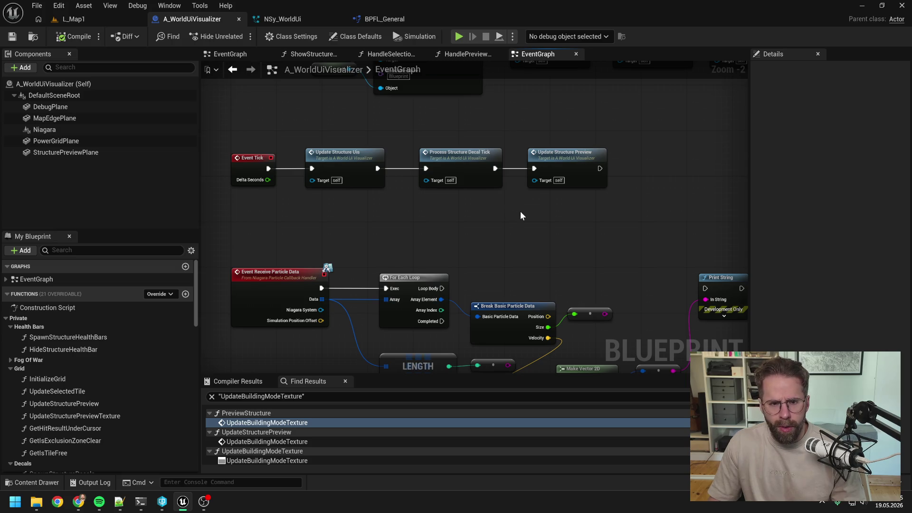
drag(521, 216, 505, 230)
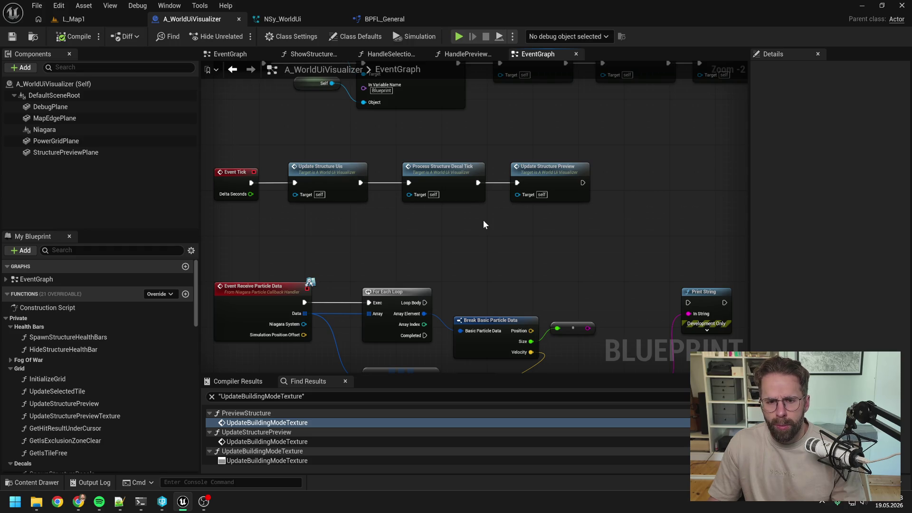
double_click(540, 178)
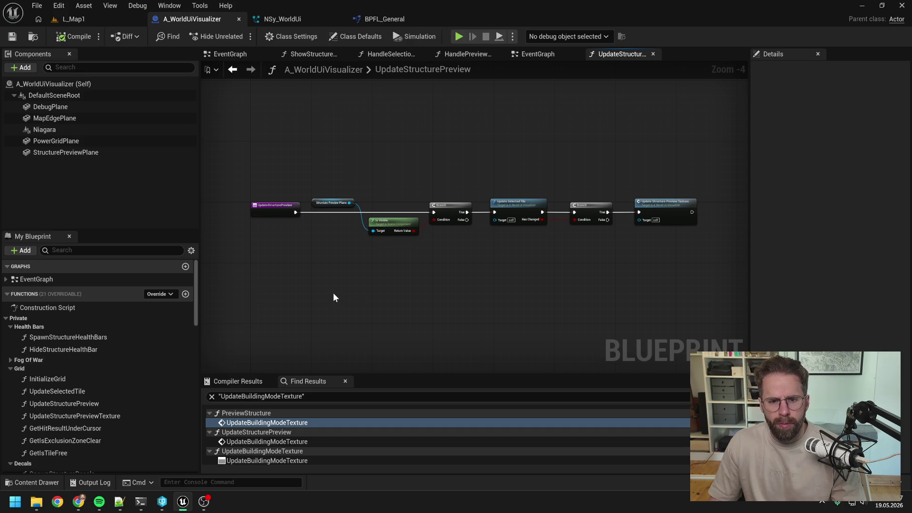
- Open the Process Structure Decal Tick graph, return to EventGraph, then bring up Daily.txt in Notepad++
click(549, 53)
double_click(445, 178)
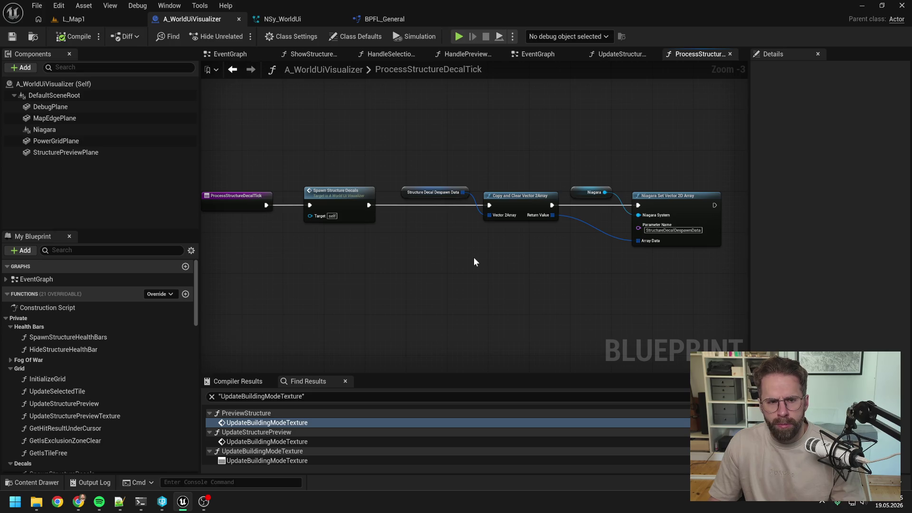
drag(475, 258, 488, 258)
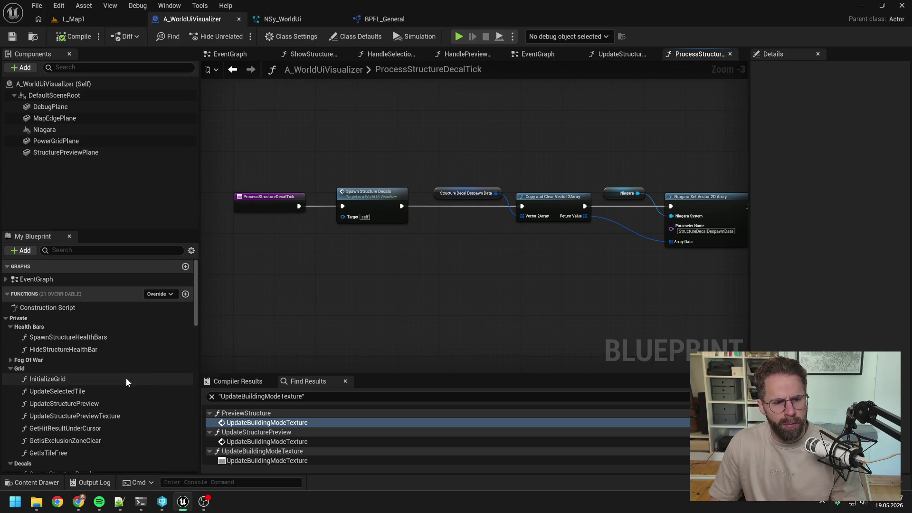
click(244, 55)
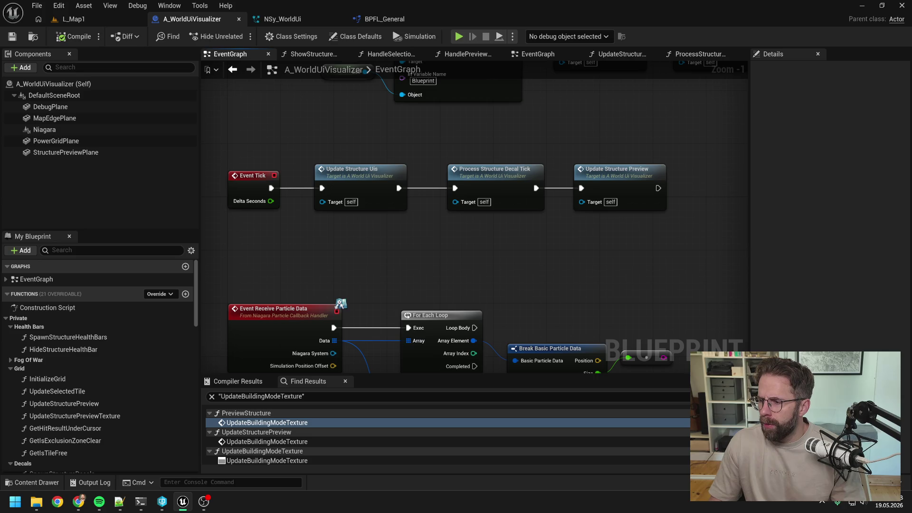
key(alt+Tab)
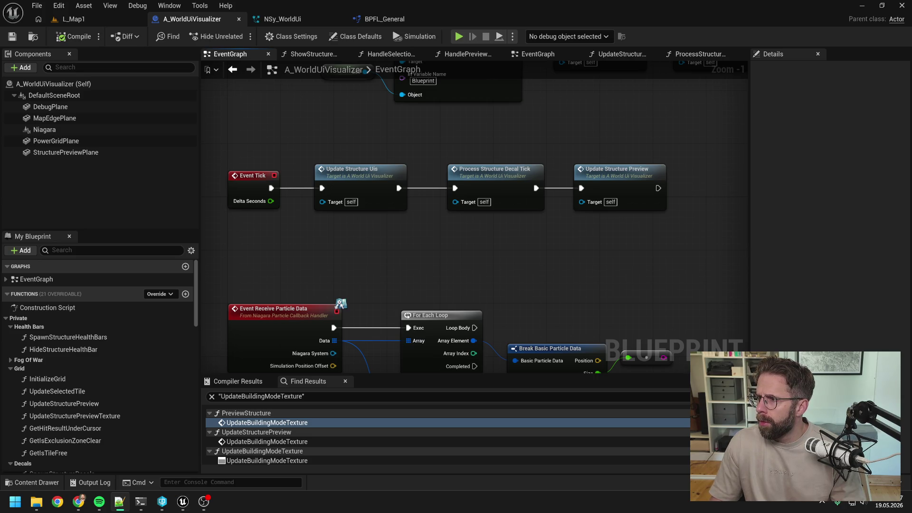
key(Return)
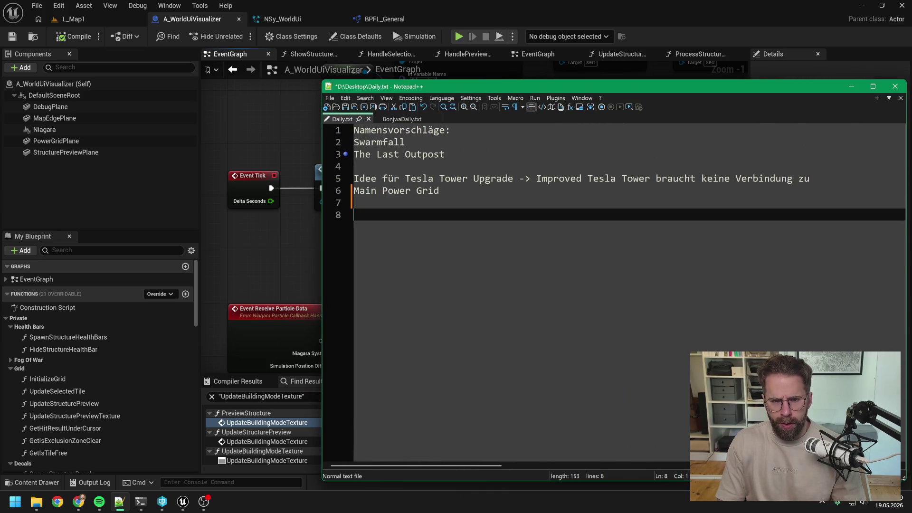
- Add HealthBars, BuildingBars, SelectedDecal and HoveredDecal as separate lines in Daily.txt
key(Return)
text(HealthBars)
key(Return)
text(BuildingBars)
key(Return)
key(Return)
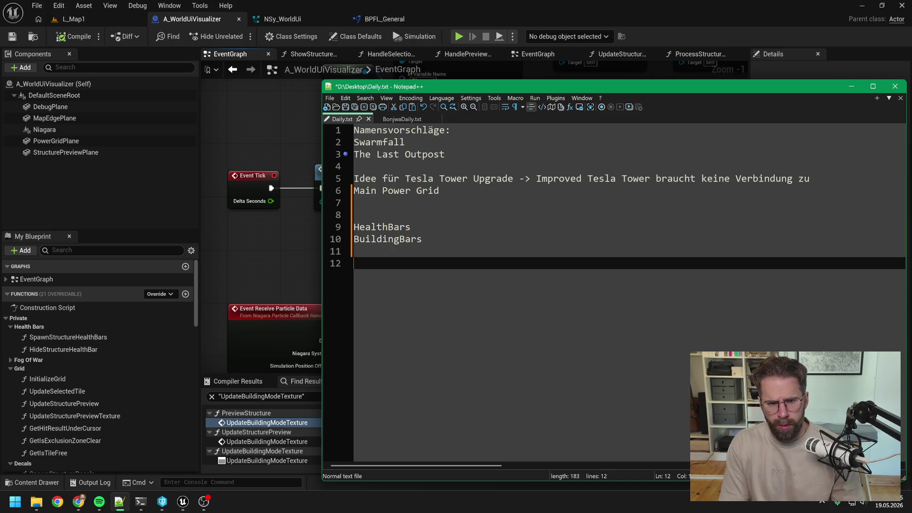
text(Selecte)
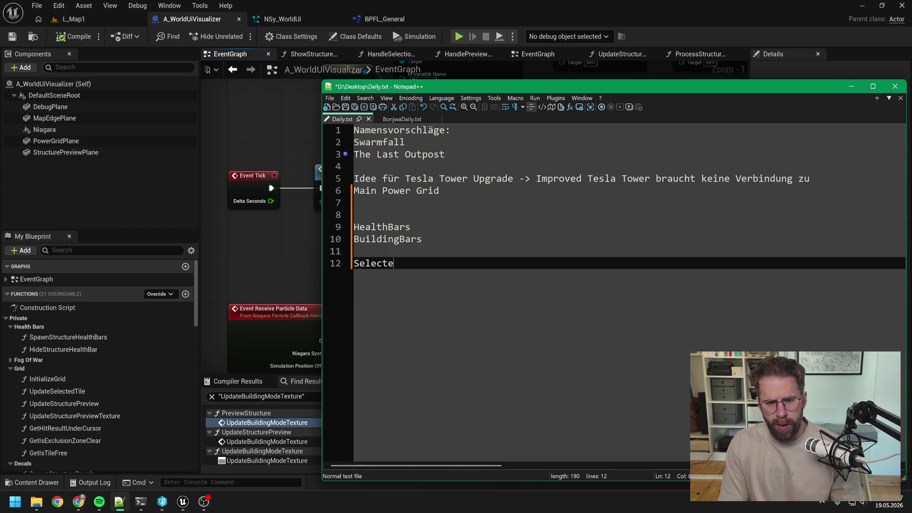
text(d Decal)
key(Return)
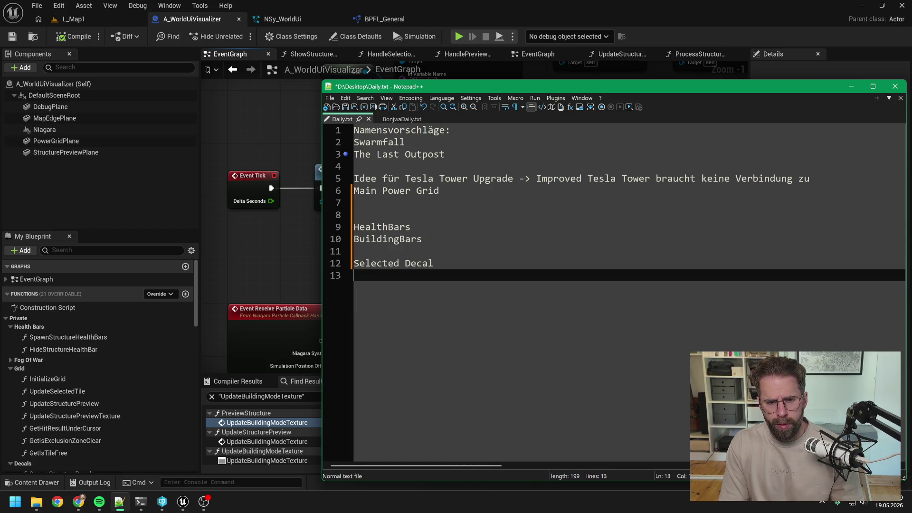
text(P)
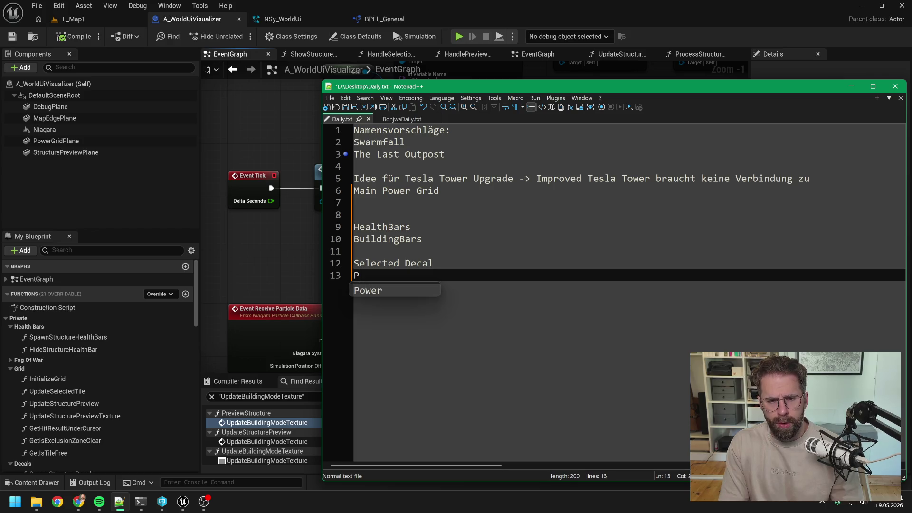
key(BackSpace)
text(Hove)
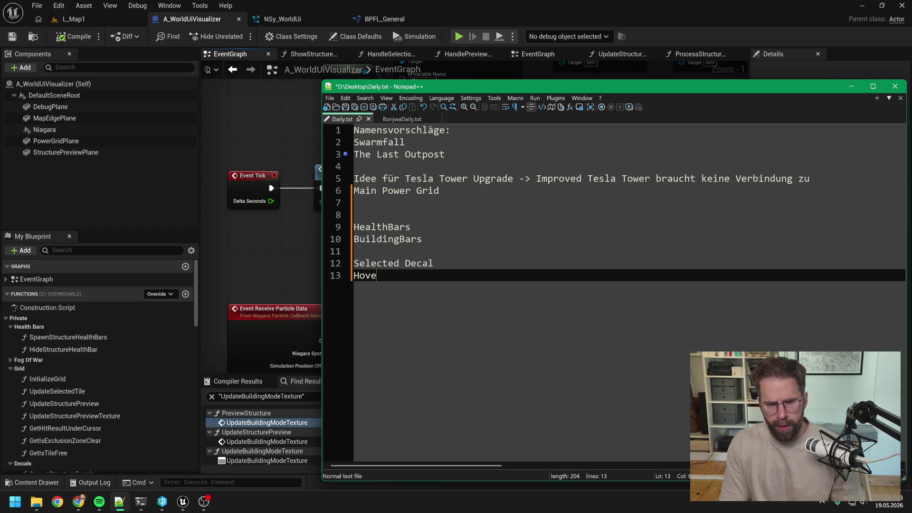
text(redDecal)
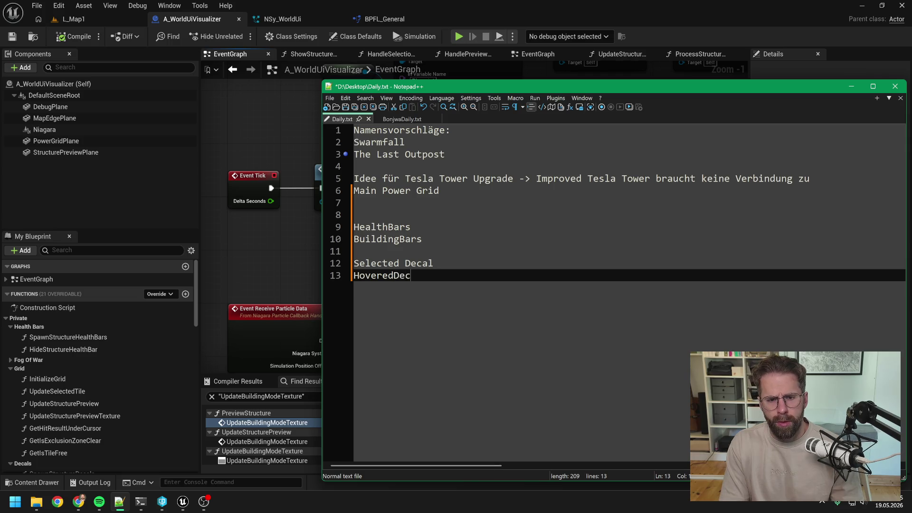
key(Up)
key(BackSpace)
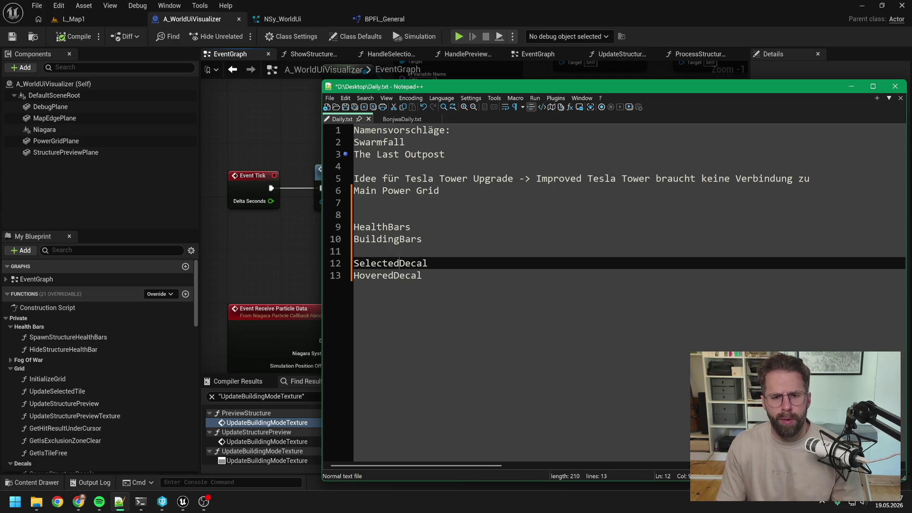
click(278, 251)
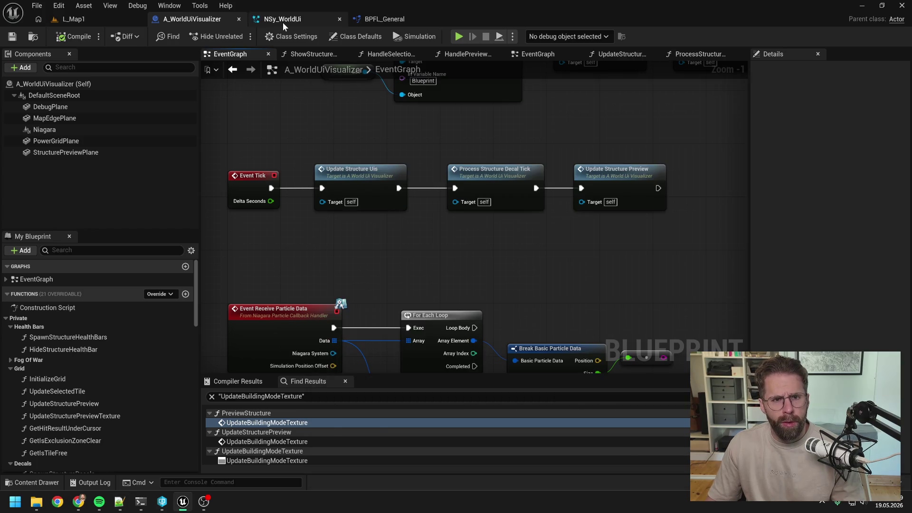
- View the NSy_WorldUi system overview framing the StructureHealthBars and StructureDecals emitters
click(282, 19)
click(284, 53)
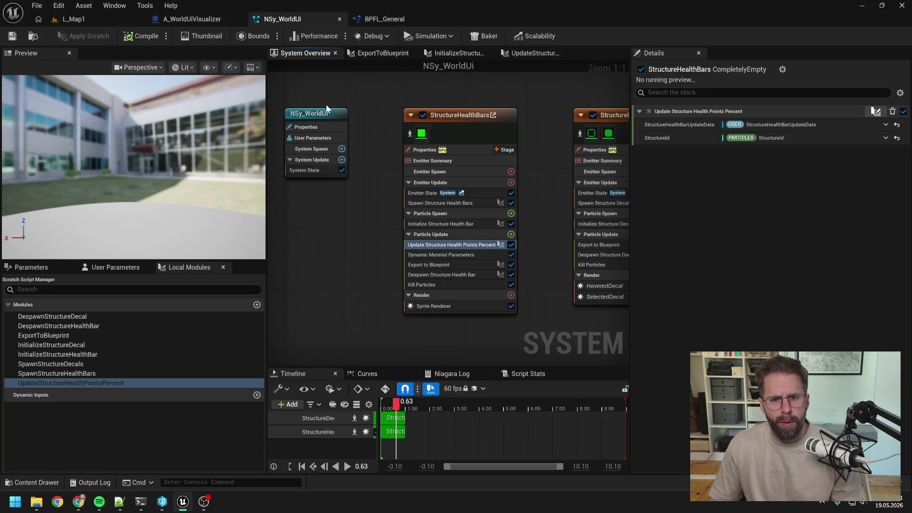
scroll(437, 166, down, 2)
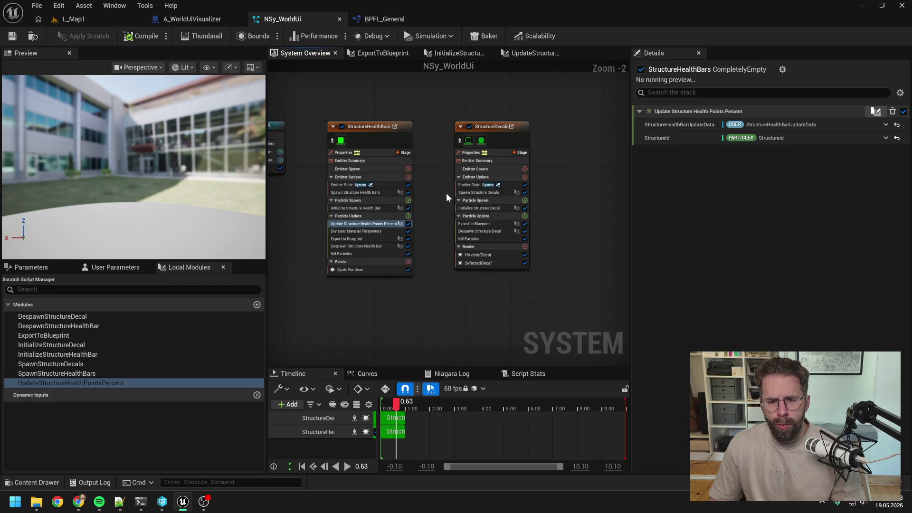
scroll(481, 264, up, 2)
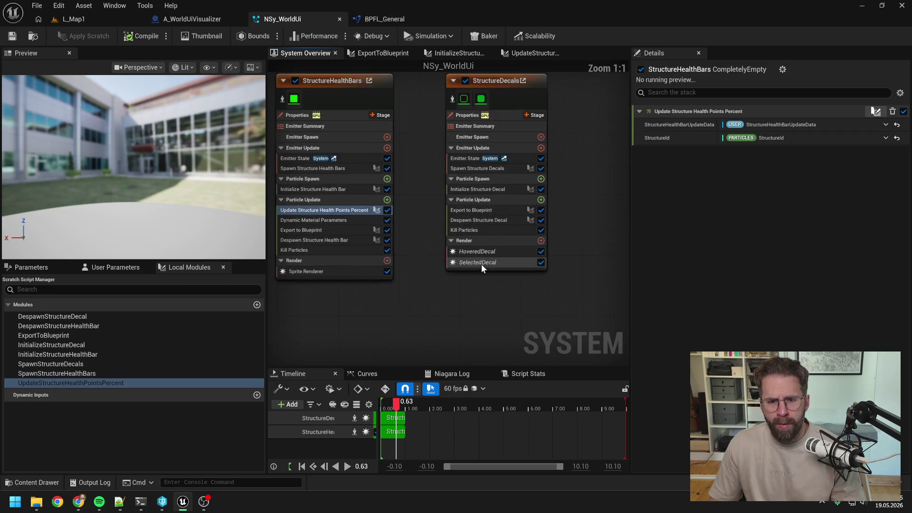
mouse_move(445, 247)
mouse_down()
mouse_move(440, 238)
mouse_move(461, 232)
mouse_move(439, 251)
mouse_up()
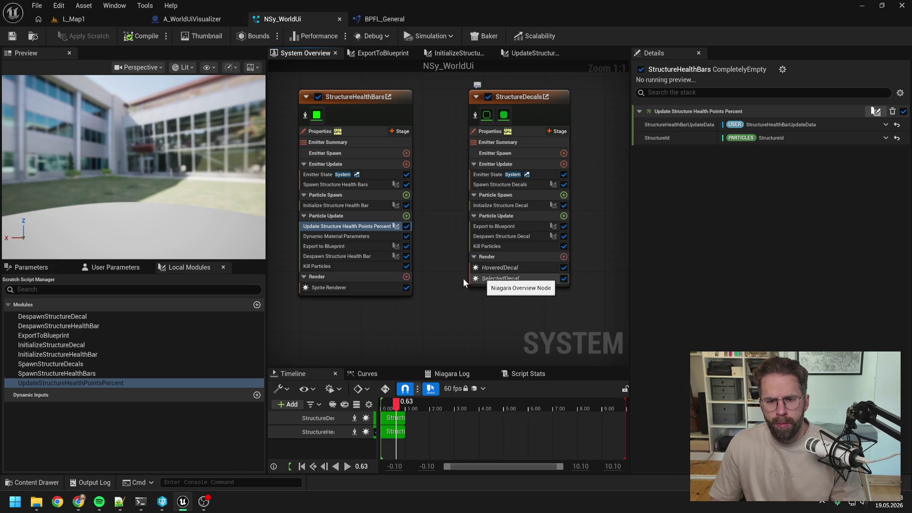
drag(450, 261, 458, 266)
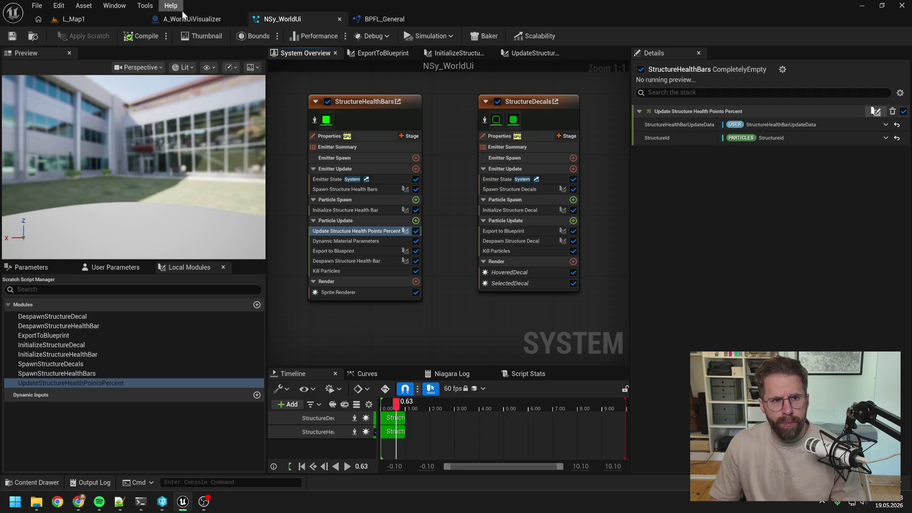
click(190, 19)
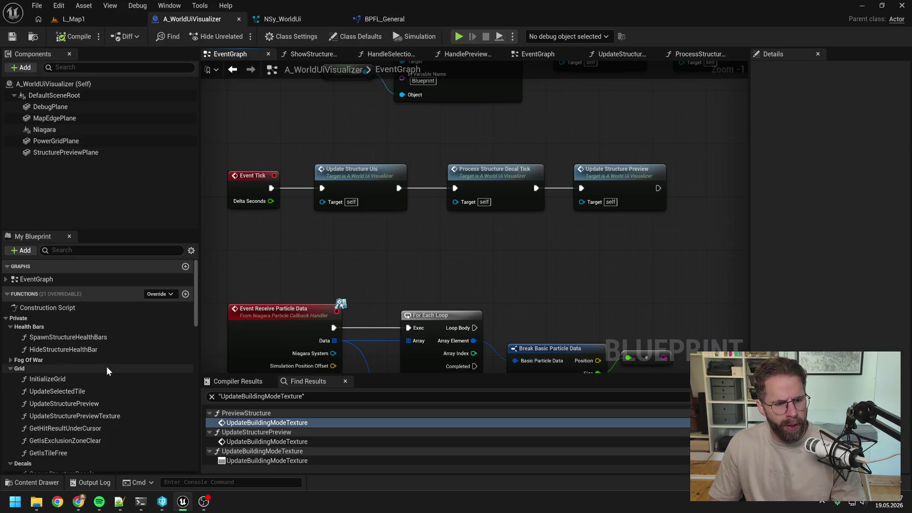
- Remove the Process Structure Decal Tick node from the Event Tick chain
click(494, 180)
key(Delete)
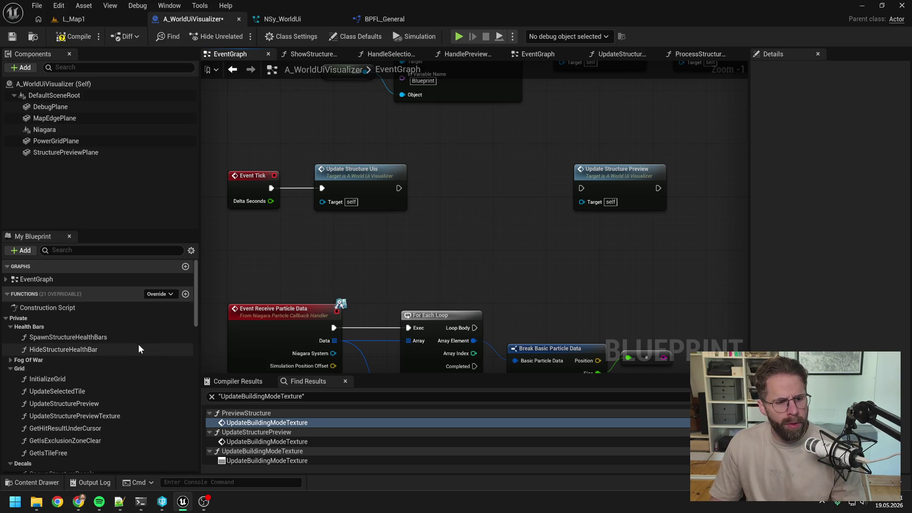
scroll(138, 344, down, 5)
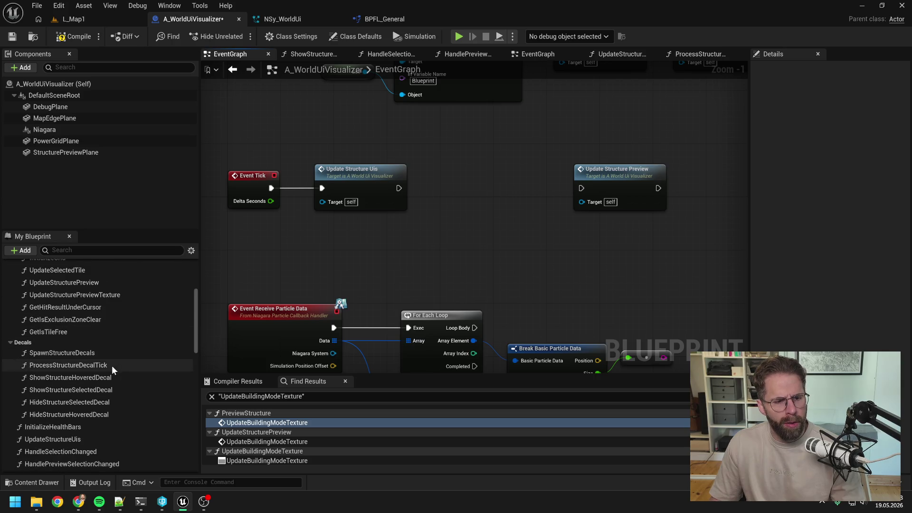
- Check ProcessStructureDecalTick and SpawnStructureDecals, then delete the ProcessStructureDecalTick function
double_click(112, 366)
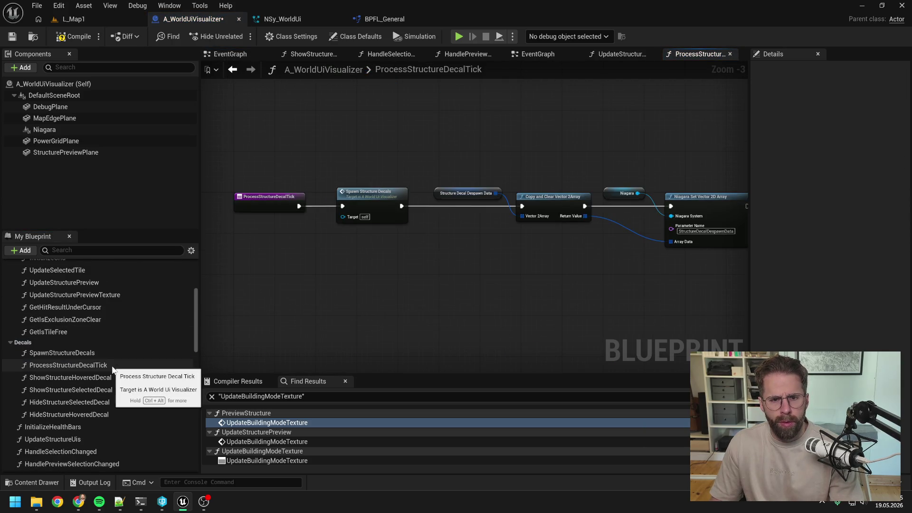
click(112, 366)
double_click(379, 198)
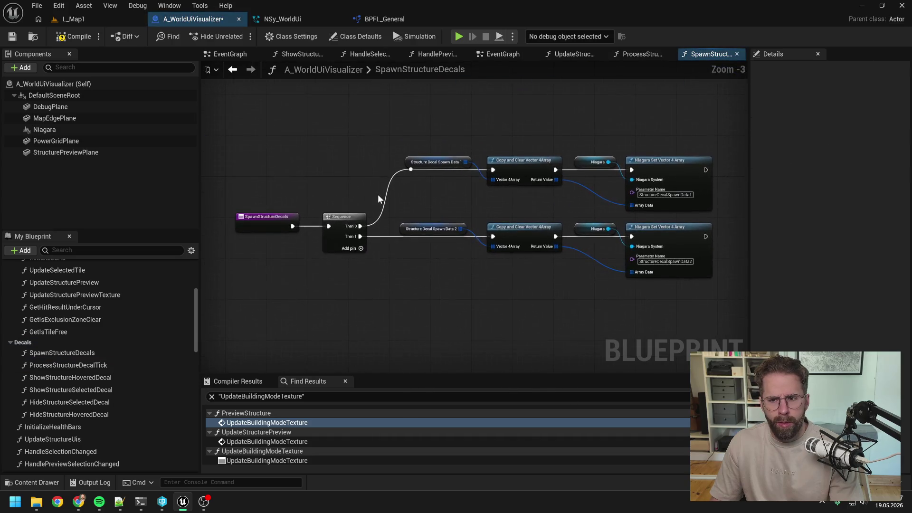
click(87, 366)
key(Delete)
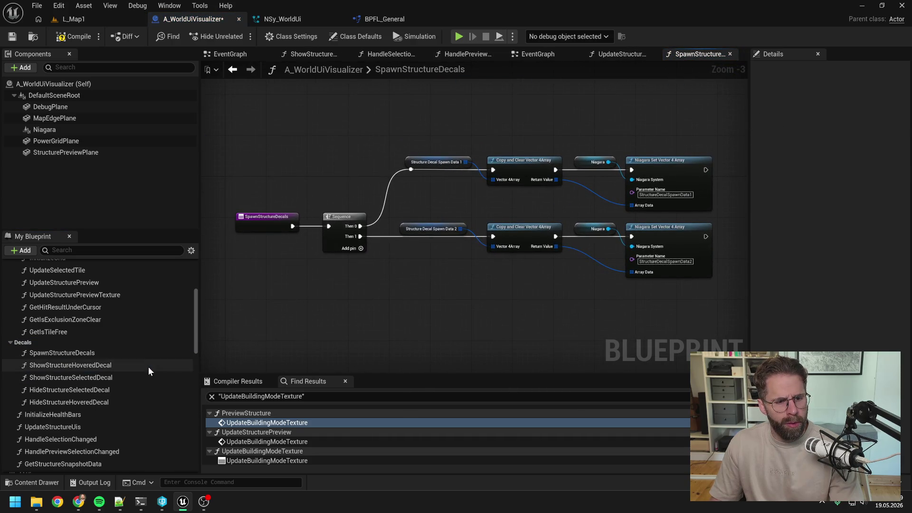
- Open the ShowStructureHoveredDecal graph and save the blueprint
double_click(128, 366)
scroll(535, 220, up, 3)
scroll(508, 247, down, 2)
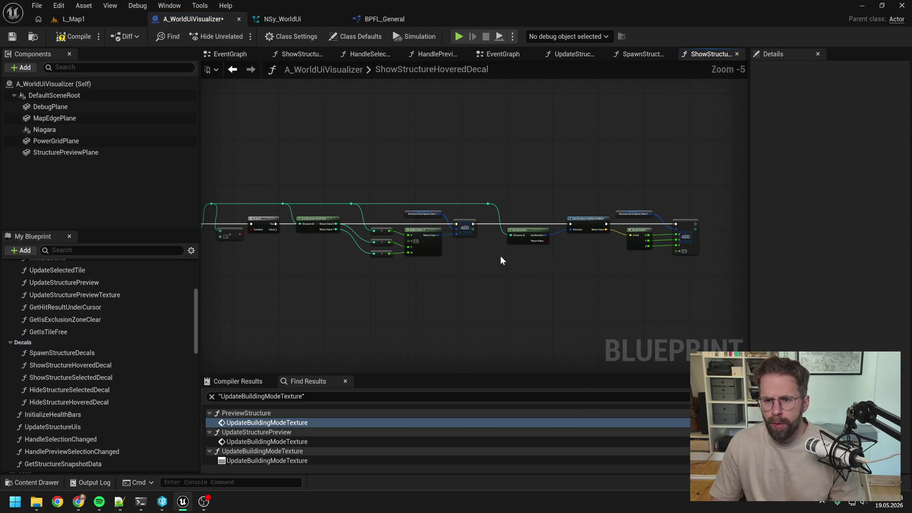
drag(474, 278, 552, 259)
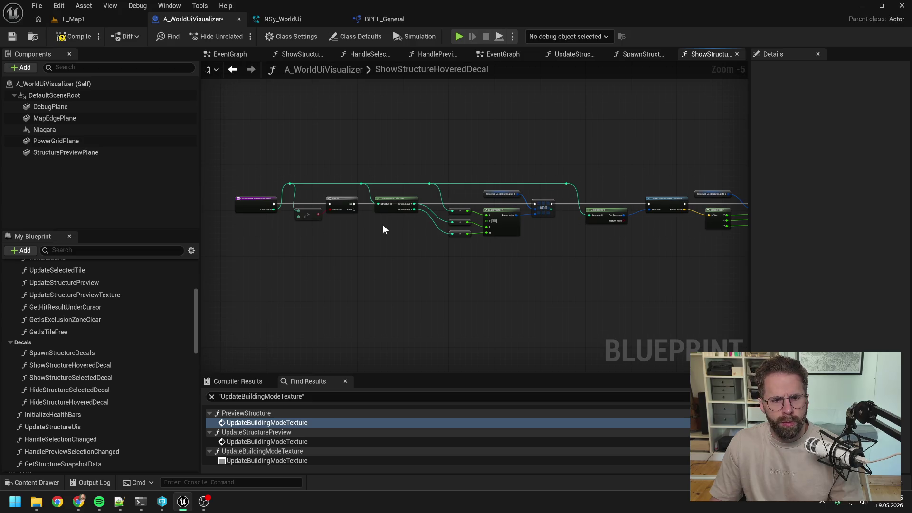
key(ctrl+s)
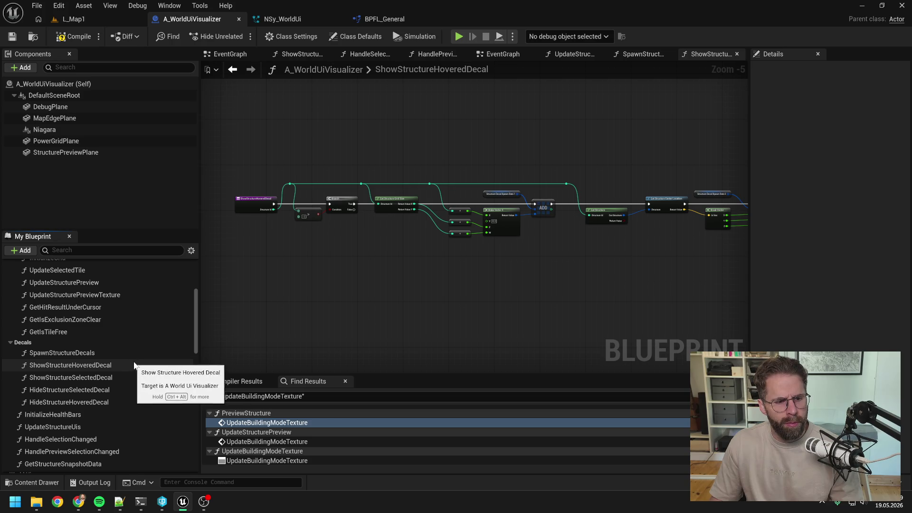
- Collapse the Decals, Grid and Health Bars function categories and select UpdateStructureUis
scroll(133, 362, down, 1)
scroll(134, 362, up, 1)
scroll(136, 361, down, 2)
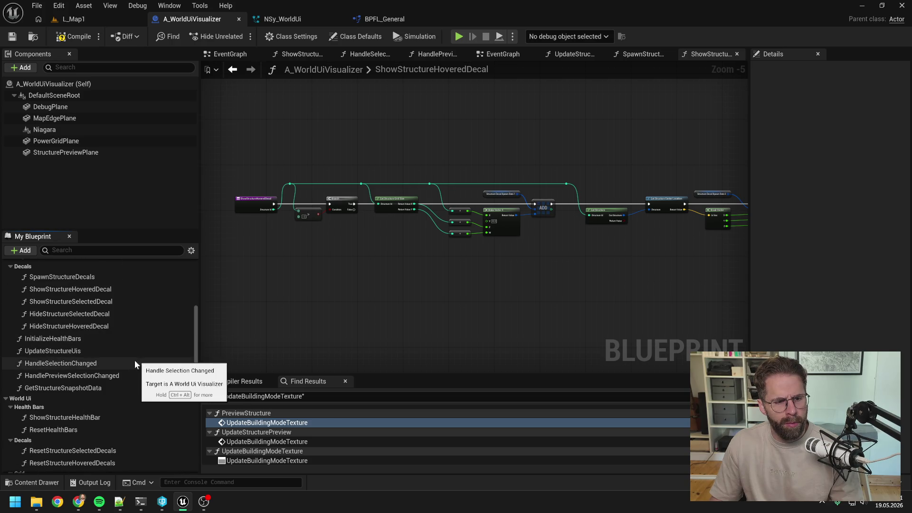
click(10, 311)
click(8, 294)
scroll(58, 326, up, 3)
click(11, 326)
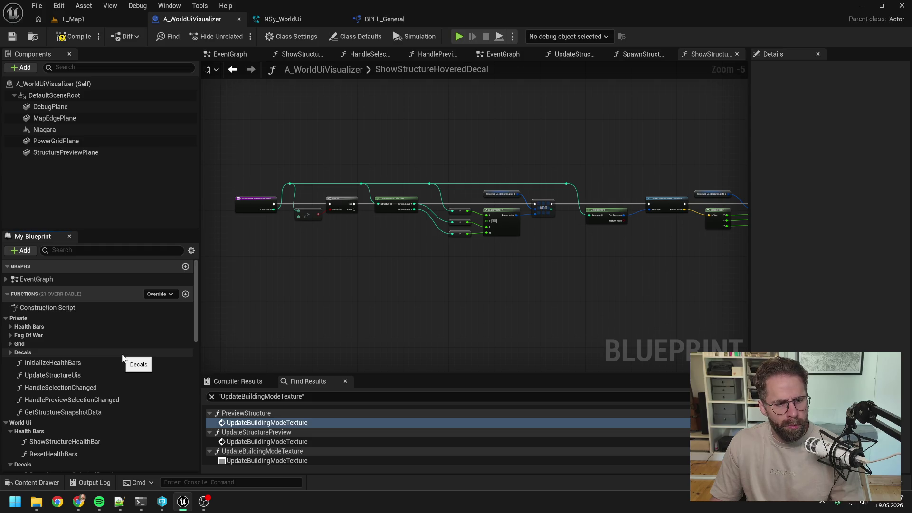
click(88, 378)
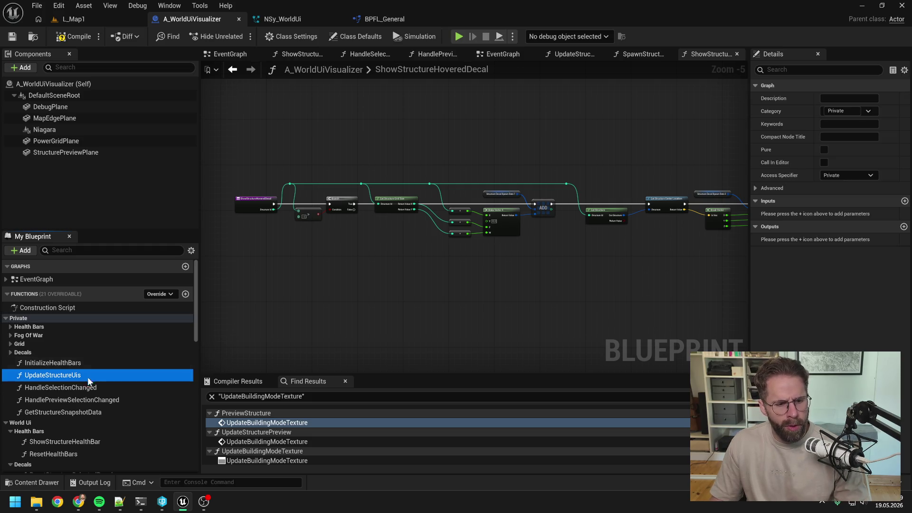
- Create a private UpdateStructureDecals function listed under UpdateStructureUis, and save
click(185, 294)
text(Updatr)
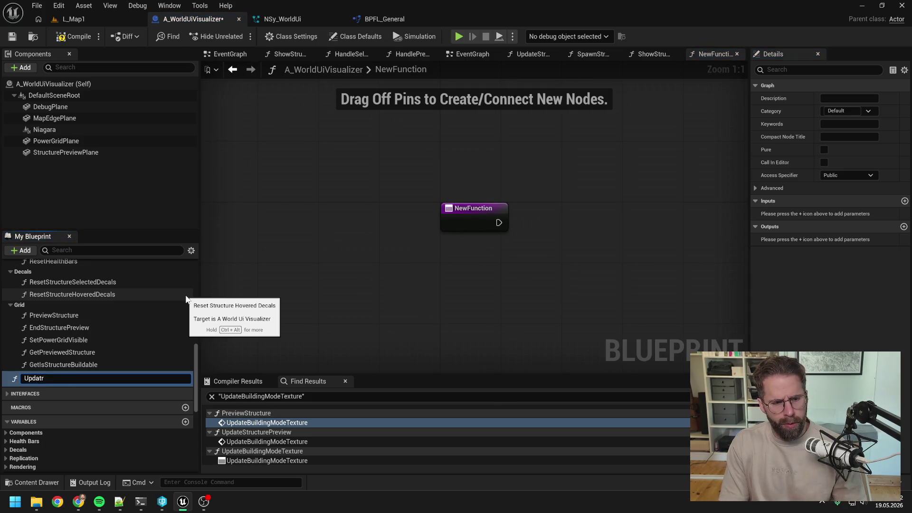
key(BackSpace)
text(eStructur)
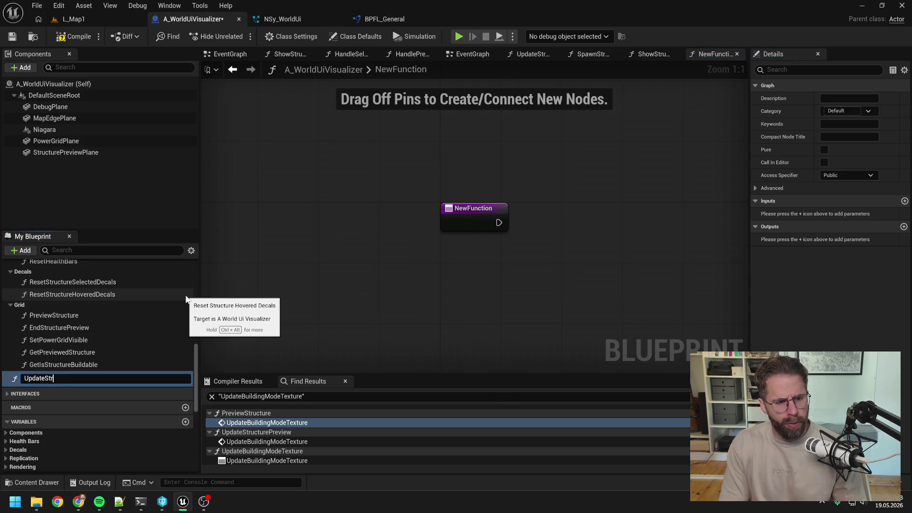
text(eDecals)
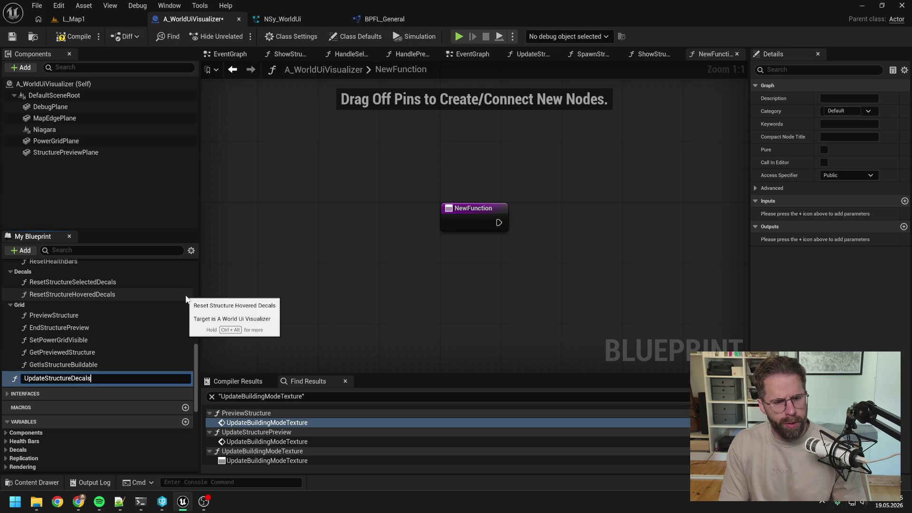
key(Return)
key(ctrl+s)
mouse_move(101, 377)
mouse_down()
mouse_move(112, 346)
mouse_move(98, 355)
mouse_move(68, 305)
mouse_up()
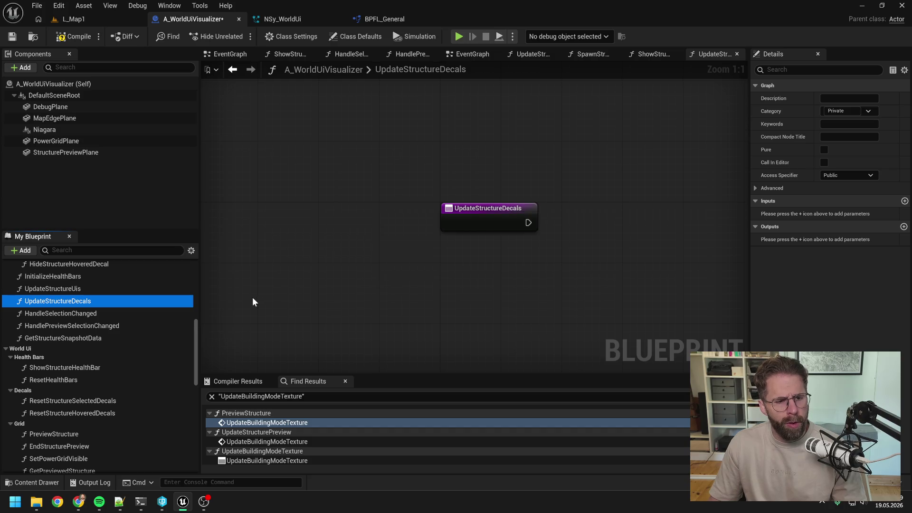
click(831, 174)
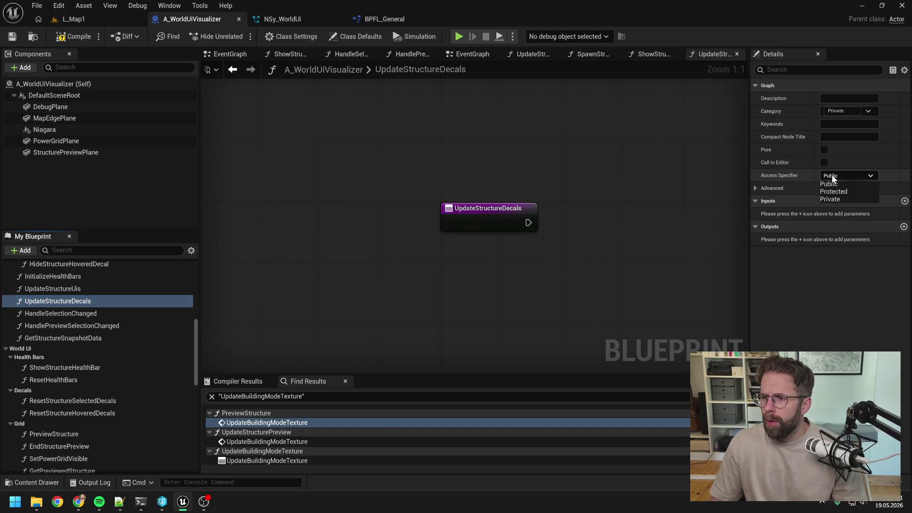
click(837, 198)
- Close all other graph tabs and open UpdateStructureUis
key(alt+Tab)
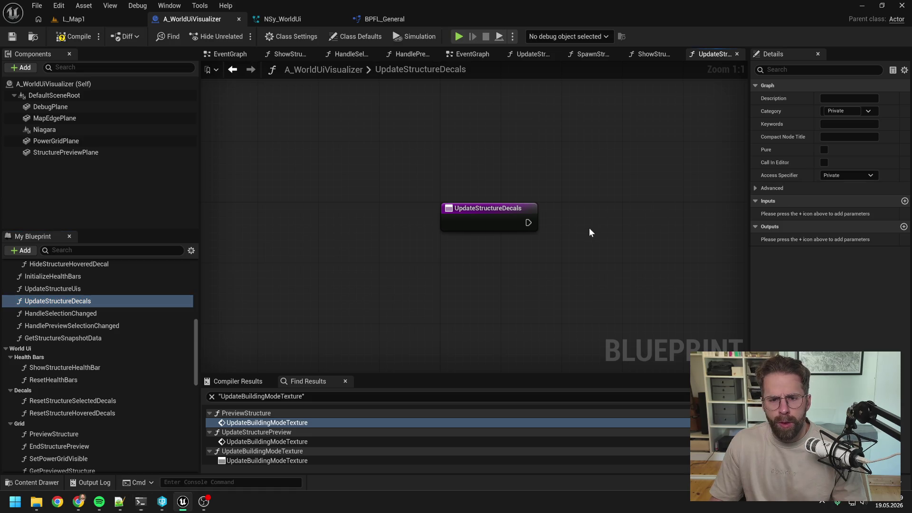
drag(589, 227, 546, 230)
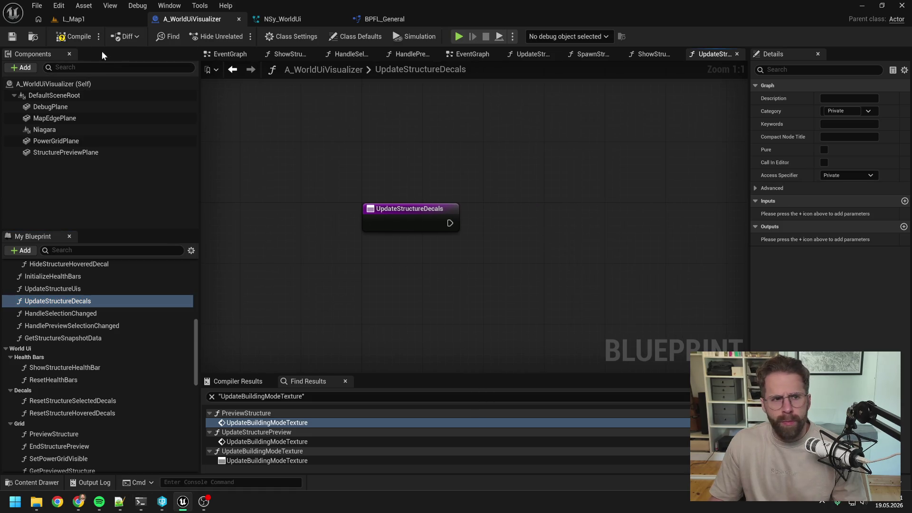
right_click(717, 54)
click(732, 91)
double_click(86, 289)
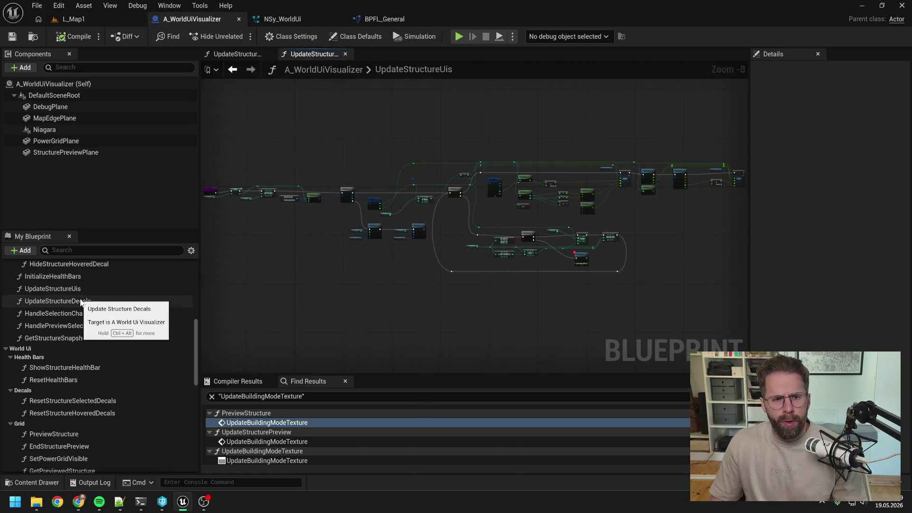
- Open UpdateStructureDecals and drop in a Selected Structure Ids getter
double_click(81, 301)
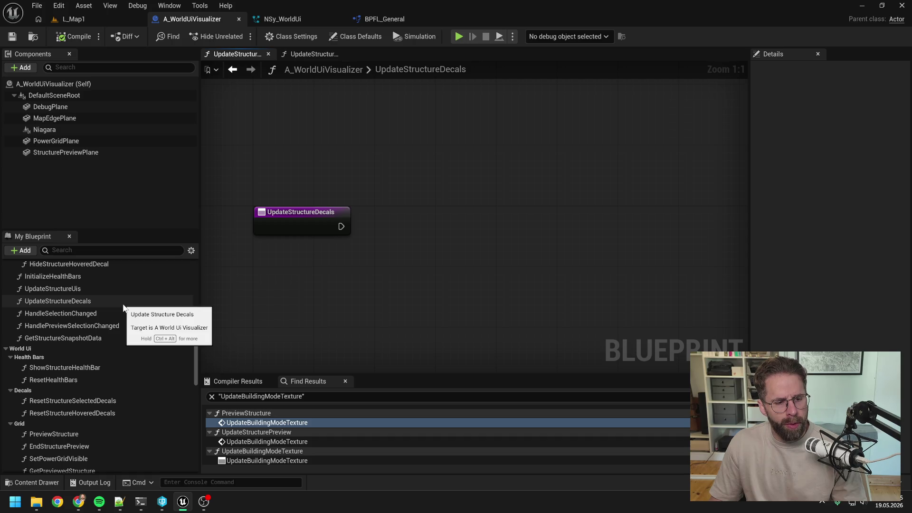
scroll(123, 306, down, 5)
scroll(123, 306, down, 5)
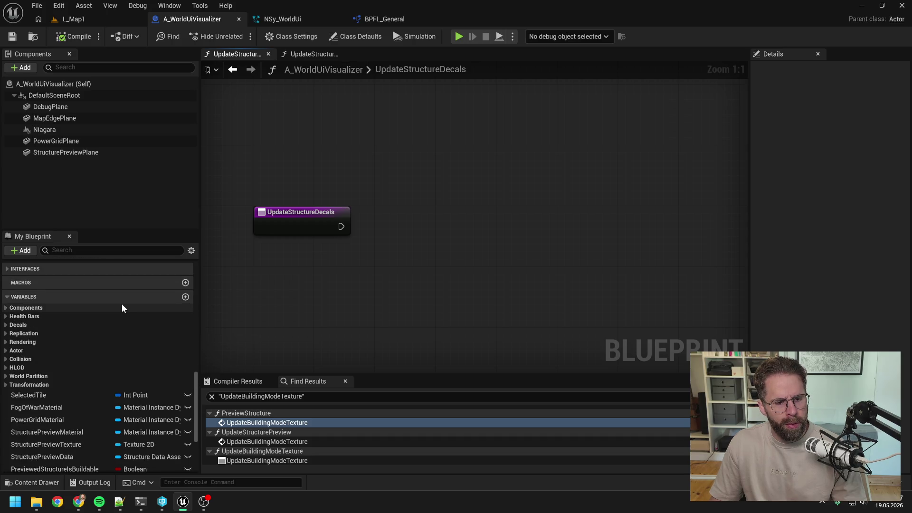
scroll(122, 306, down, 4)
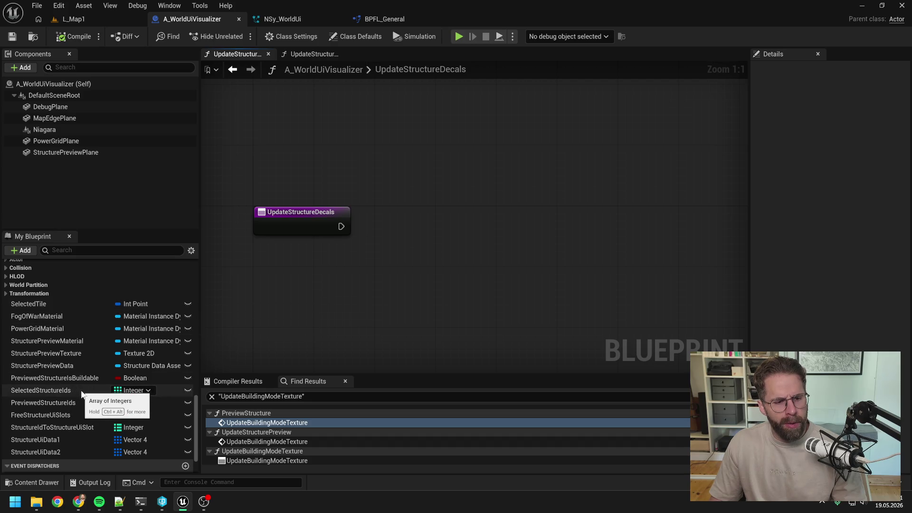
click(76, 392)
drag(76, 393, 423, 202)
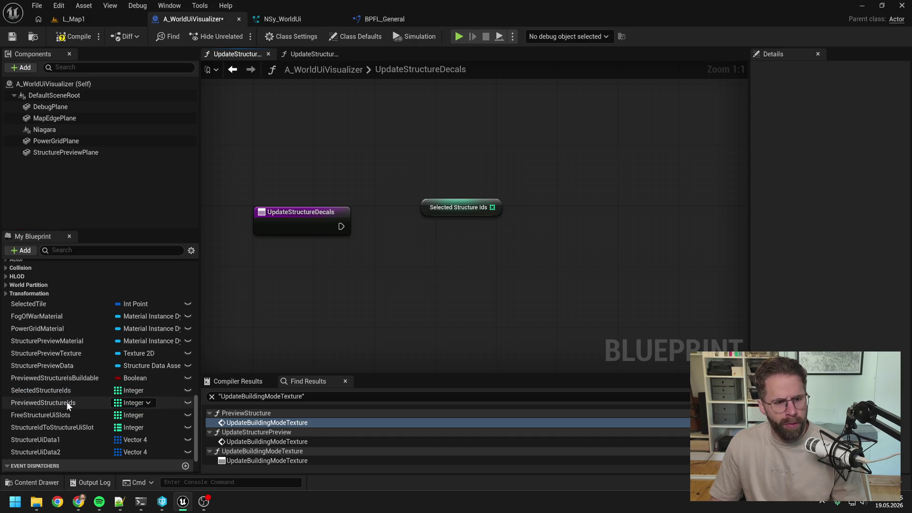
- Add a Previewed Structure Ids getter node aligned under the first
click(67, 402)
mouse_move(66, 402)
mouse_down()
mouse_move(405, 233)
mouse_move(454, 244)
mouse_move(429, 258)
mouse_up()
click(463, 245)
click(461, 269)
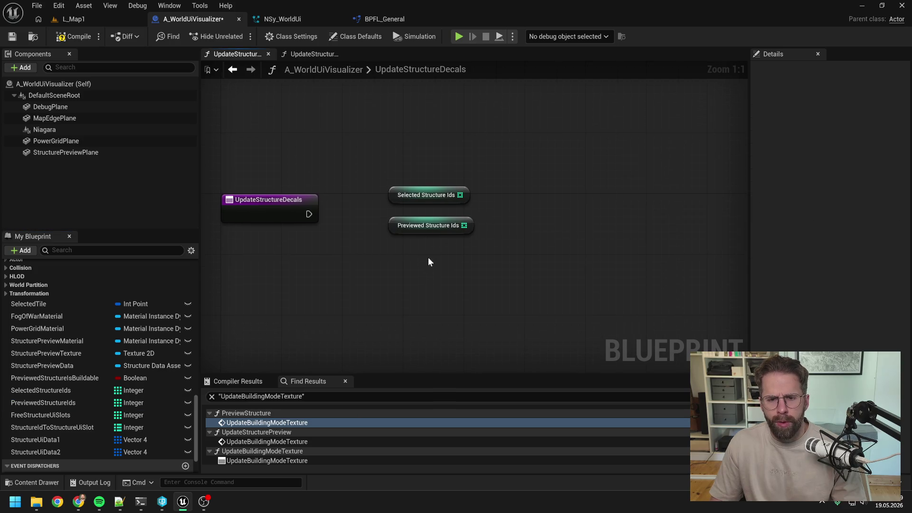
- Move both getter nodes lower in the graph and return to UpdateStructureUis
scroll(433, 259, down, 1)
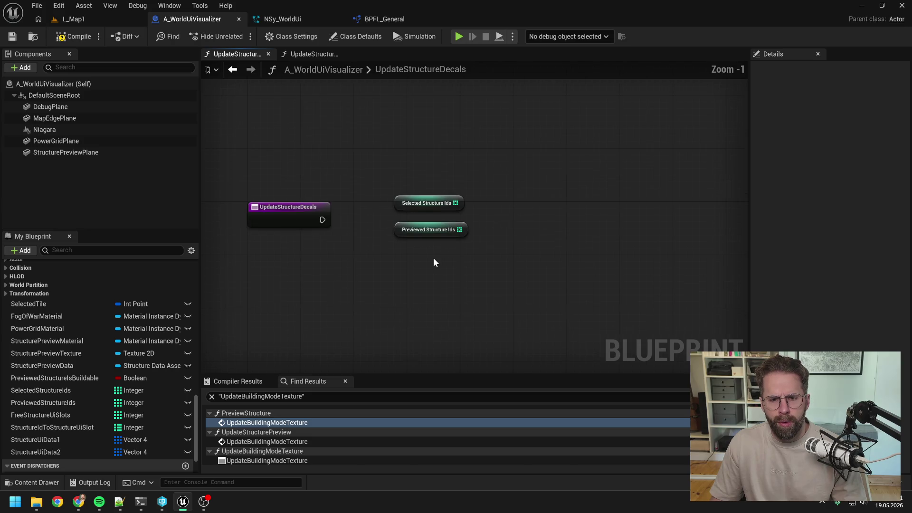
drag(432, 236, 432, 317)
click(426, 213)
mouse_move(424, 206)
mouse_down()
mouse_move(431, 232)
mouse_move(421, 287)
mouse_up()
click(442, 238)
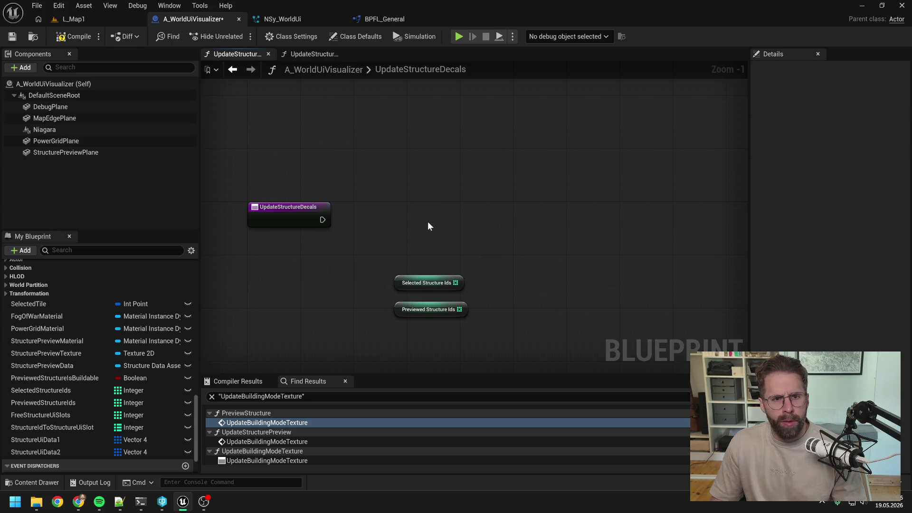
click(314, 54)
scroll(411, 209, up, 2)
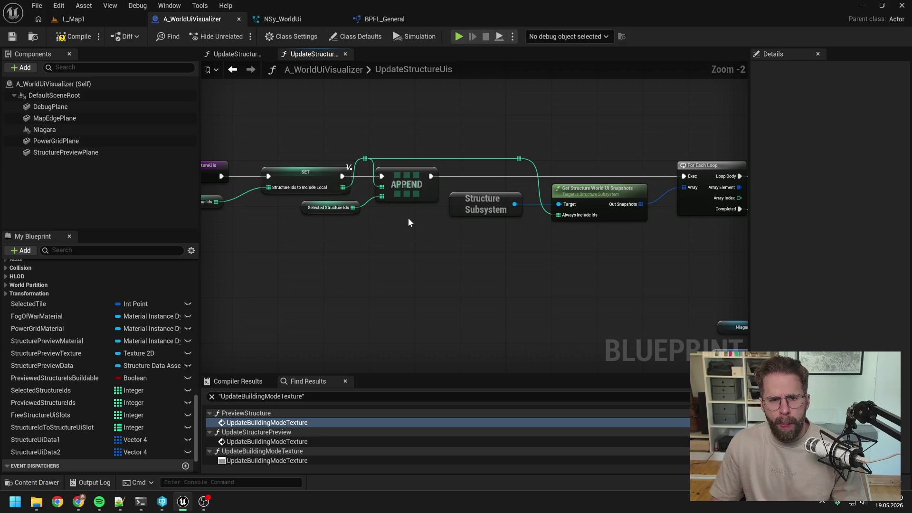
drag(578, 241, 396, 245)
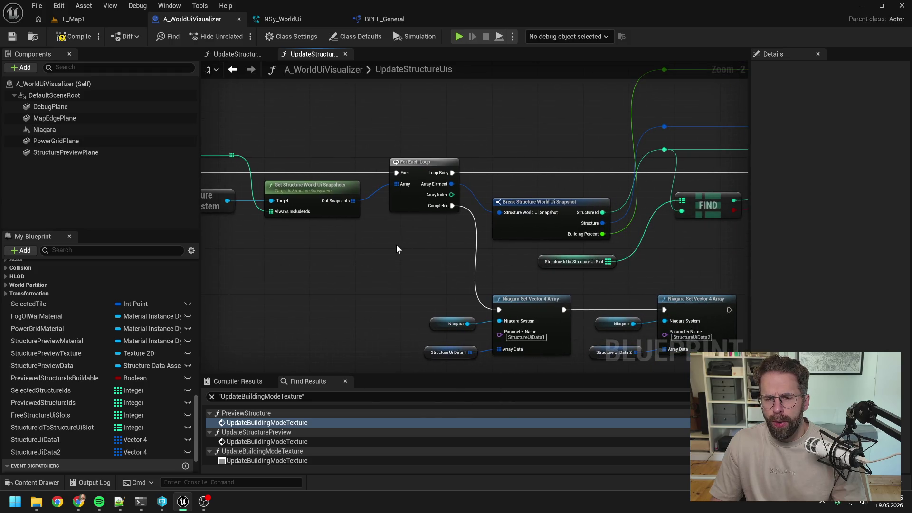
scroll(396, 244, down, 1)
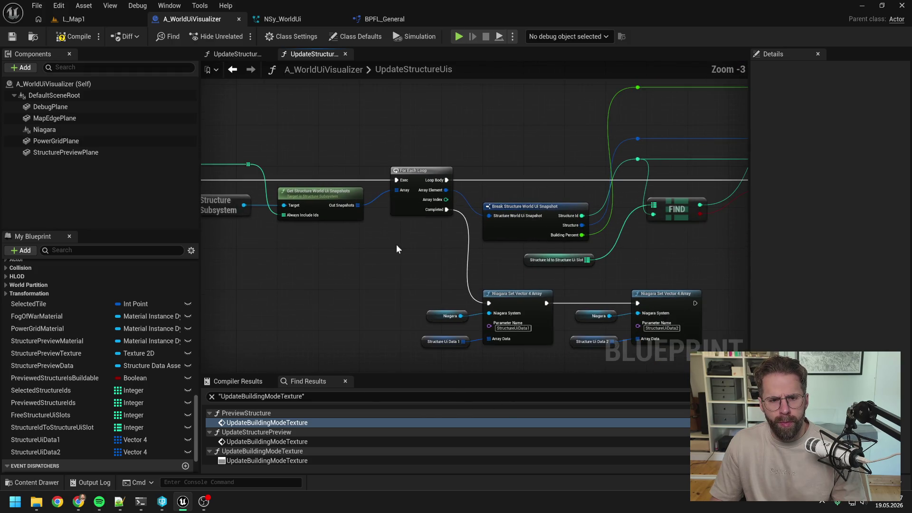
drag(374, 250, 585, 241)
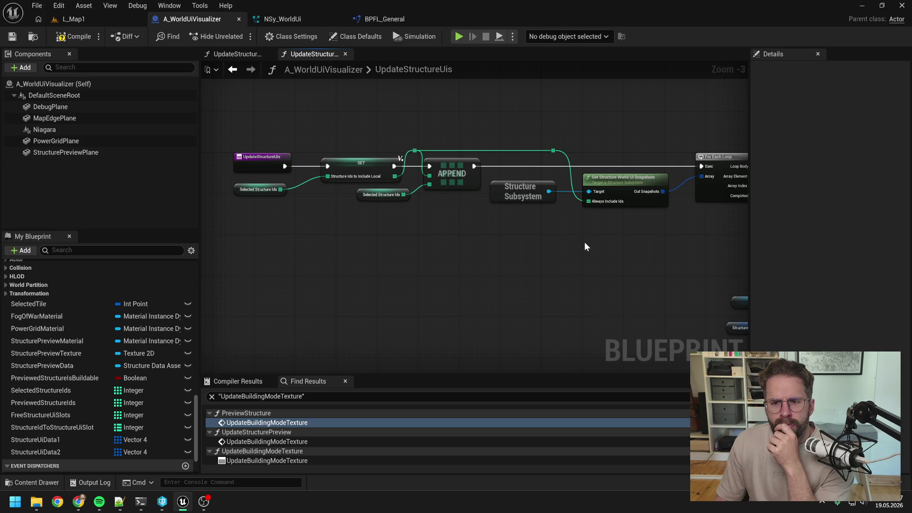
mouse_move(585, 241)
mouse_down()
mouse_move(604, 245)
mouse_move(596, 244)
mouse_up()
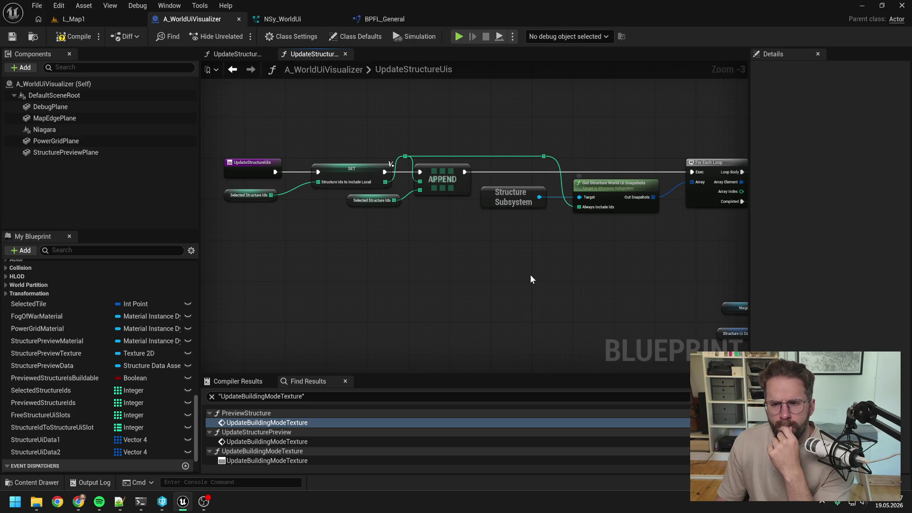
drag(560, 269, 538, 280)
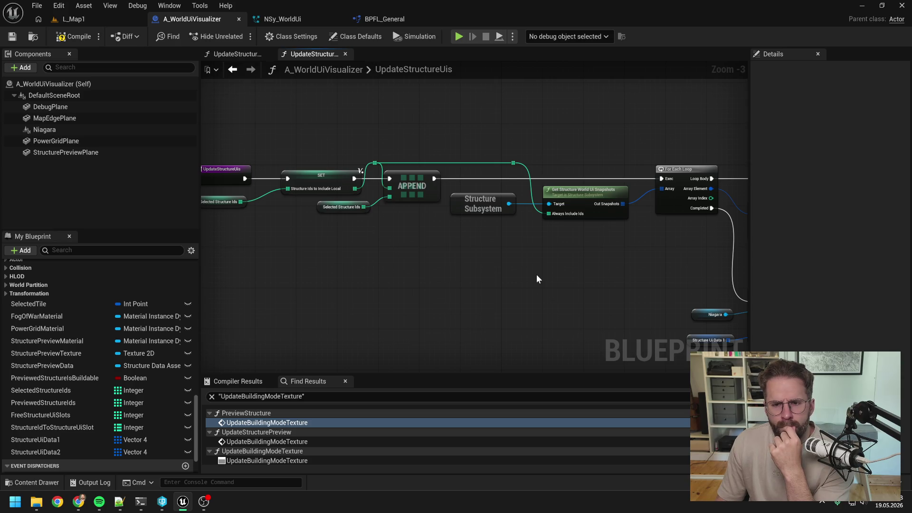
scroll(552, 269, down, 1)
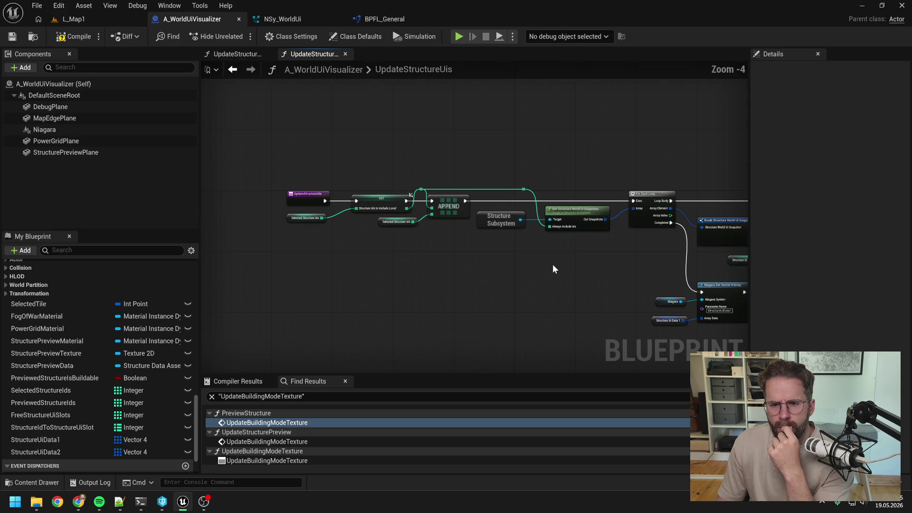
drag(552, 264, 456, 245)
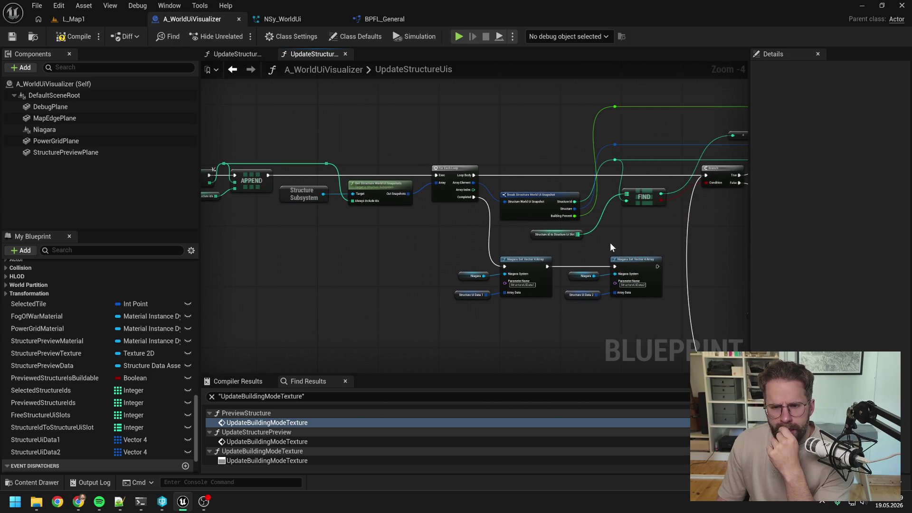
drag(610, 242, 377, 215)
scroll(377, 215, down, 1)
scroll(534, 212, down, 1)
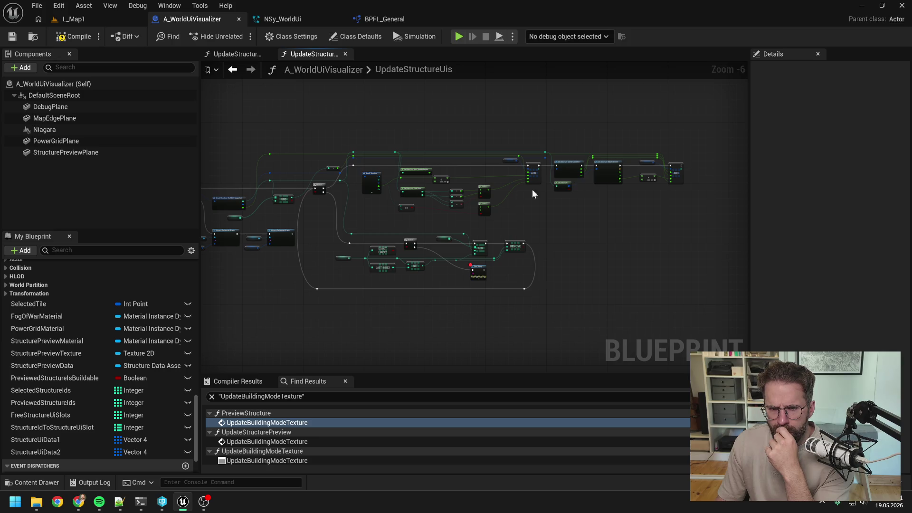
drag(550, 186, 663, 179)
scroll(415, 179, up, 2)
scroll(402, 189, up, 1)
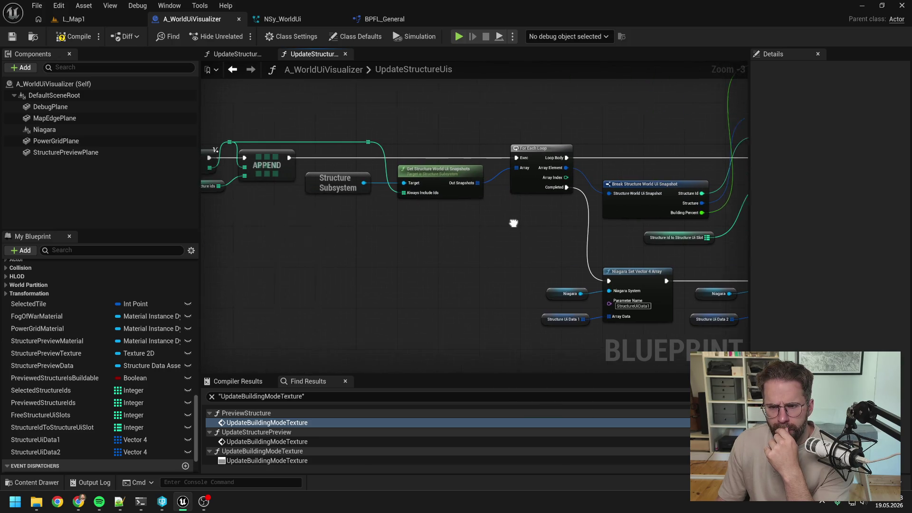
drag(517, 222, 591, 226)
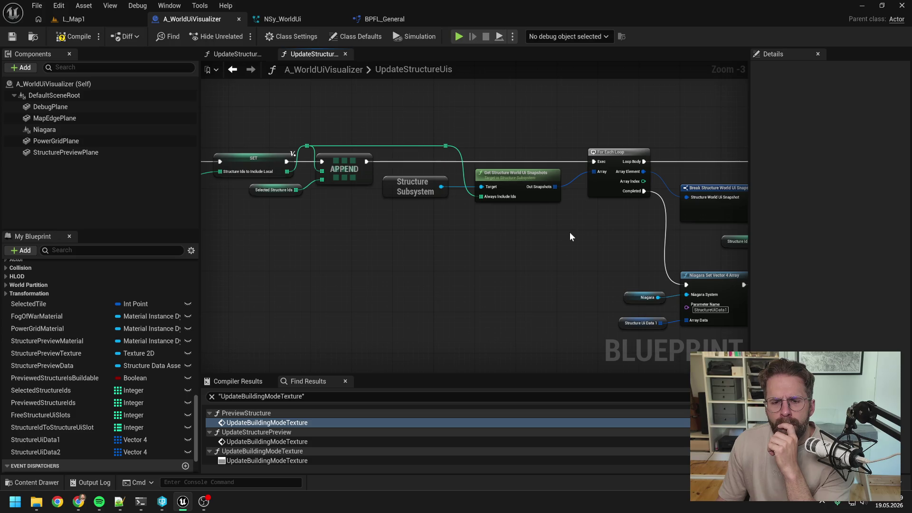
drag(570, 236, 456, 246)
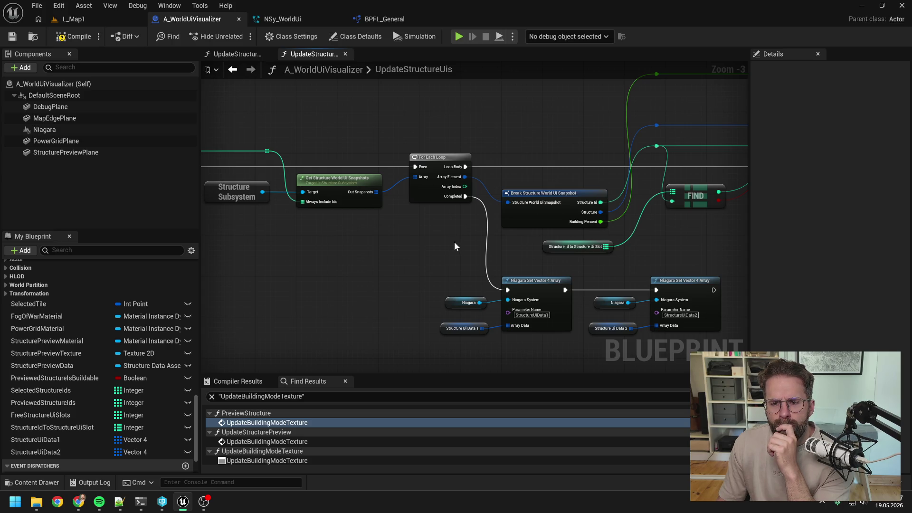
drag(456, 243, 572, 245)
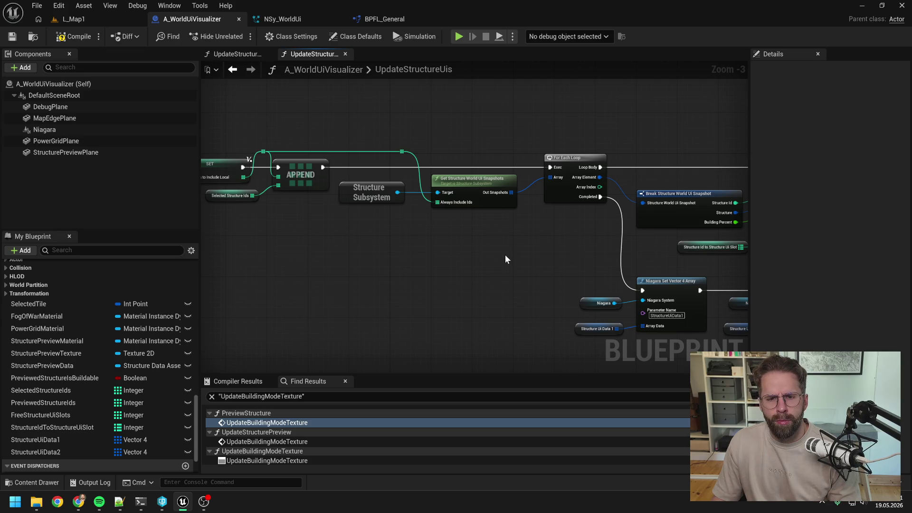
mouse_move(514, 251)
mouse_down()
mouse_move(439, 234)
mouse_move(493, 227)
mouse_up()
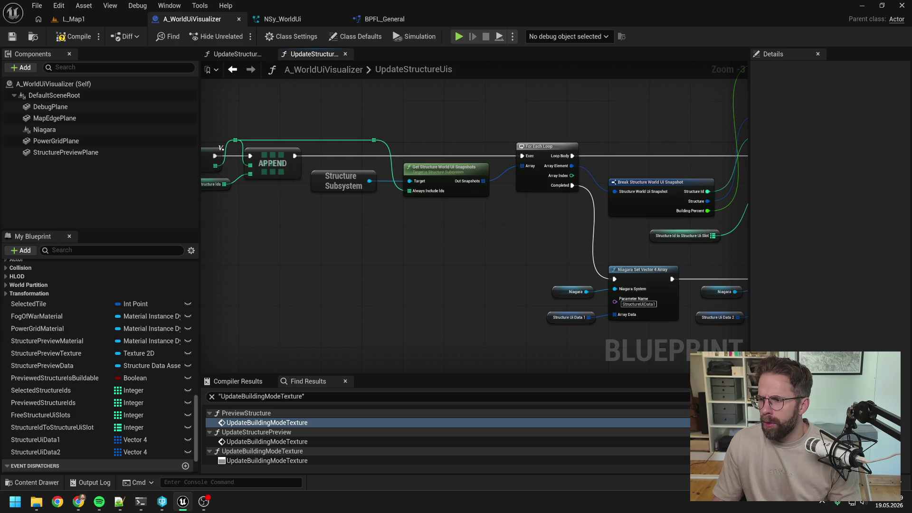
click(141, 501)
mouse_move(541, 137)
mouse_down()
mouse_move(452, 145)
mouse_move(466, 215)
mouse_up()
- Ask Claude Code what exactly GetStructureWorldUiSnapshots contains, then return to the Unreal editor
text(Was )
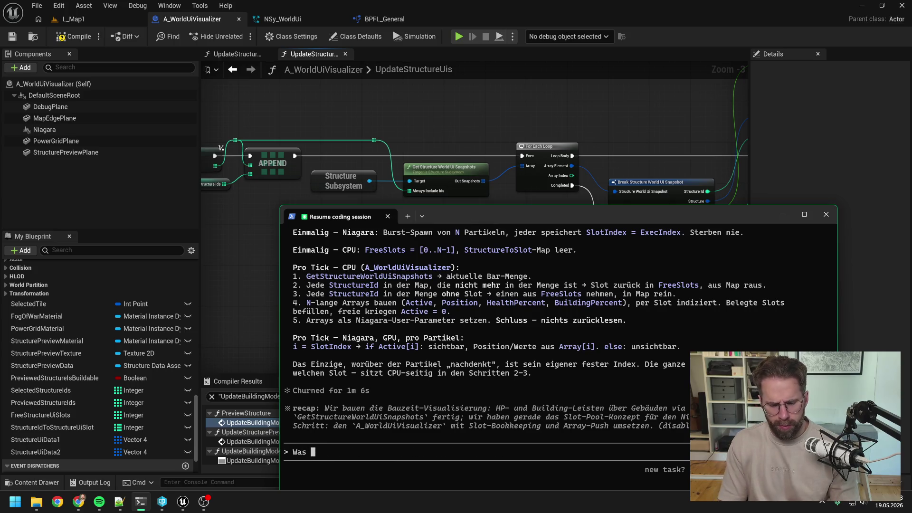
text(ist nochmal ga)
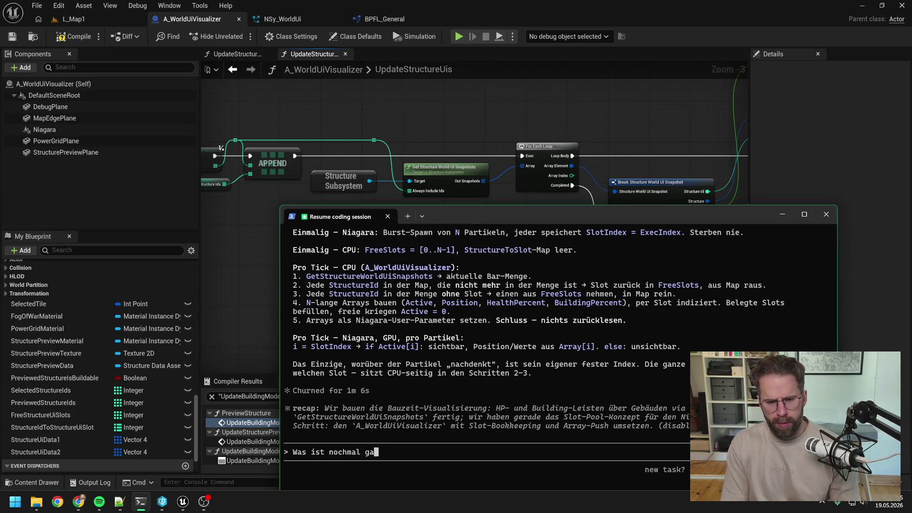
key(BackSpace)
text(enau)
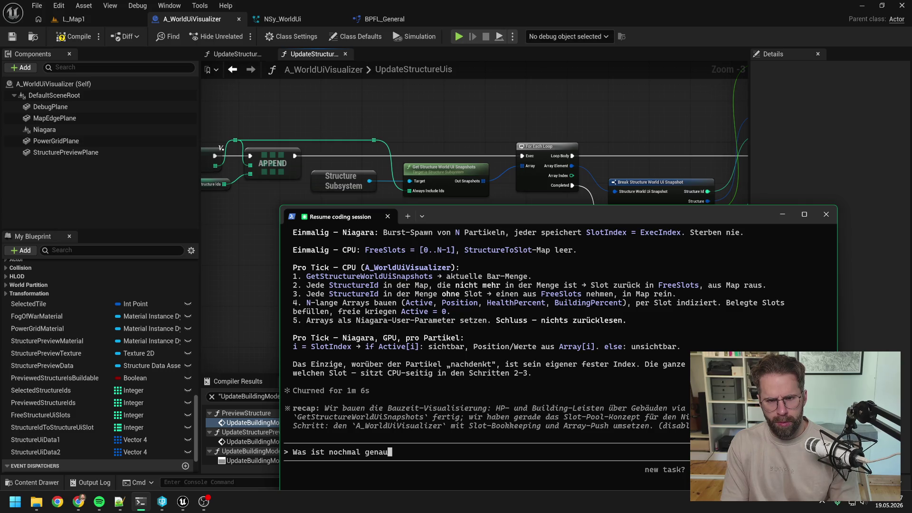
text( in GetStrux)
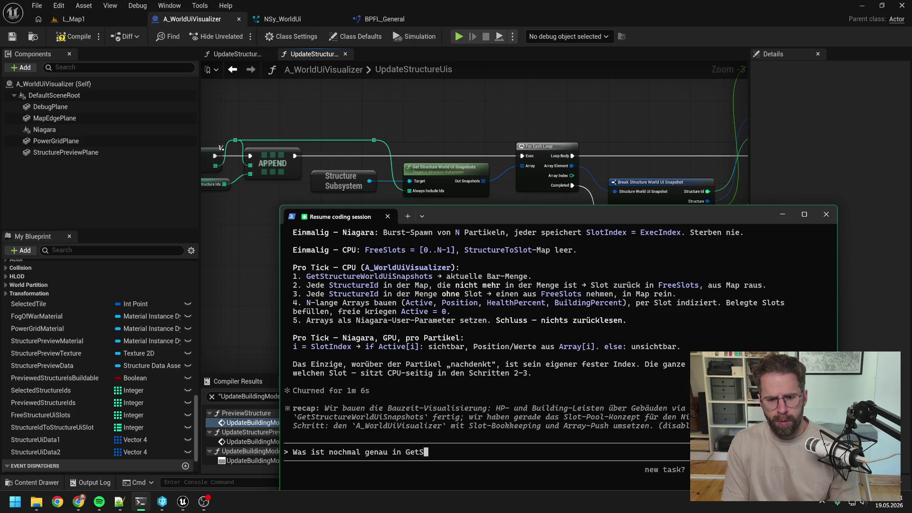
text(tur)
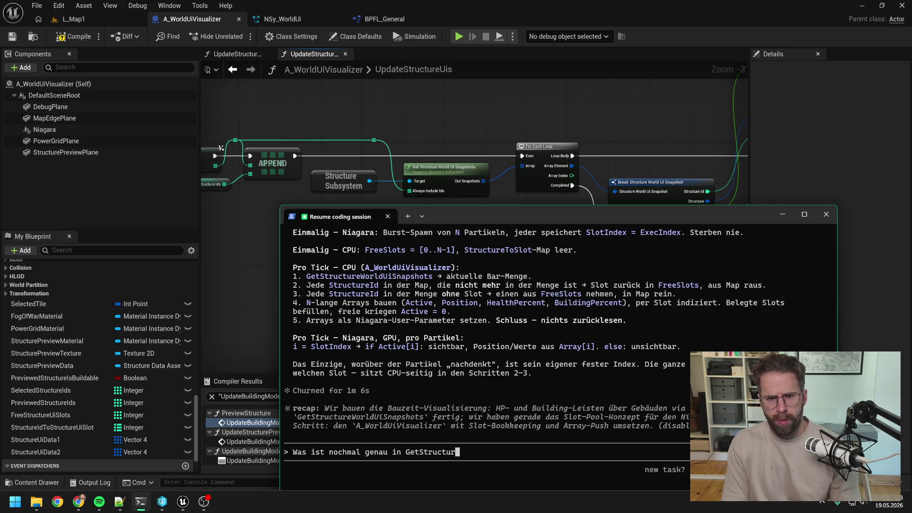
text(eWorldUiSn)
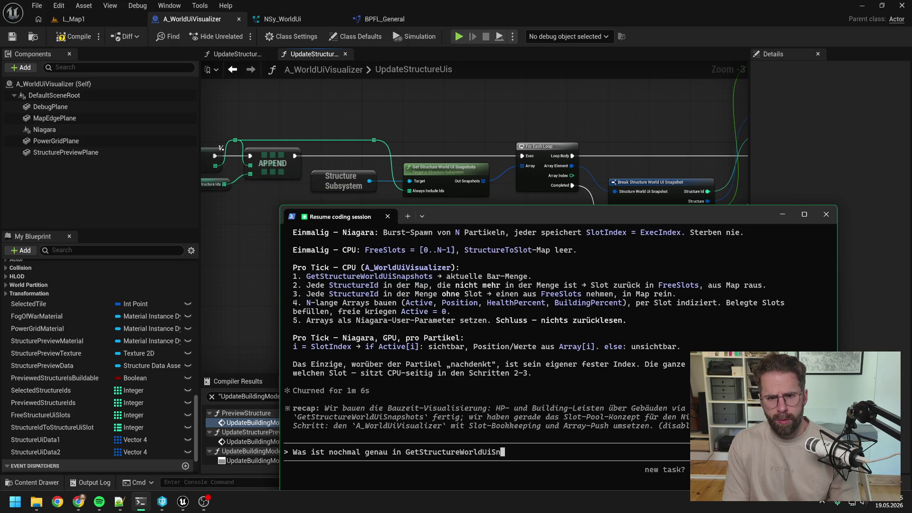
text(apshots drin?)
key(Return)
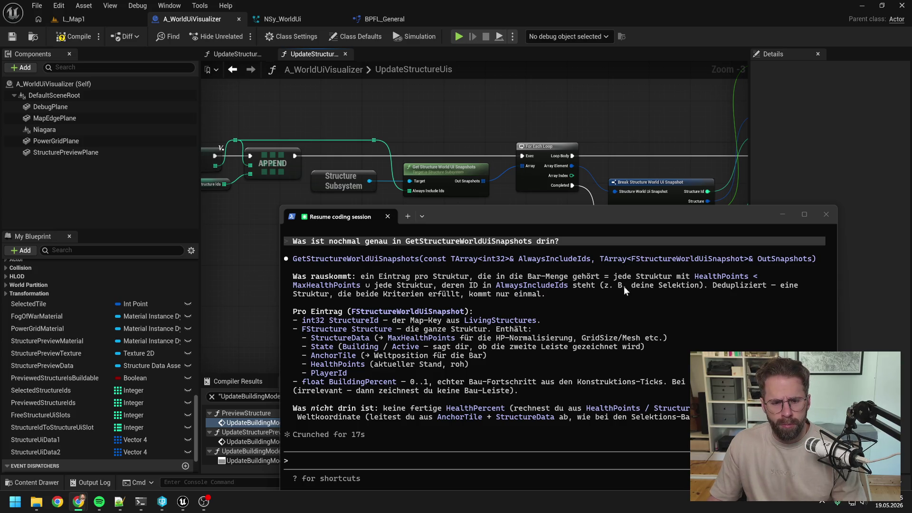
click(556, 322)
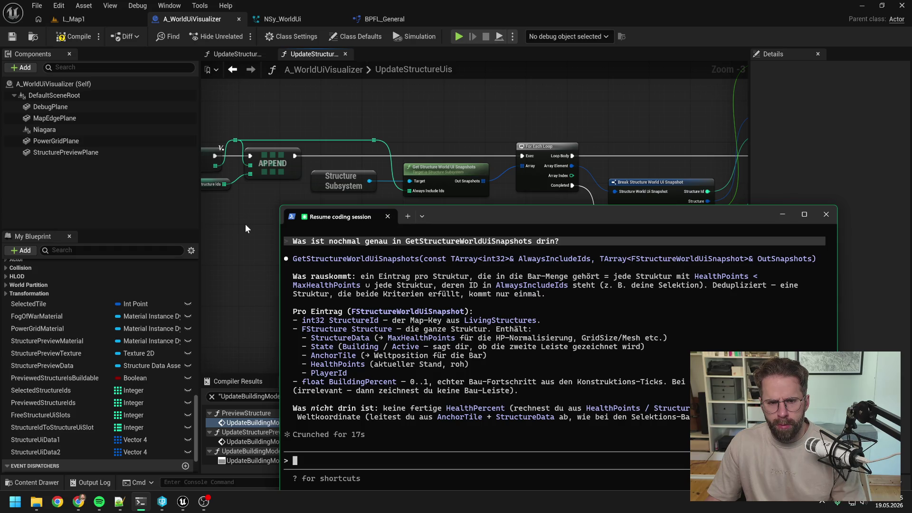
click(245, 224)
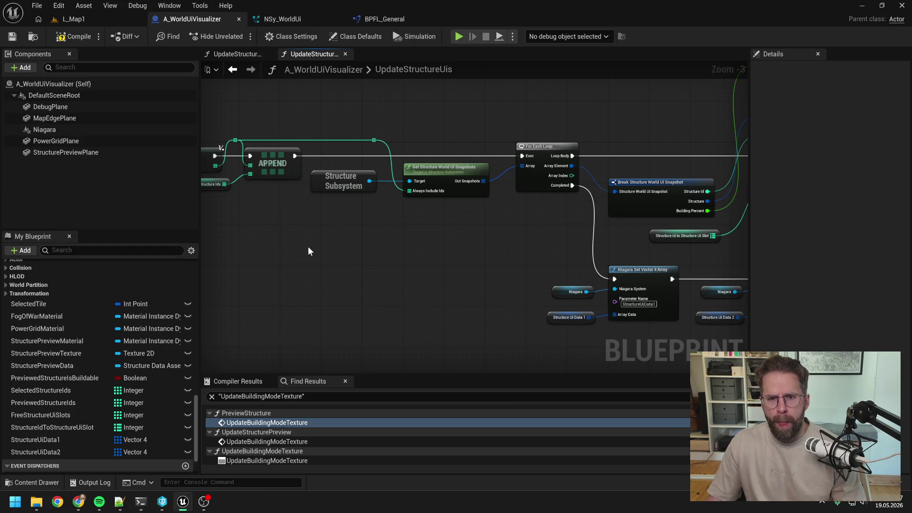
- Paste the Structure Subsystem and Get Structure World Ui Snapshots nodes into UpdateStructureDecals
mouse_move(302, 247)
mouse_down()
mouse_move(424, 249)
mouse_move(418, 257)
mouse_up()
scroll(446, 243, down, 1)
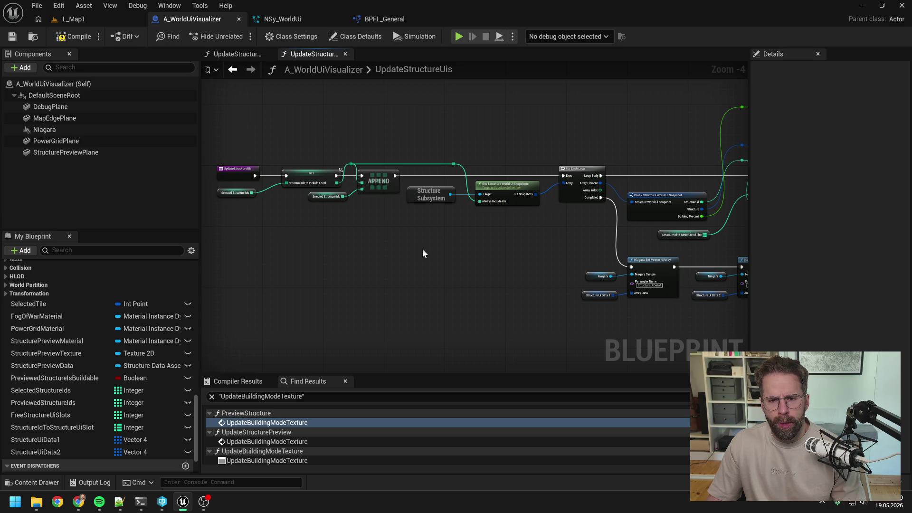
click(238, 55)
key(ctrl+v)
- Straighten the pasted nodes' wire and shift them and the structure ID getters up-left
click(494, 184)
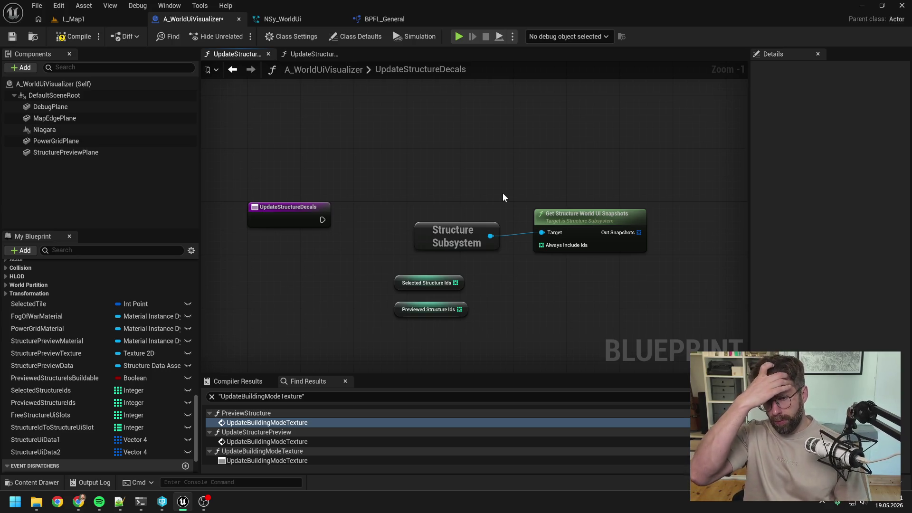
mouse_move(441, 184)
mouse_down()
mouse_move(554, 245)
mouse_move(523, 184)
mouse_up()
key(q)
click(517, 271)
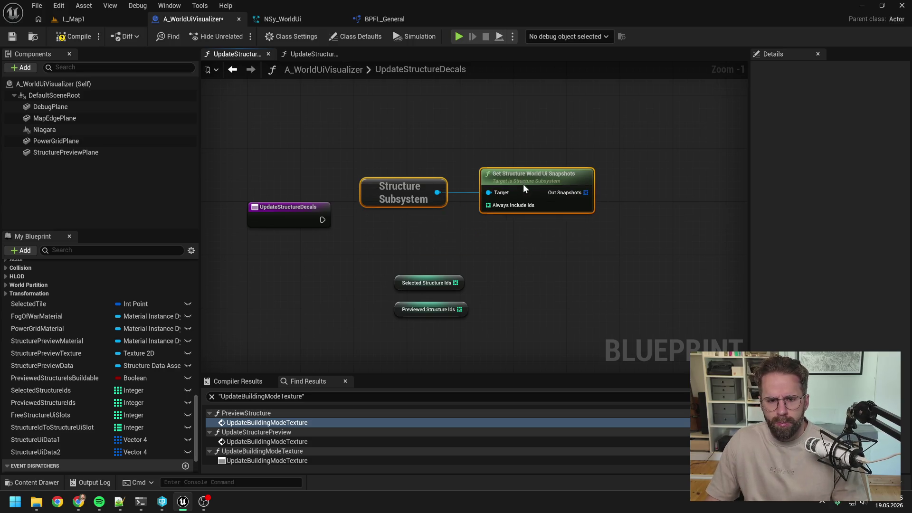
drag(518, 255, 569, 261)
drag(499, 285, 467, 265)
mouse_move(503, 307)
mouse_down()
mouse_move(463, 287)
mouse_move(475, 287)
mouse_up()
click(534, 267)
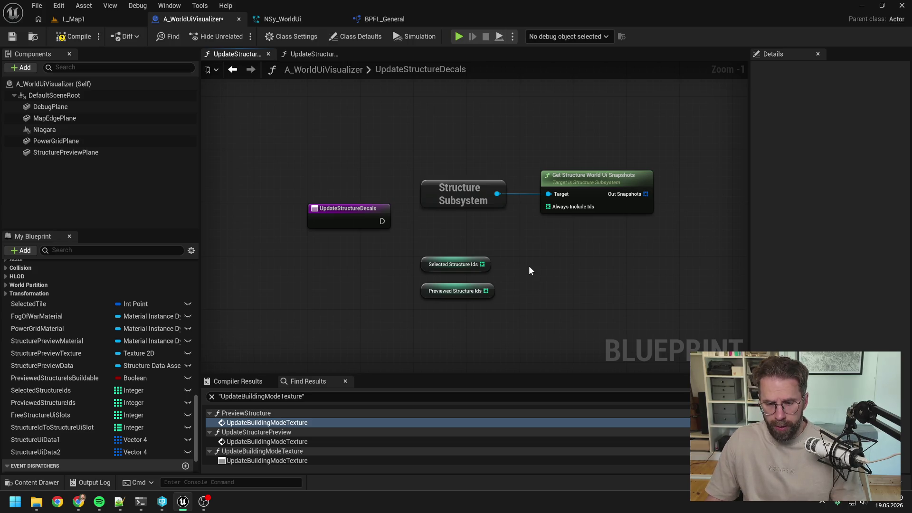
- Delete the Structure Subsystem and Get Structure World Ui Snapshots nodes, then compile
drag(482, 264, 543, 271)
key(Escape)
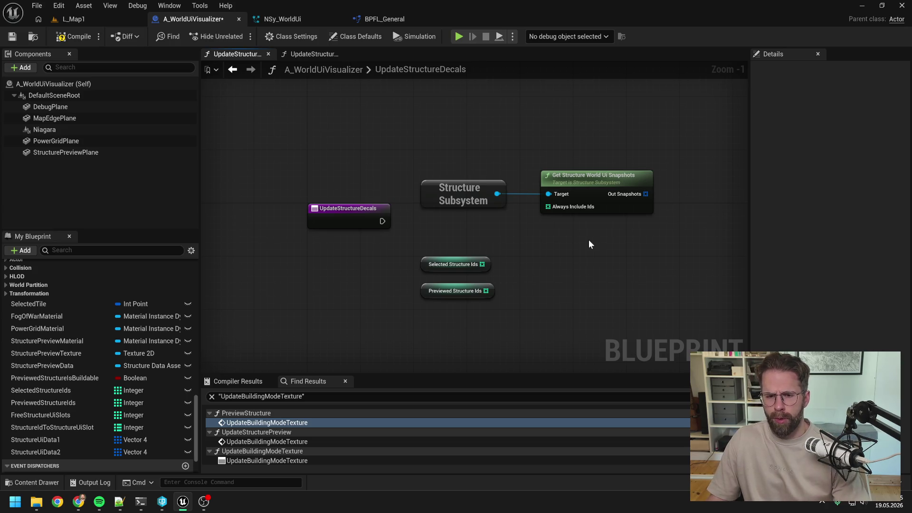
drag(452, 150, 563, 223)
key(Delete)
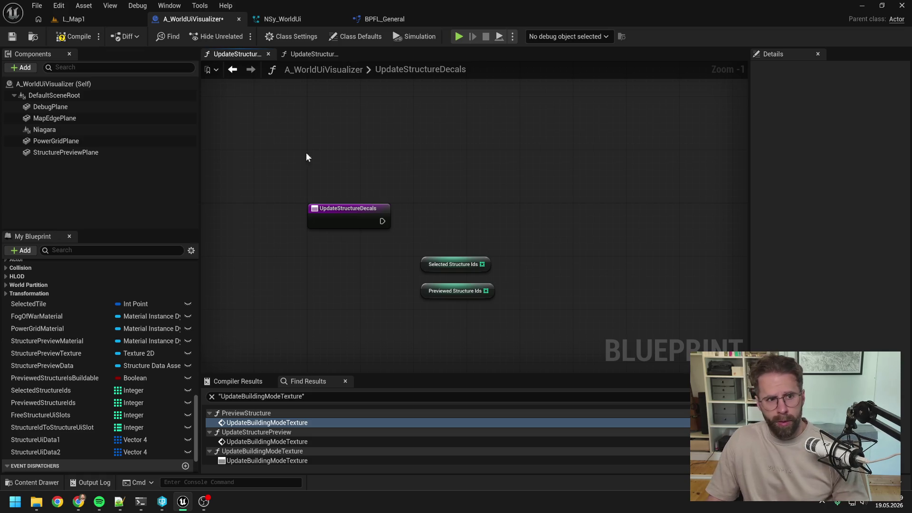
click(71, 41)
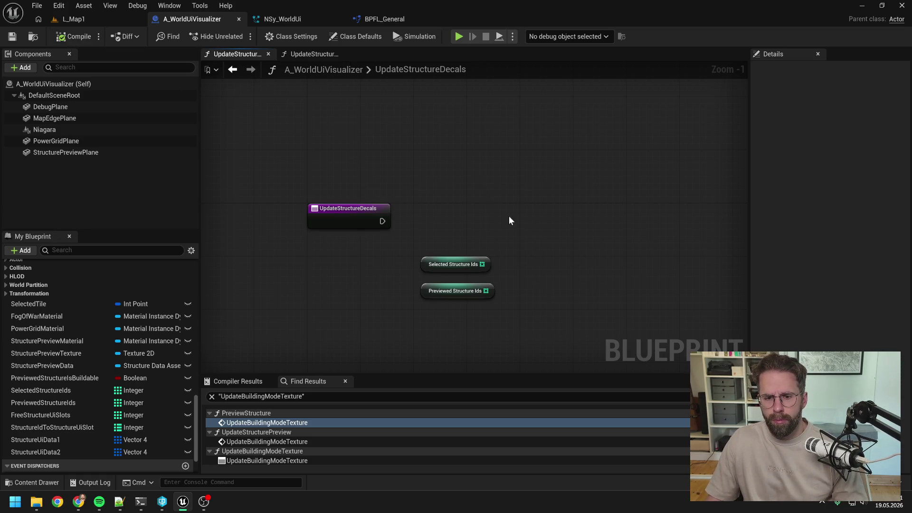
- Add a For Each Loop over Selected Structure Ids, executed from the function entry
drag(464, 273, 571, 227)
text(for each)
key(Return)
mouse_move(364, 230)
mouse_down()
mouse_move(527, 238)
mouse_move(547, 223)
mouse_up()
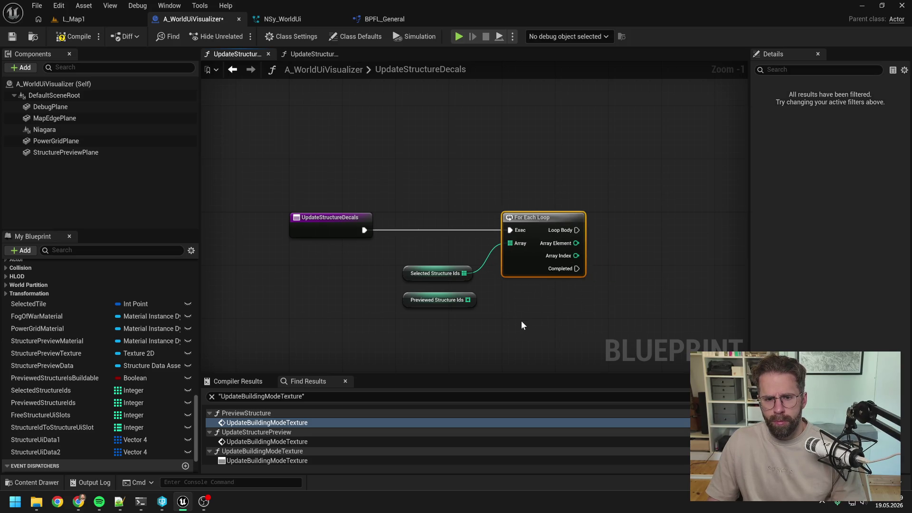
drag(454, 275, 461, 255)
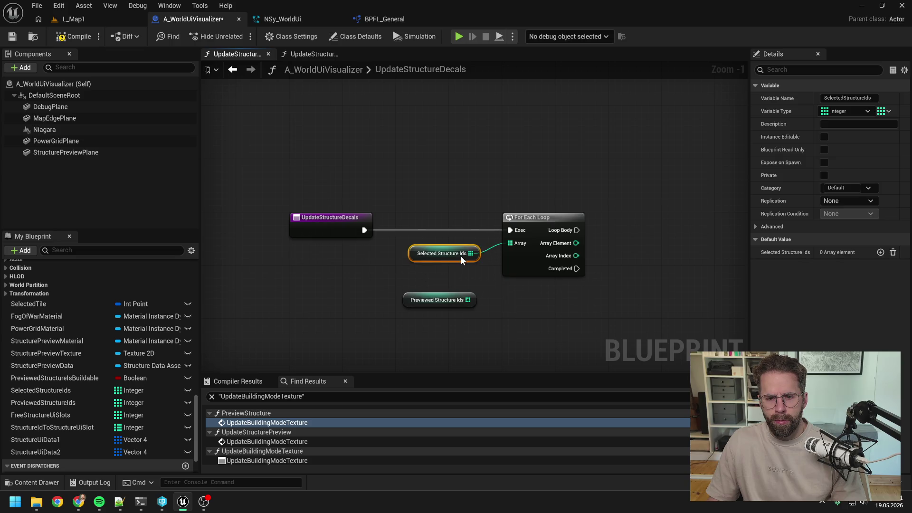
click(506, 296)
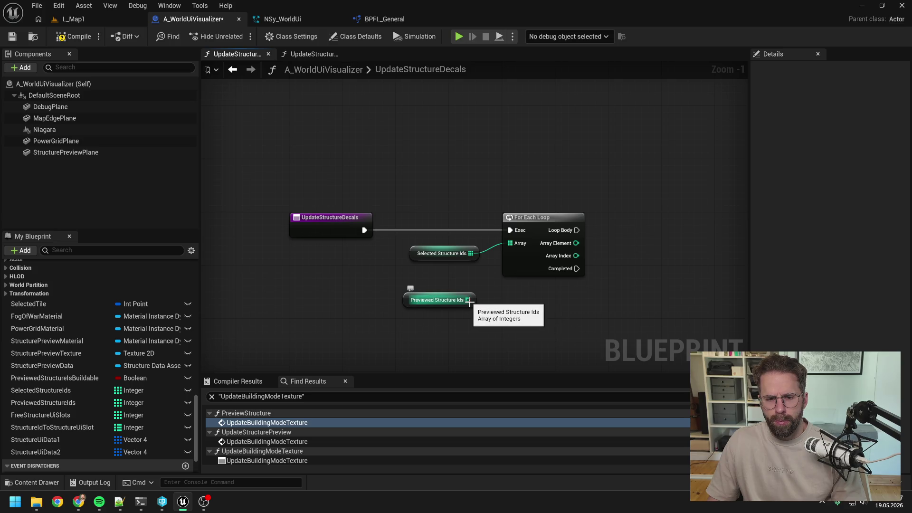
- Unhook the loop's Array pin, move Previewed Structure Ids down, and add a new variable
scroll(550, 301, down, 1)
drag(438, 297, 441, 284)
click(523, 298)
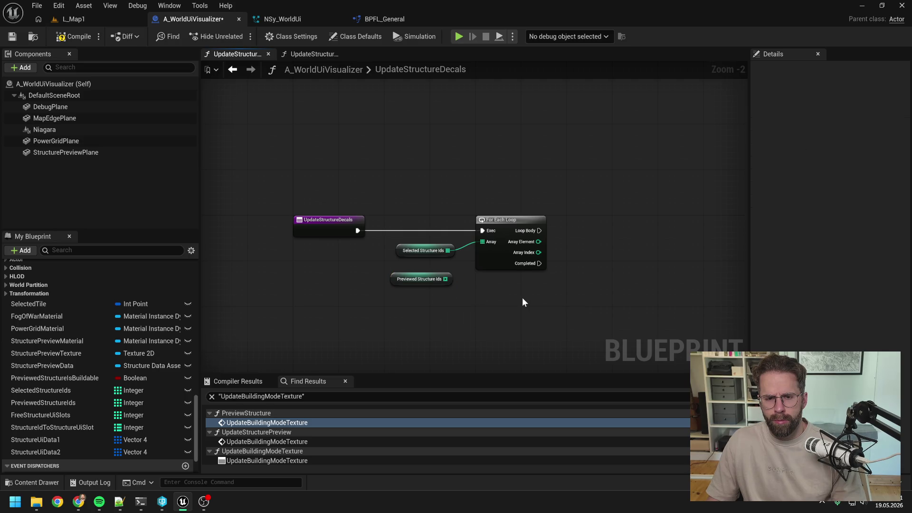
drag(522, 299, 506, 282)
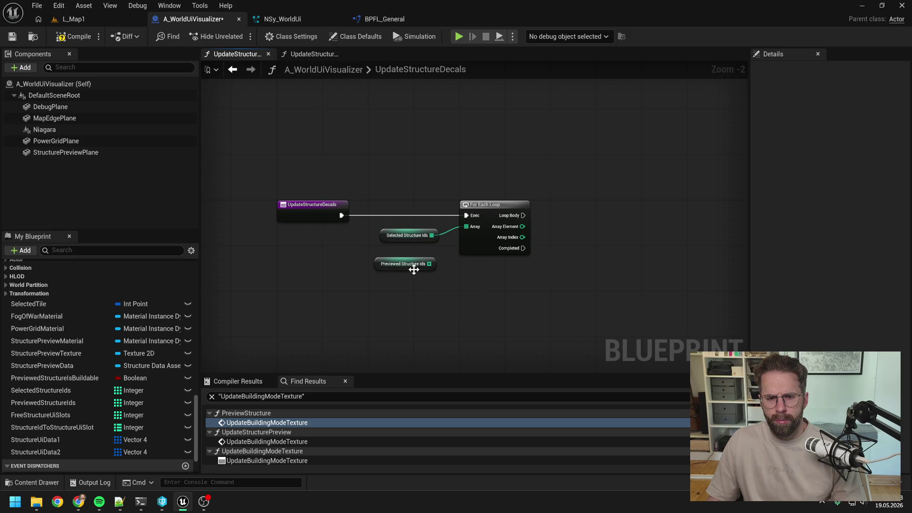
click(413, 270)
click(492, 281)
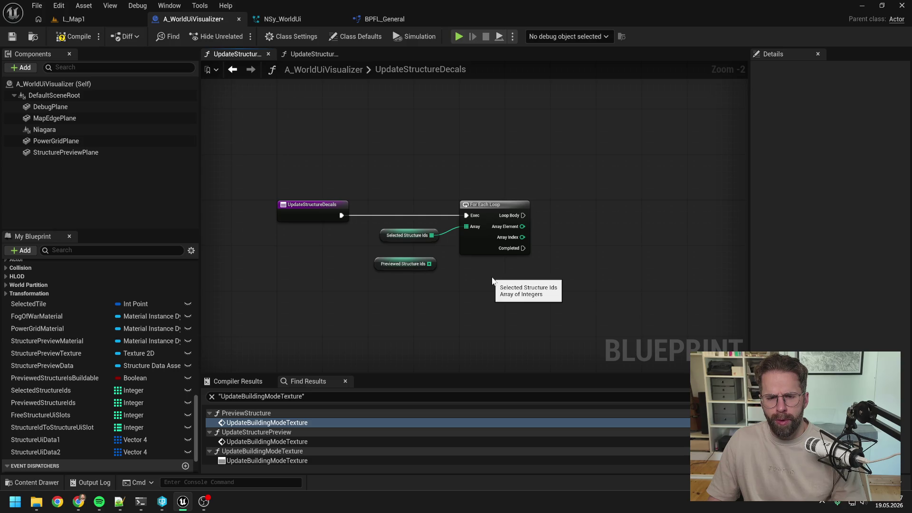
alt+click(430, 235)
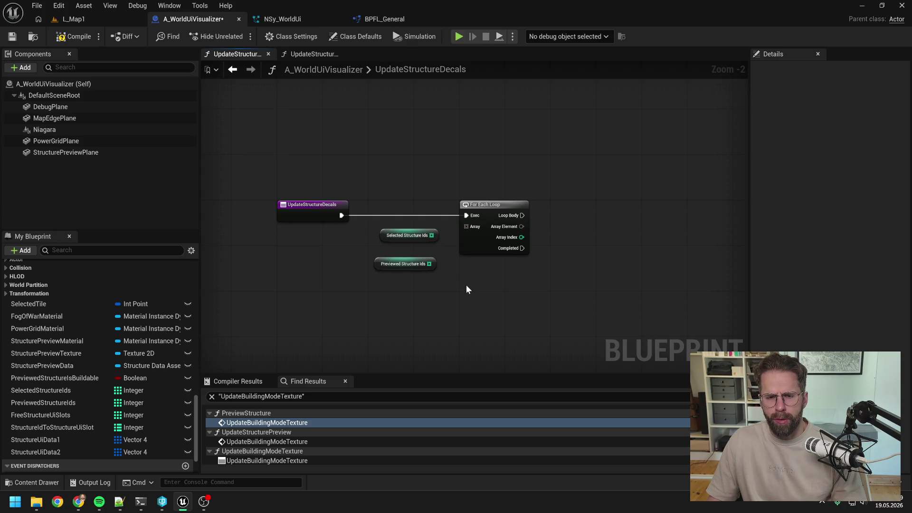
drag(409, 269, 408, 303)
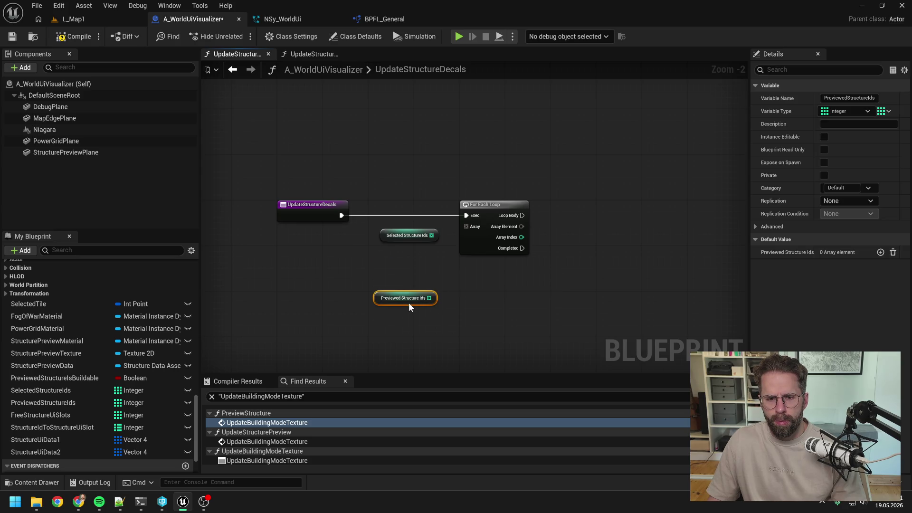
click(472, 287)
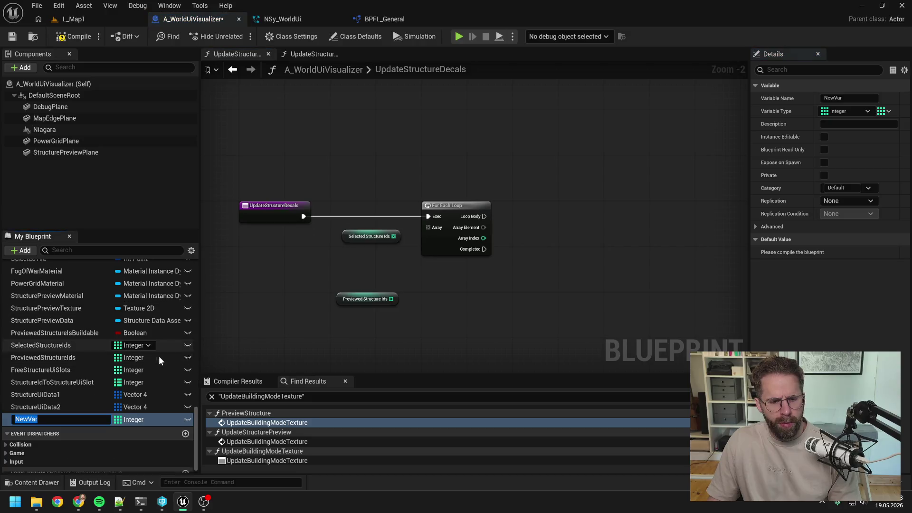
click(136, 412)
- Make the new variable a Vector 4 named StructurePreviewData1 and compile
text(vector 4)
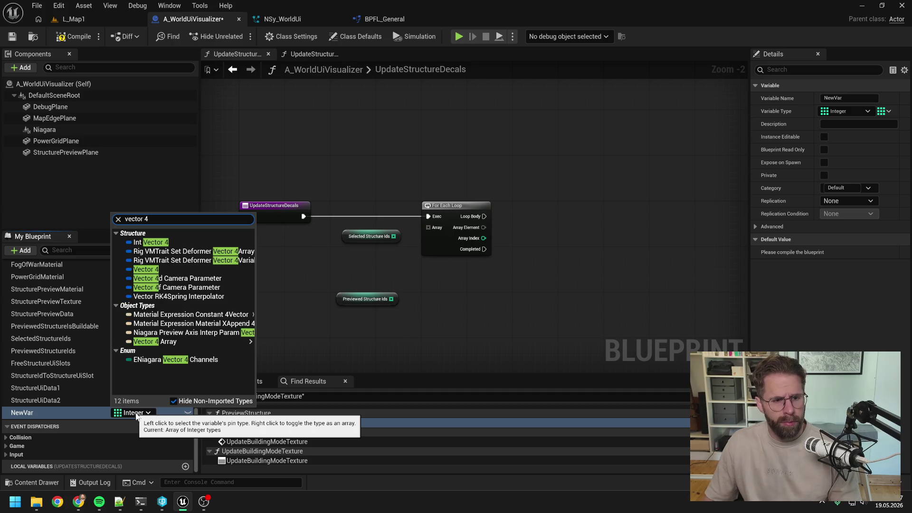
click(146, 270)
click(71, 413)
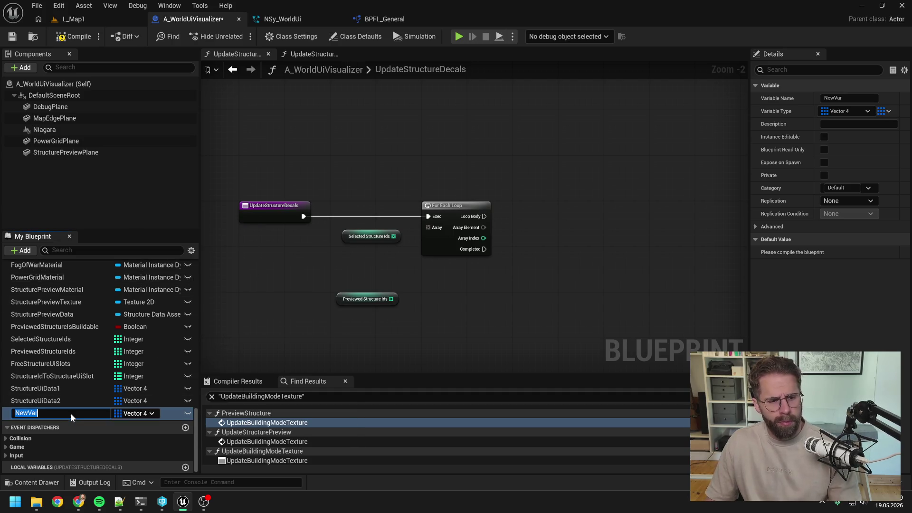
text(StructurePreviewData1)
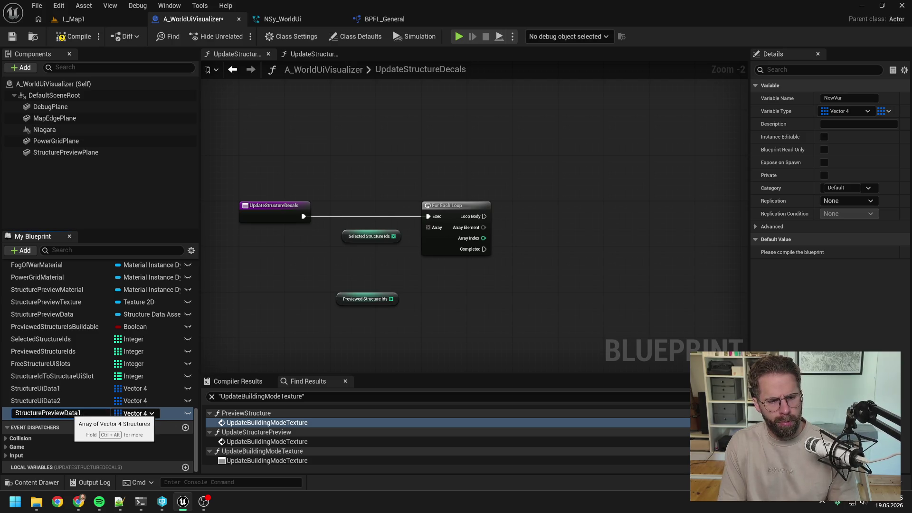
key(Return)
click(74, 36)
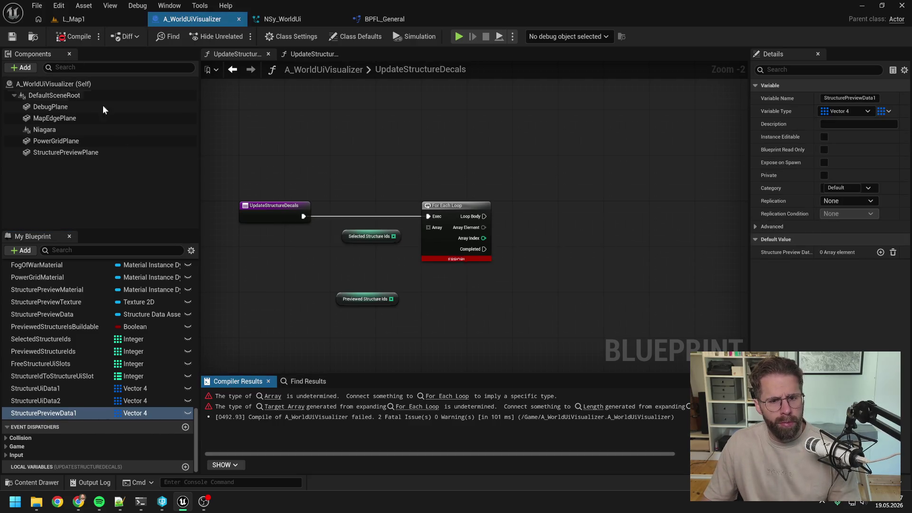
- Place a StructurePreviewData1 getter in the graph feeding an array ADD node
mouse_move(75, 416)
mouse_down()
mouse_move(603, 187)
mouse_move(670, 199)
mouse_move(683, 215)
mouse_up()
click(634, 211)
text(add)
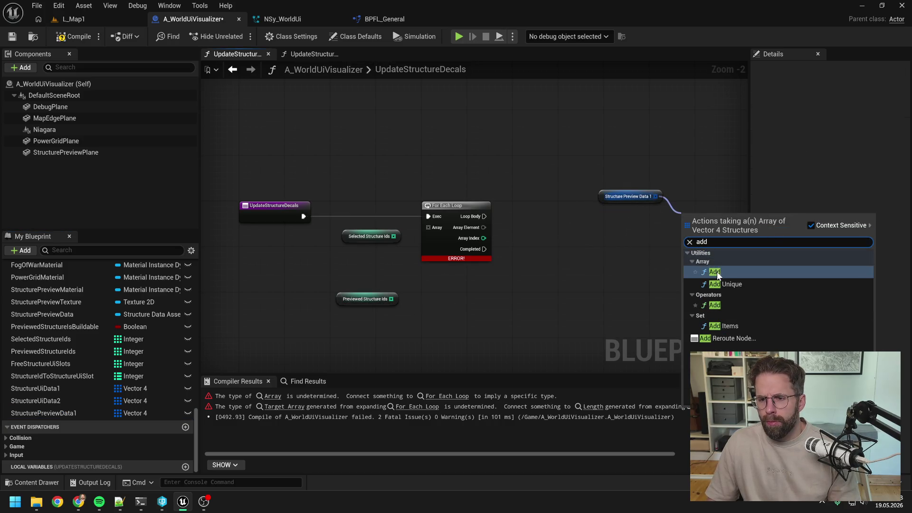
click(716, 273)
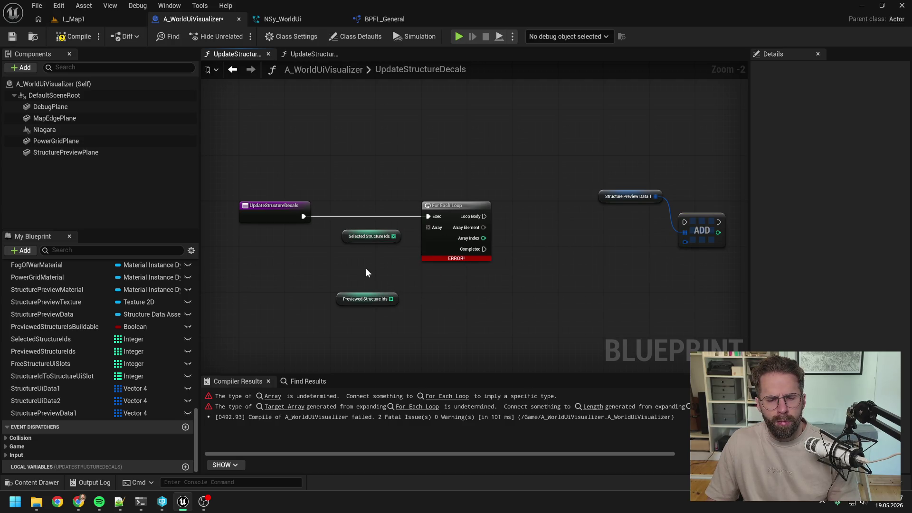
- Rename the variable to StructureDecalData1
click(79, 414)
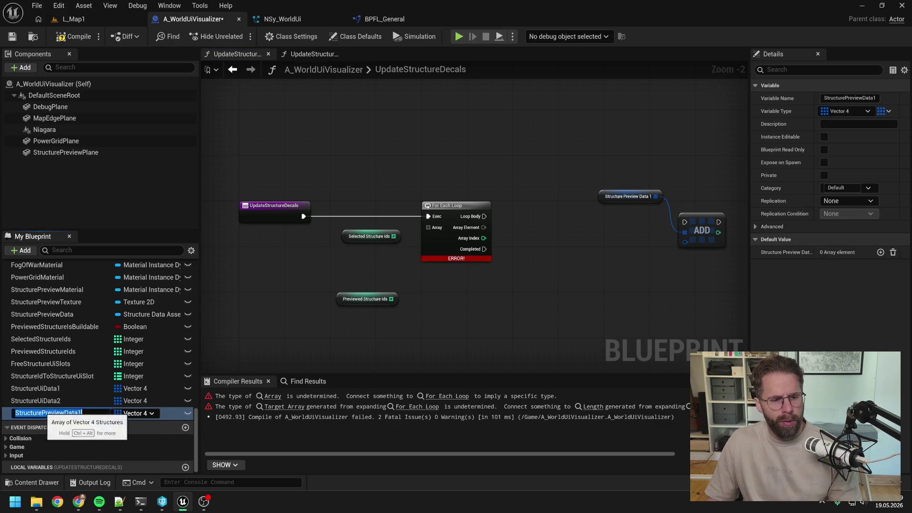
key(F2)
text(DecalData)
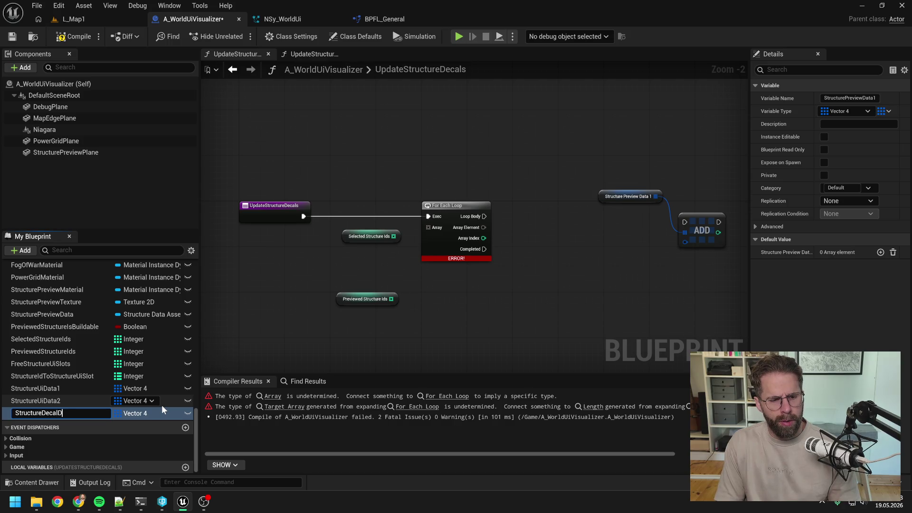
text(1)
key(Return)
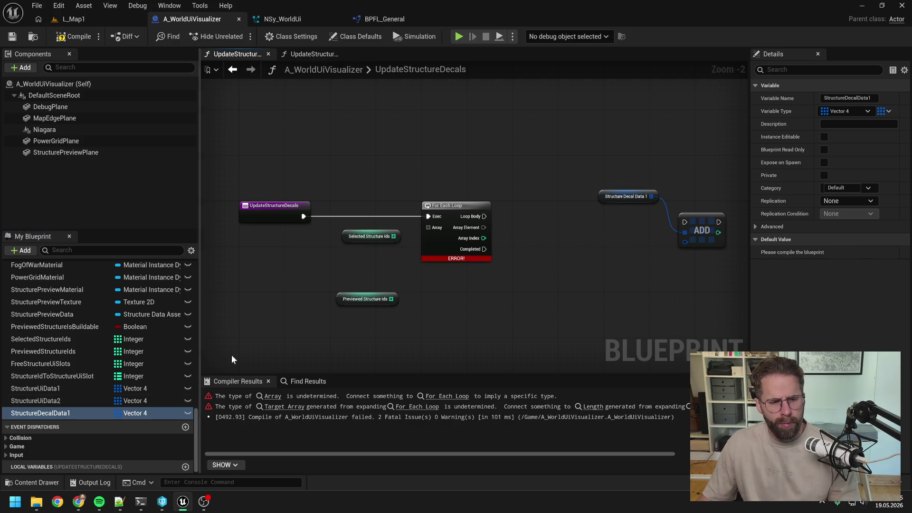
- Wire Selected Structure Ids into the loop's Array pin and nudge the ADD node
mouse_move(393, 236)
mouse_down()
mouse_move(432, 240)
mouse_move(429, 227)
mouse_up()
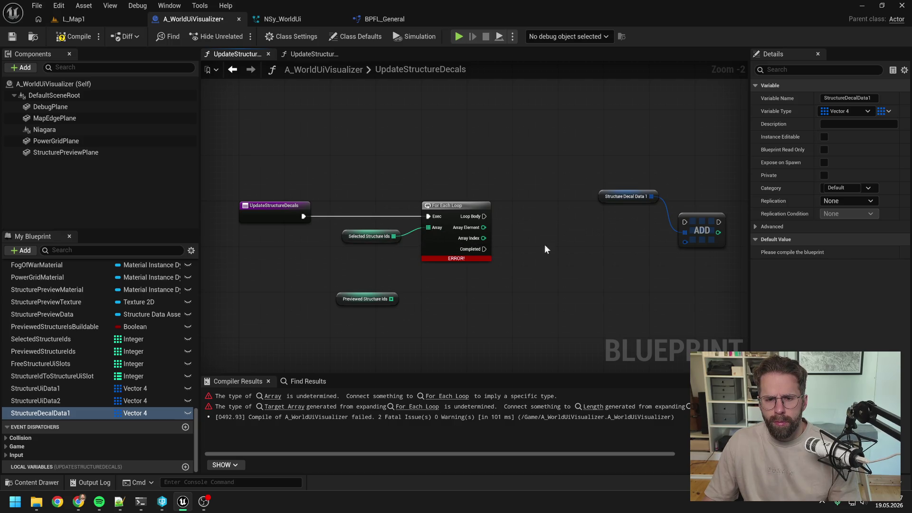
drag(539, 249, 497, 248)
drag(648, 225, 659, 214)
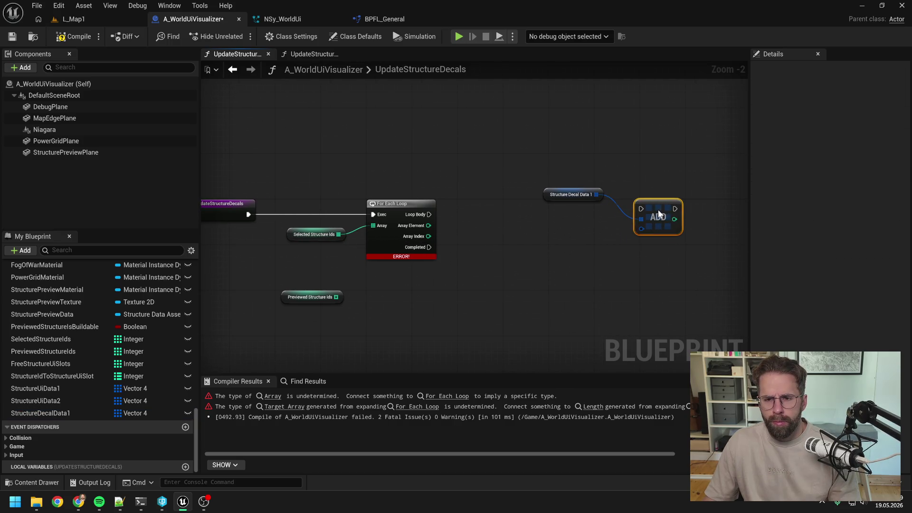
click(556, 236)
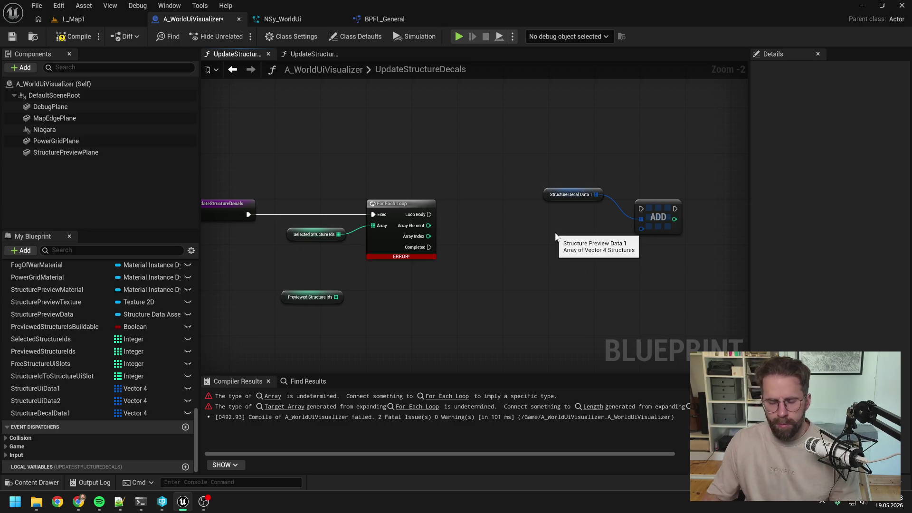
- Change StructureDecalData1's container type to Map, then add a new local variable
click(89, 414)
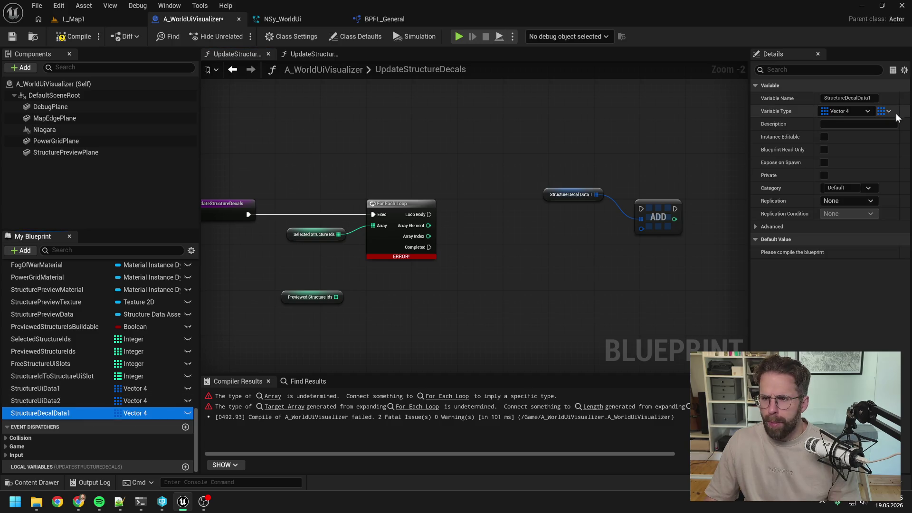
click(882, 111)
click(868, 163)
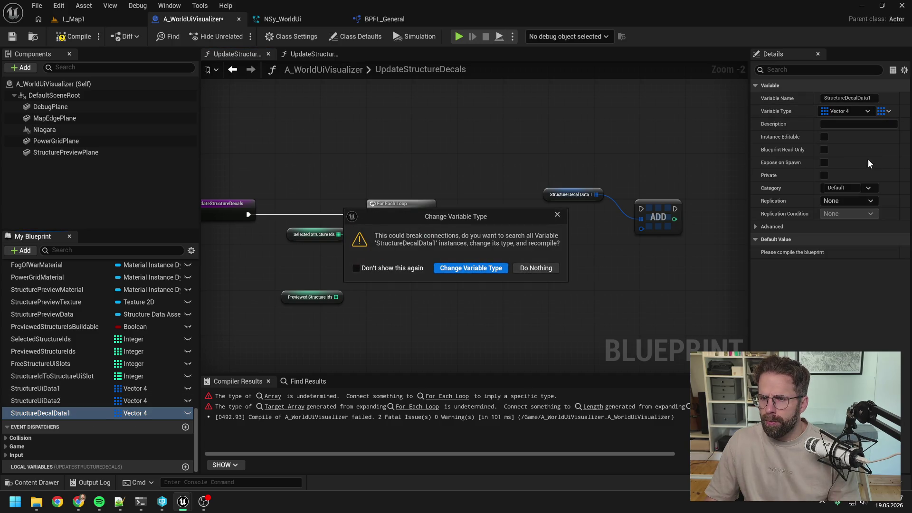
click(481, 267)
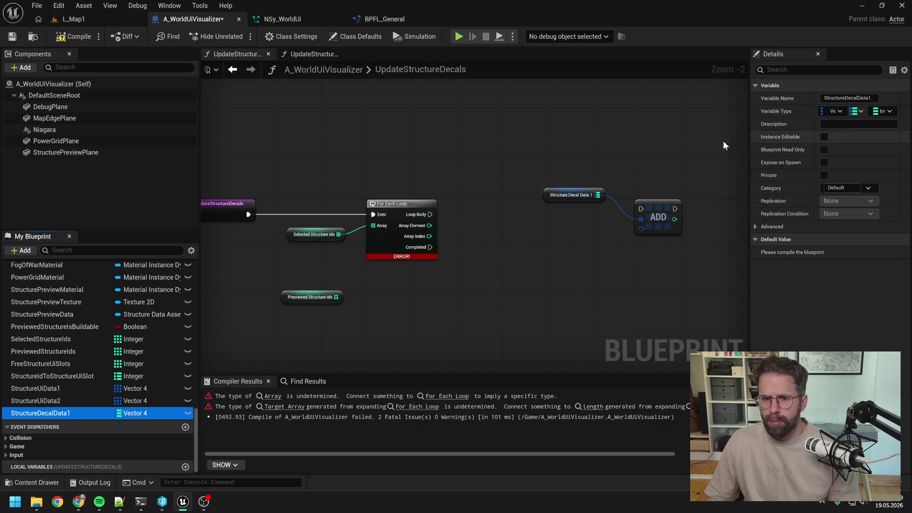
click(651, 156)
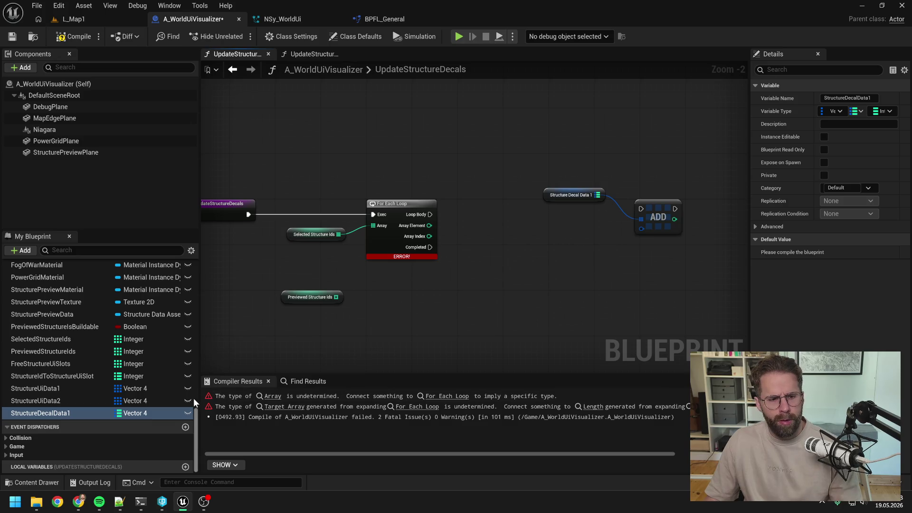
click(361, 344)
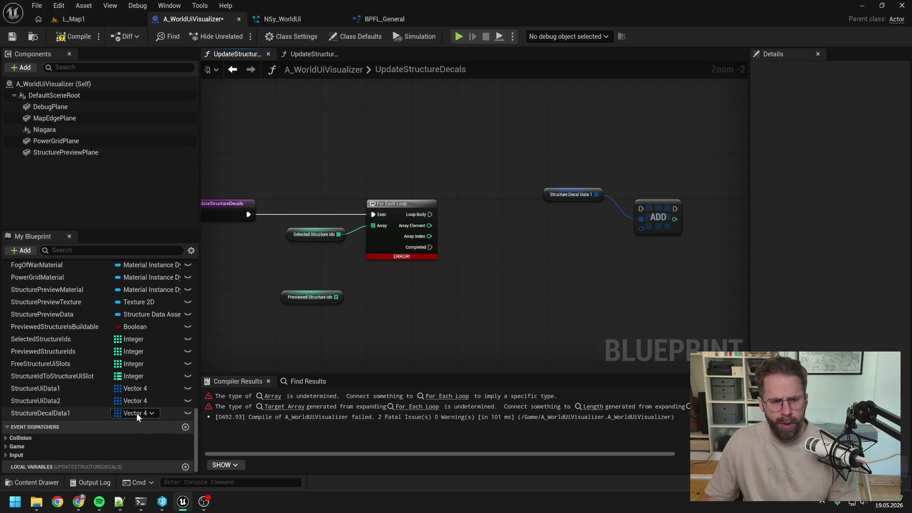
click(185, 466)
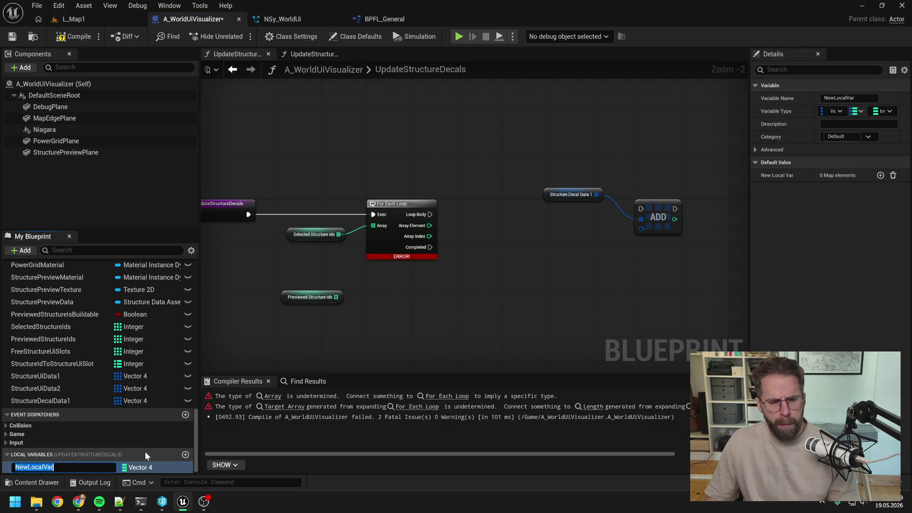
- Make the local variable an Integer-to-Int Vector 4 map and compile
click(837, 110)
text(int)
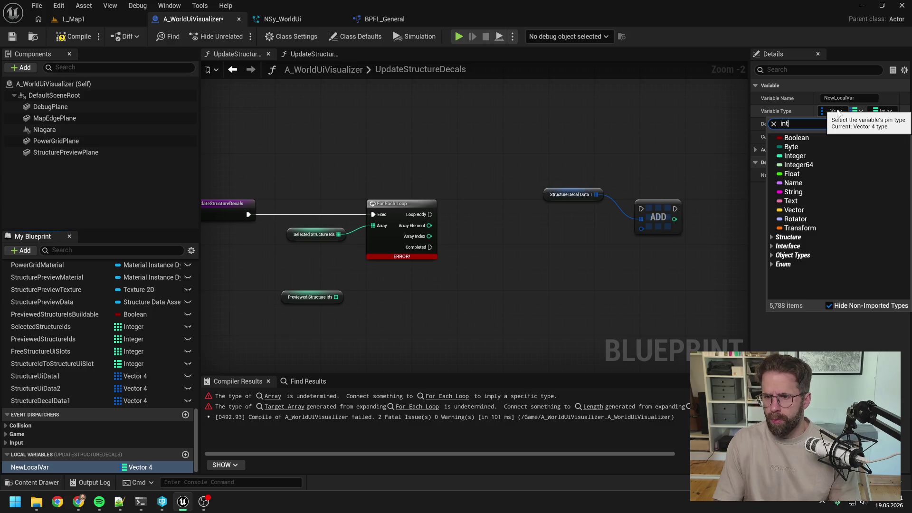
scroll(833, 211, up, 10)
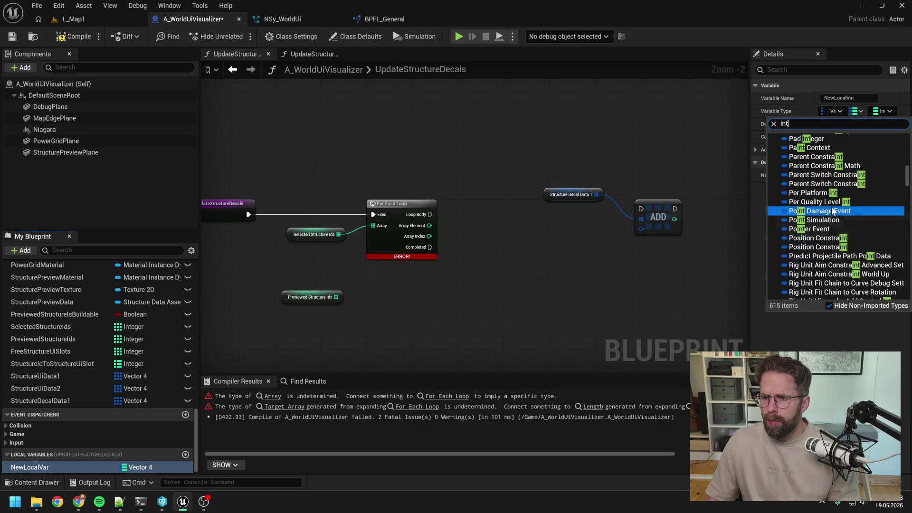
text(eger)
click(803, 139)
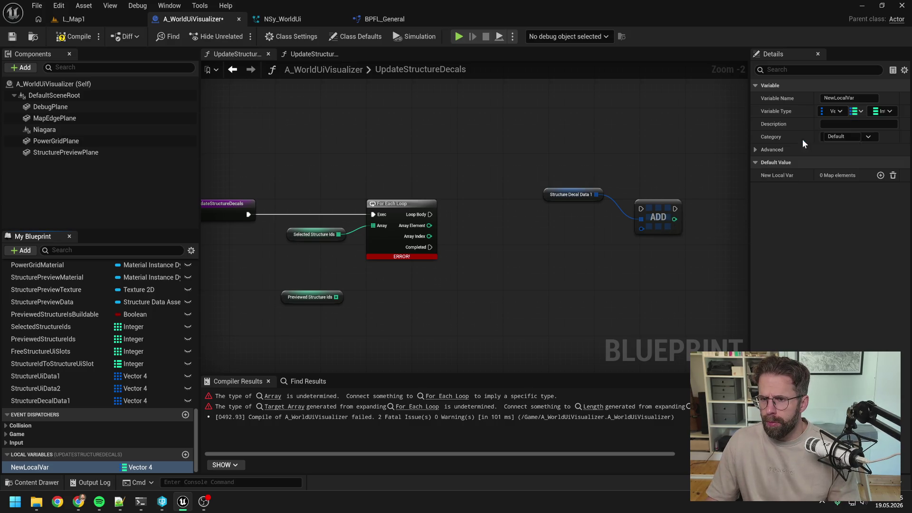
click(885, 110)
text(ve)
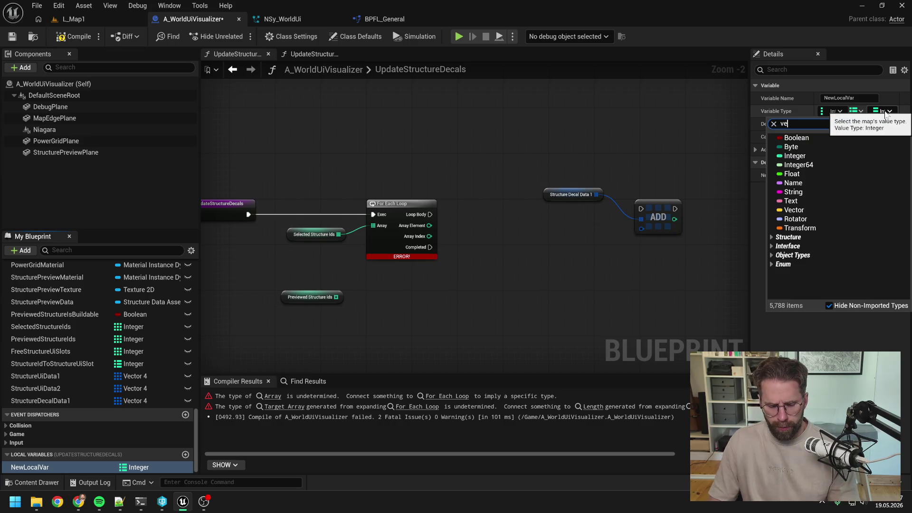
text(ctor 4)
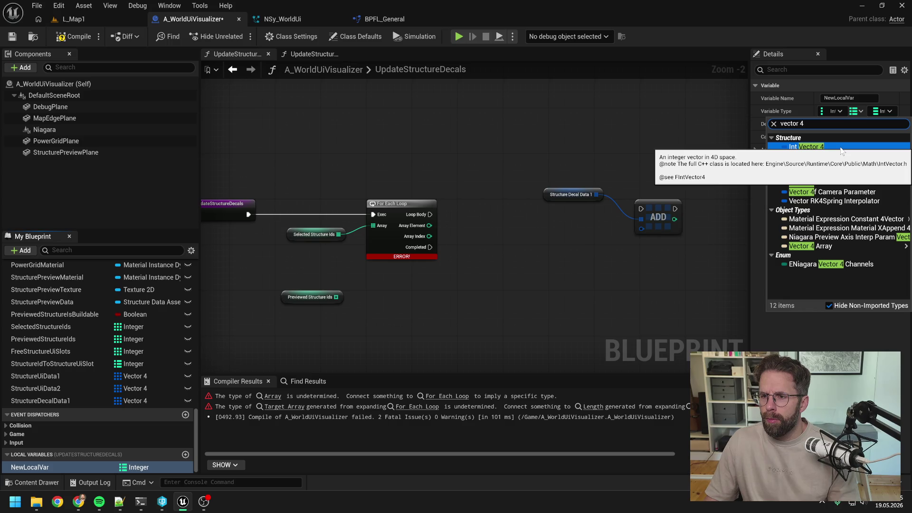
click(840, 148)
key(F7)
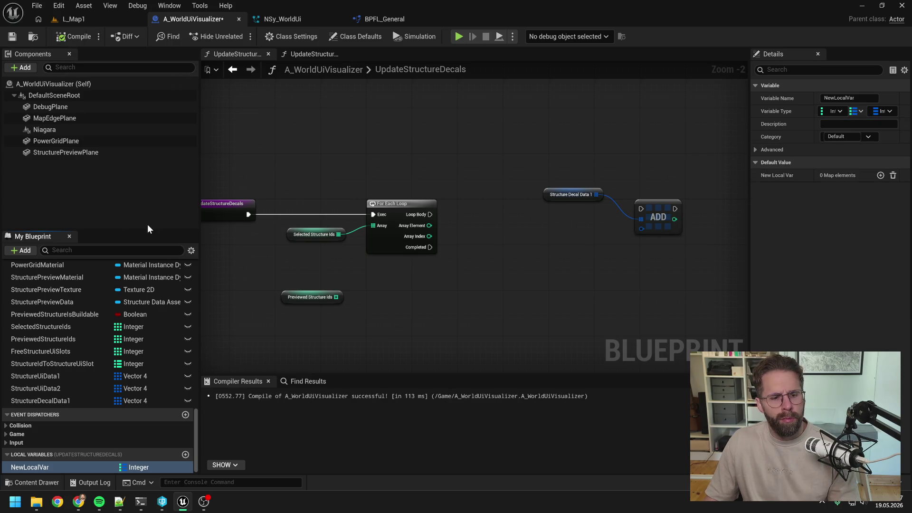
- Rename the local map StructureIdToStructureDecalData1Local, place its Get node, and delete the old decal data and ADD nodes
double_click(60, 467)
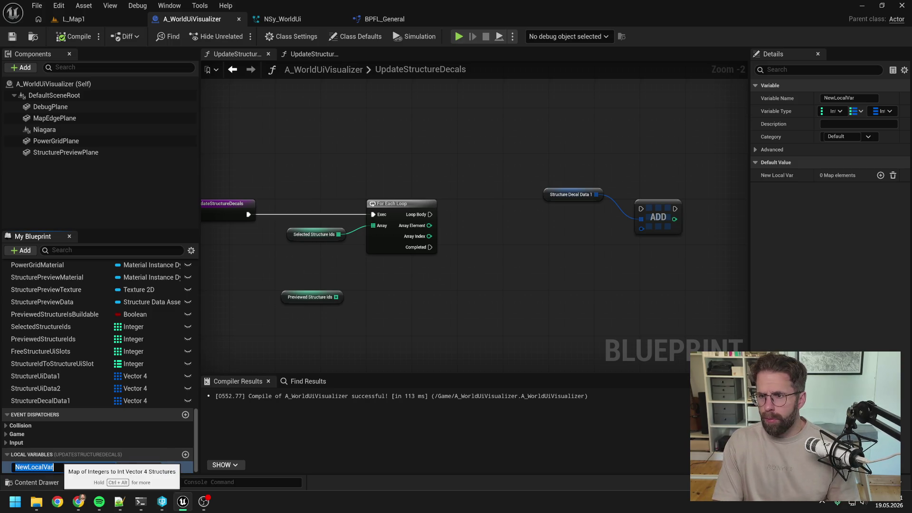
text(StructureId)
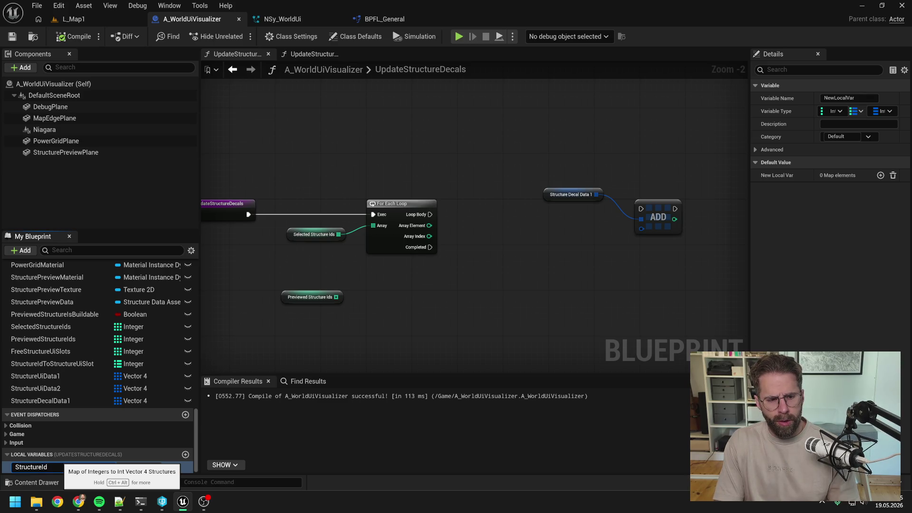
text(ToStructureDecalDat)
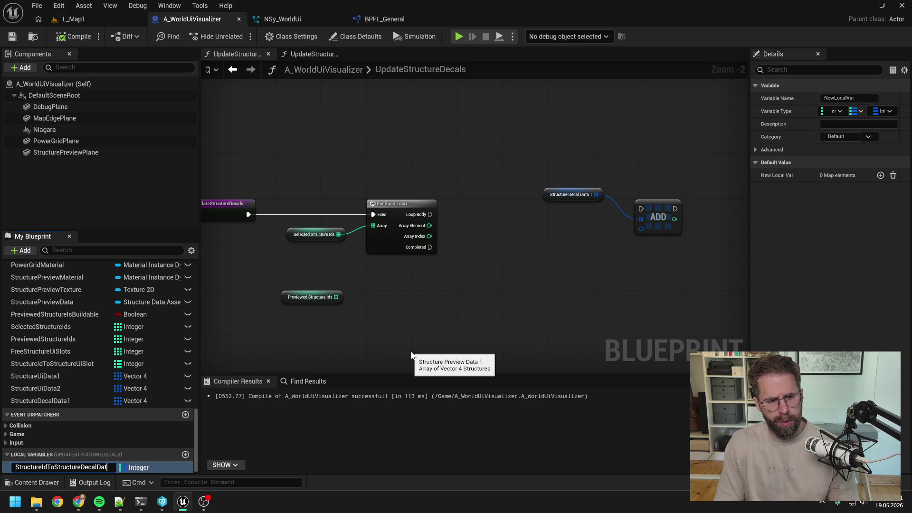
text(1Lookup)
key(Return)
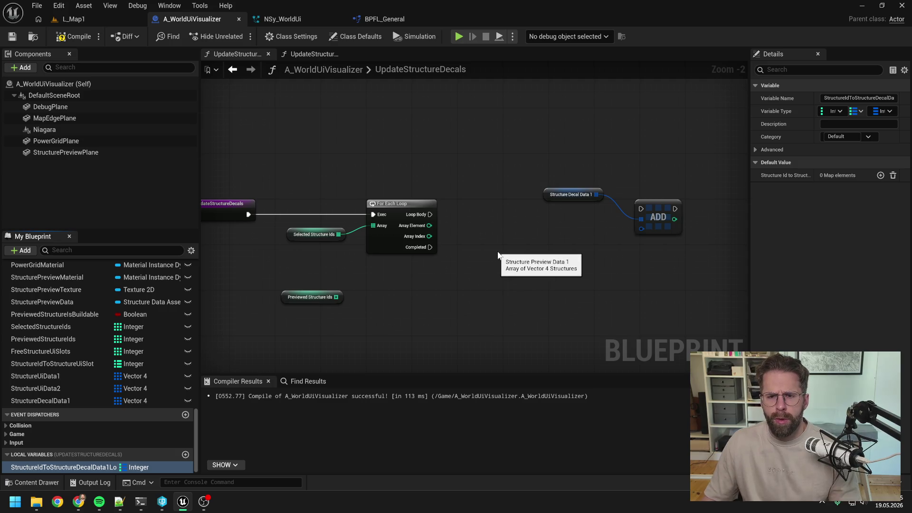
mouse_move(62, 467)
mouse_down()
mouse_move(523, 193)
mouse_move(526, 167)
mouse_up()
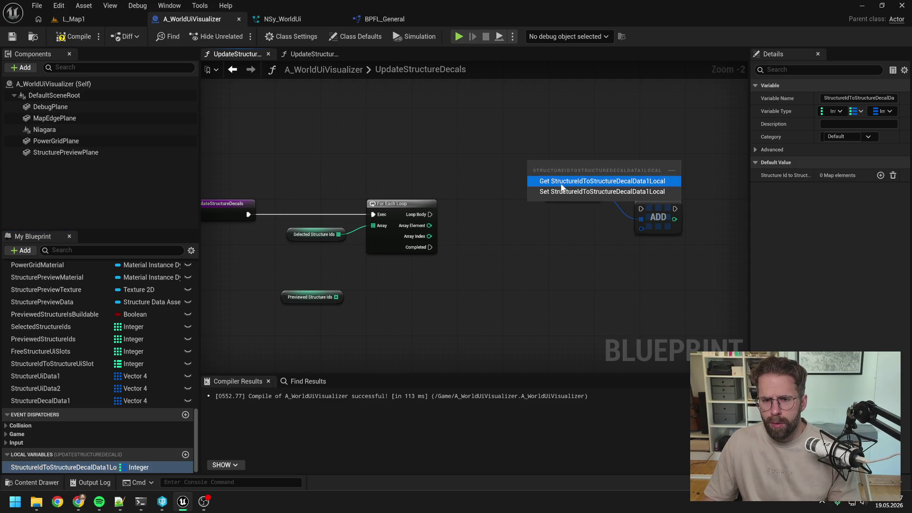
click(561, 179)
mouse_move(573, 187)
mouse_down()
mouse_move(632, 214)
mouse_move(648, 233)
mouse_up()
key(Delete)
- Add a map ADD node run from the loop body, with the map Get placed above it
drag(622, 167, 656, 195)
text(add)
key(Return)
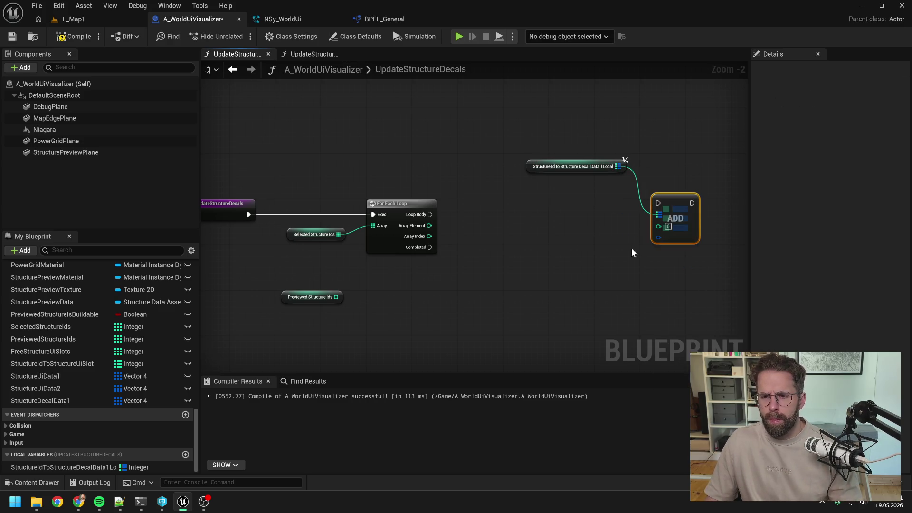
drag(430, 214, 687, 210)
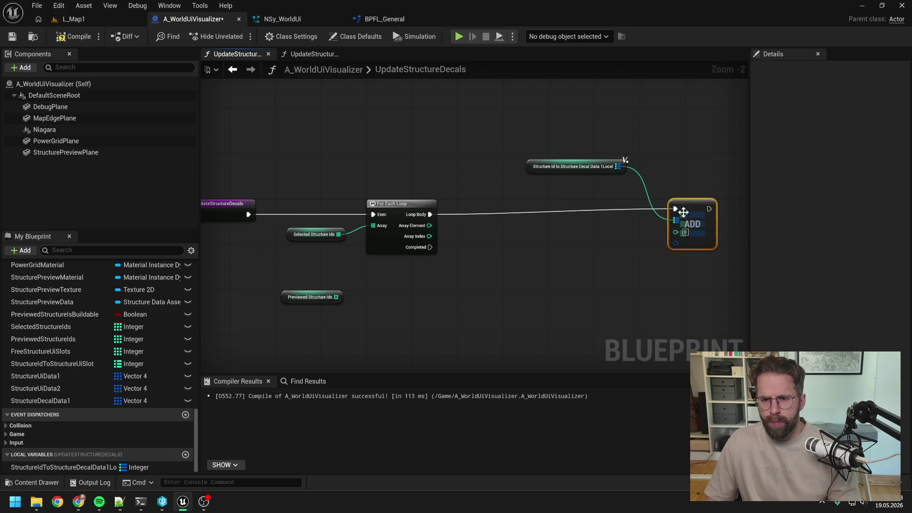
drag(588, 172, 605, 193)
drag(688, 208, 688, 213)
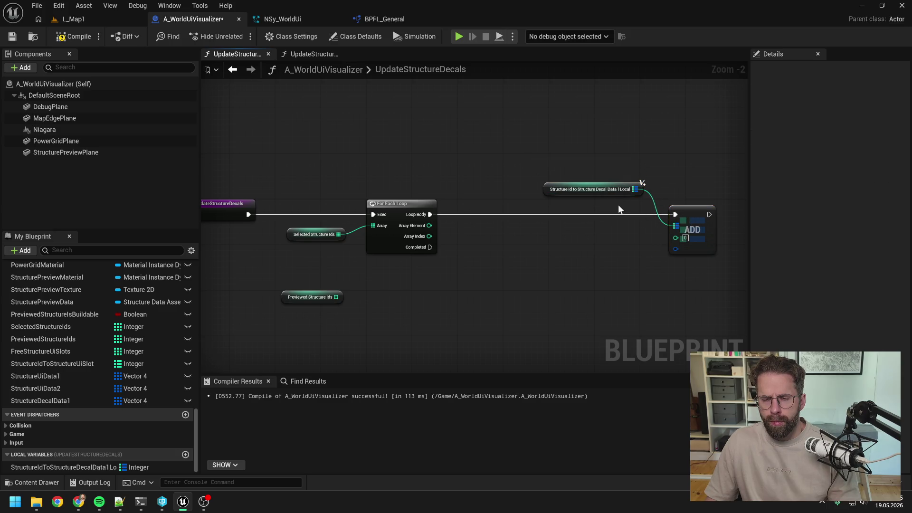
drag(611, 193, 629, 204)
click(589, 251)
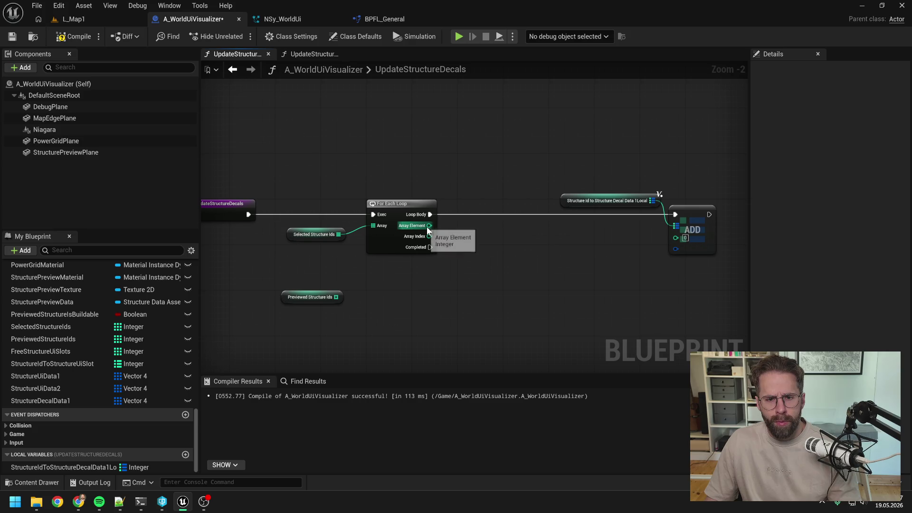
- Use the loop's Array Element as the map key and add a Make Int Vector 4 value node
mouse_move(429, 225)
mouse_down()
mouse_move(685, 237)
mouse_move(648, 262)
mouse_up()
text(make)
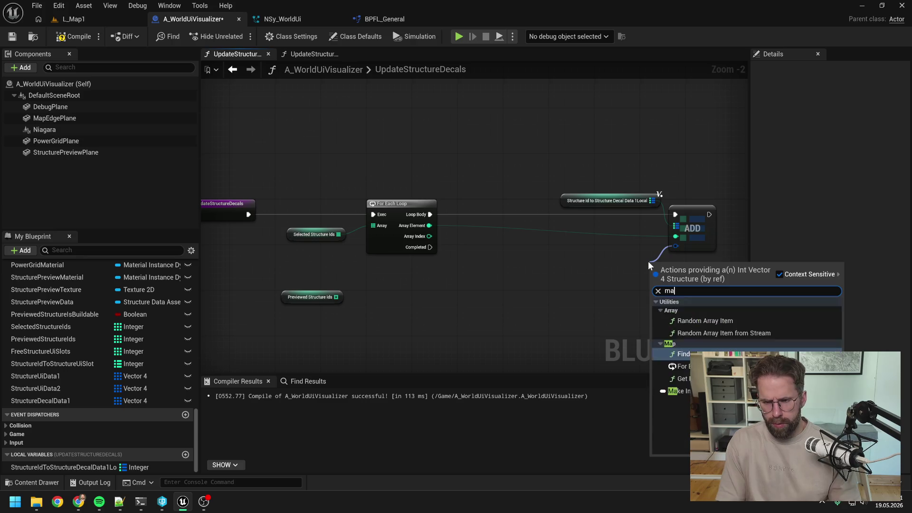
key(Return)
click(686, 280)
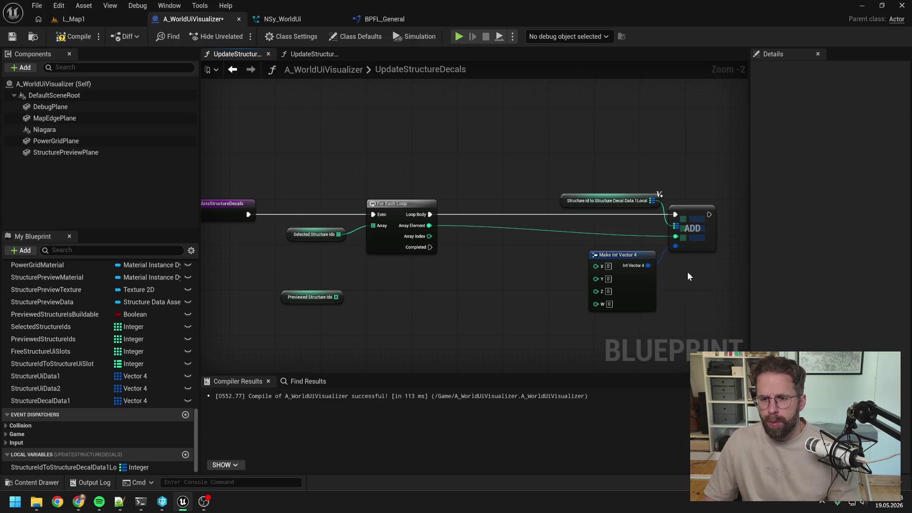
- Switch the local map's value type to Vector 4 and compile
click(97, 467)
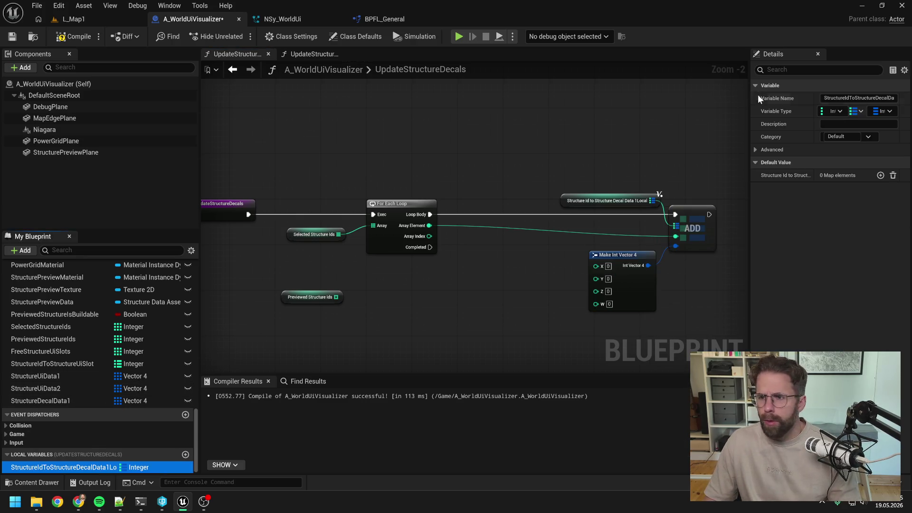
click(880, 110)
text(vector)
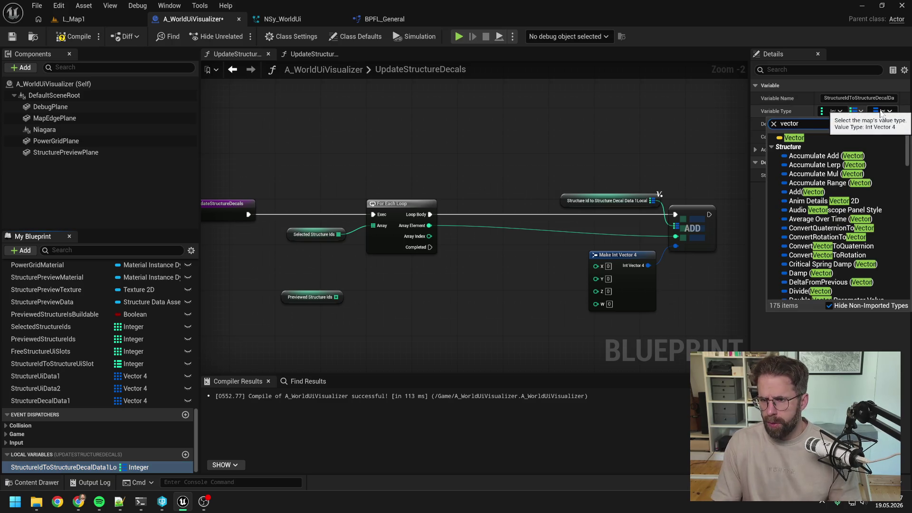
text( 4)
click(836, 174)
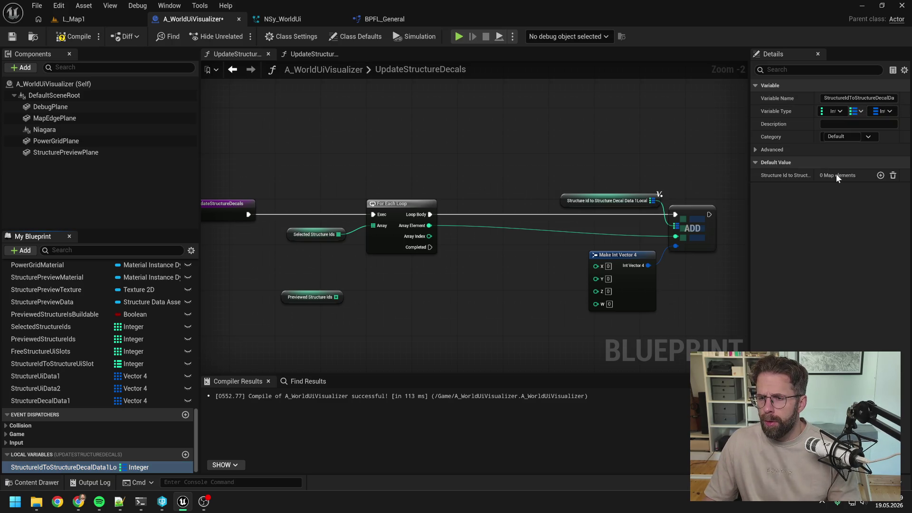
click(488, 270)
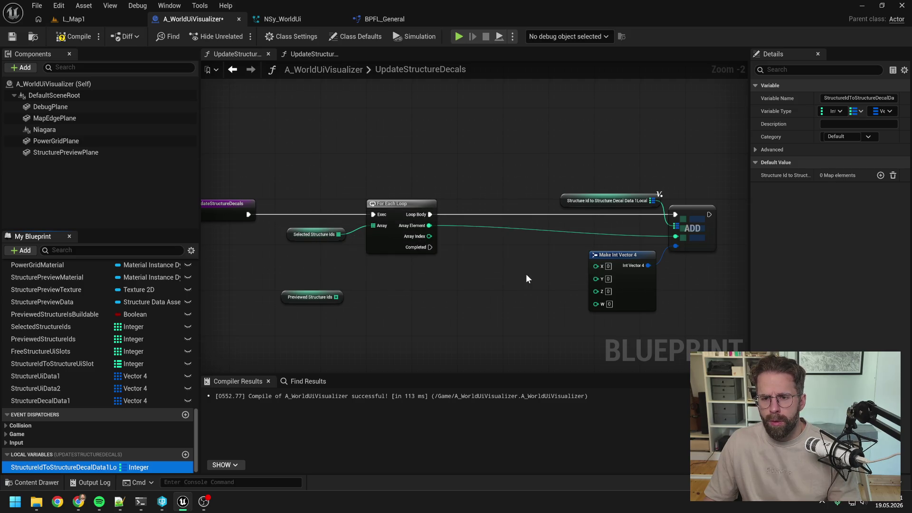
click(74, 36)
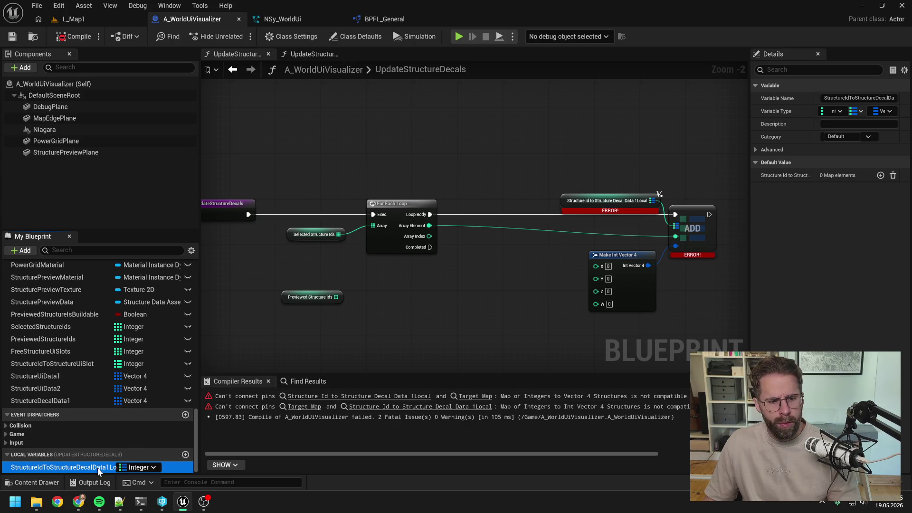
- Reconnect the map to ADD and delete the Make Int Vector 4 and stray Break Minimal View Info nodes
alt+click(675, 246)
mouse_move(656, 201)
mouse_down()
mouse_move(680, 230)
mouse_move(635, 264)
mouse_up()
click(632, 266)
key(Delete)
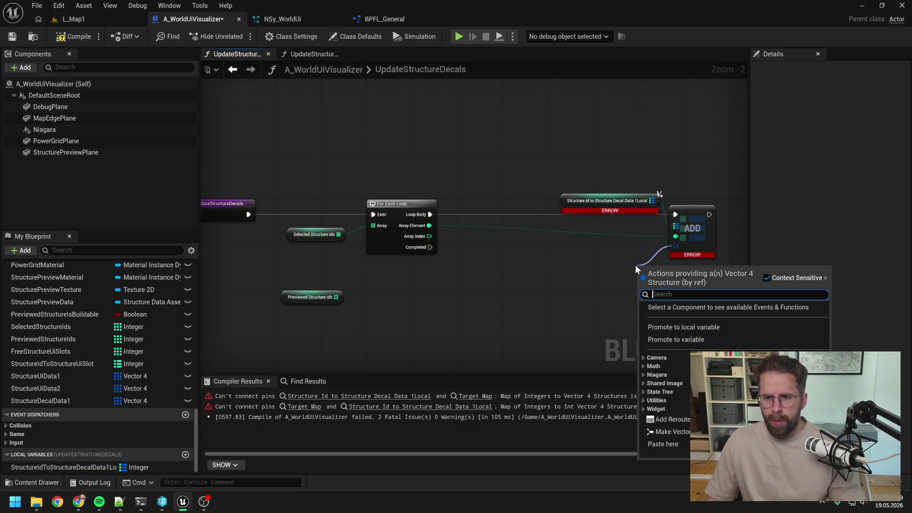
text(break minimal)
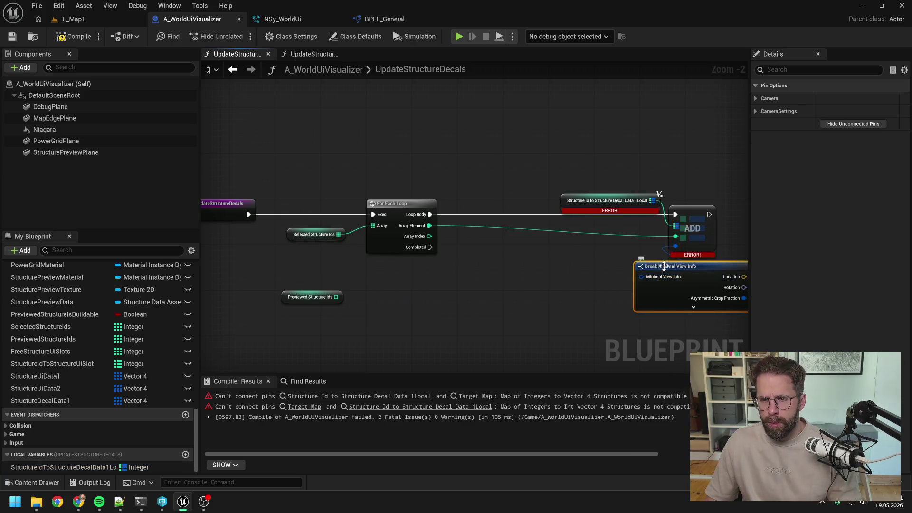
key(Return)
key(Delete)
click(702, 223)
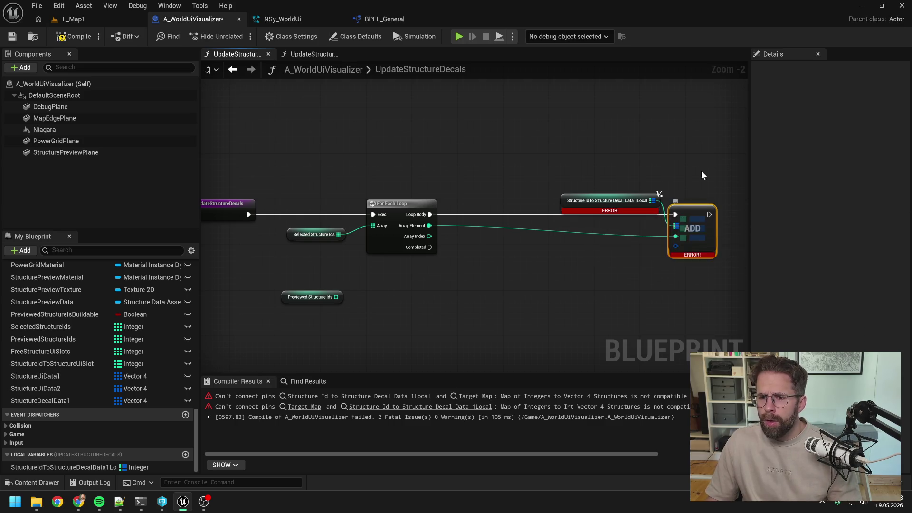
click(627, 200)
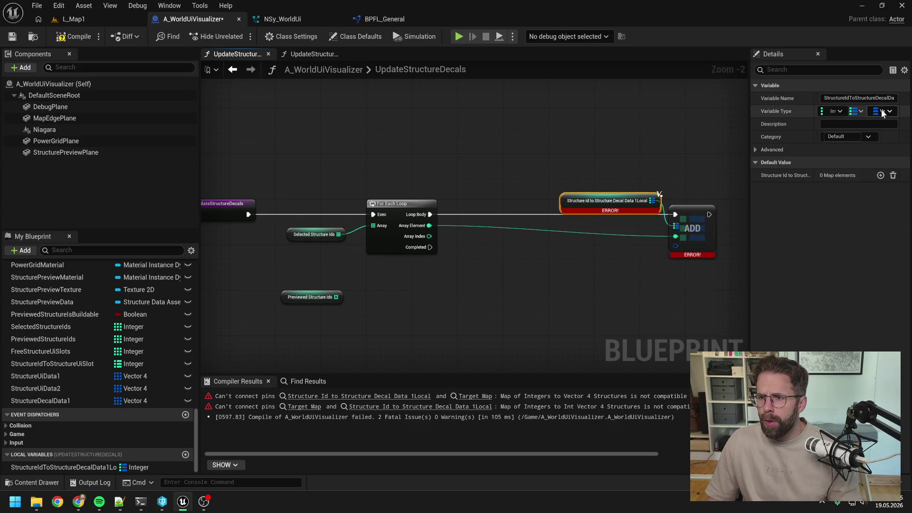
click(689, 161)
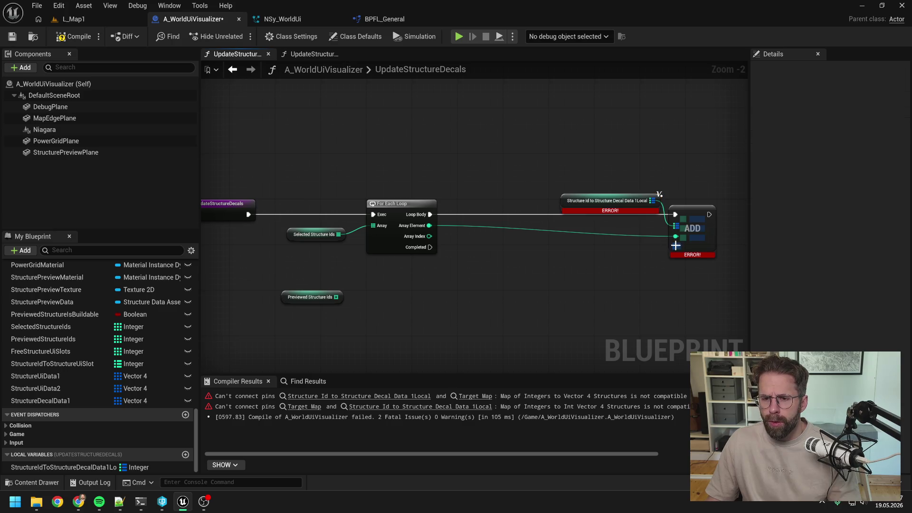
- Feed ADD's value from a new Make Vector 4 node and recompile
drag(676, 246, 636, 261)
text(make vector 4)
click(664, 302)
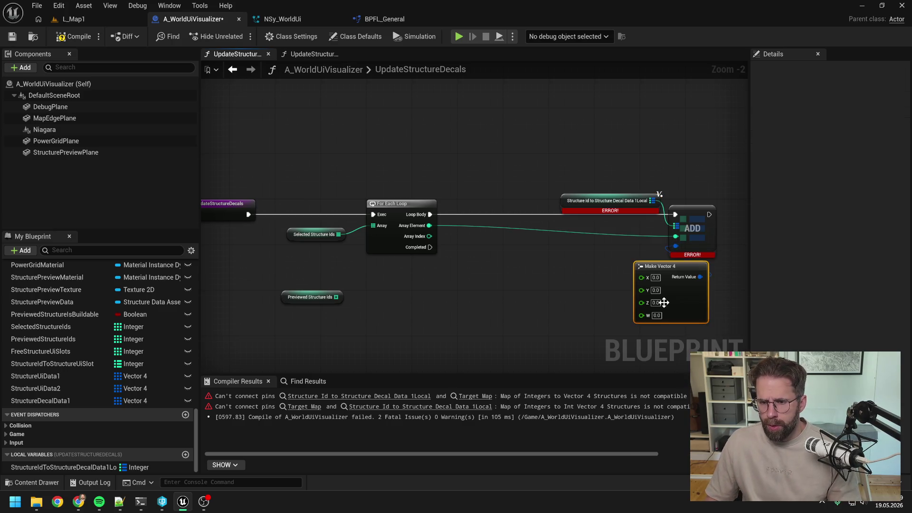
mouse_move(664, 303)
mouse_down()
mouse_move(607, 291)
mouse_move(621, 258)
mouse_up()
key(F7)
click(518, 262)
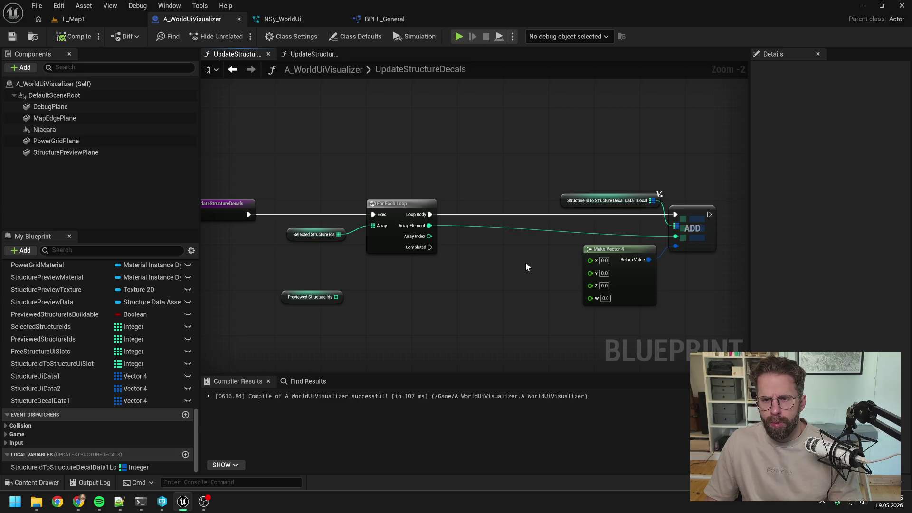
- Switch to the NSy_WorldUi Niagara system and centre its two emitters in the overview
scroll(525, 264, down, 1)
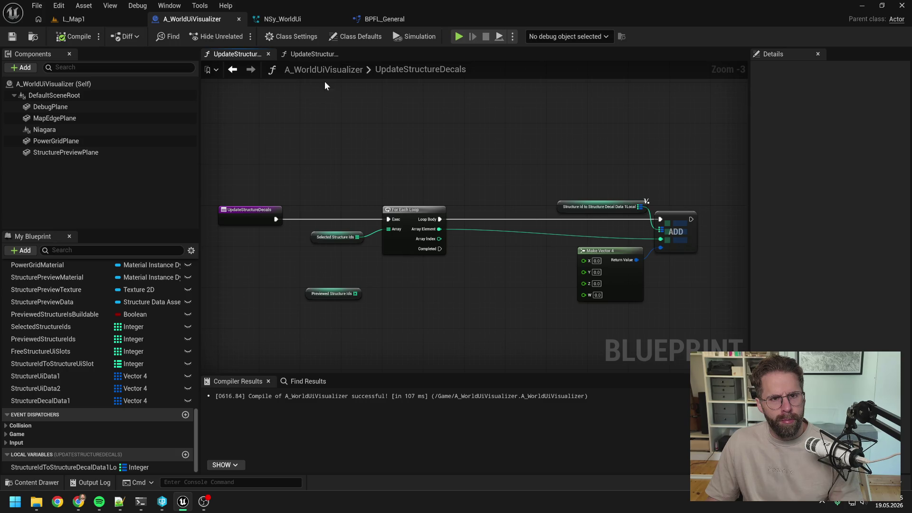
click(300, 18)
mouse_move(471, 200)
mouse_down()
mouse_move(507, 192)
mouse_move(485, 203)
mouse_up()
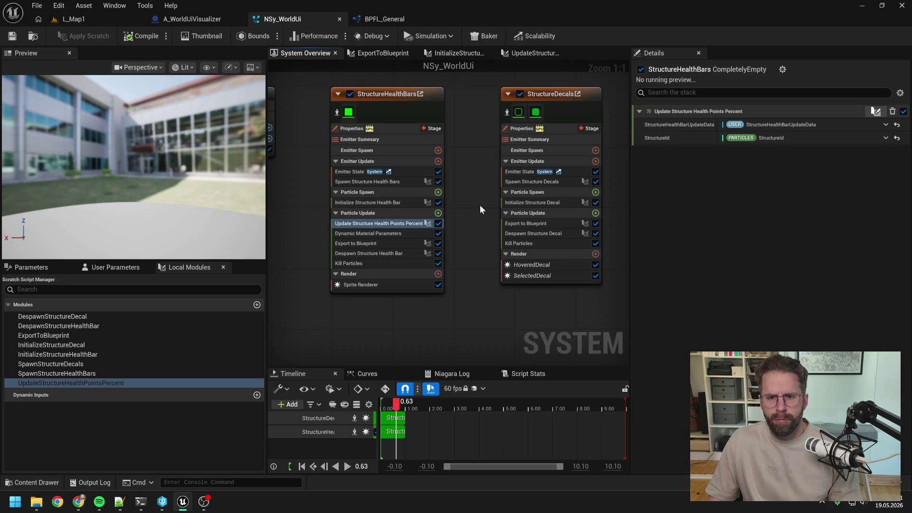
- Go back from the Niagara overview to the A_WorldUiVisualizer blueprint's UpdateStructureDecals graph
drag(485, 195, 477, 202)
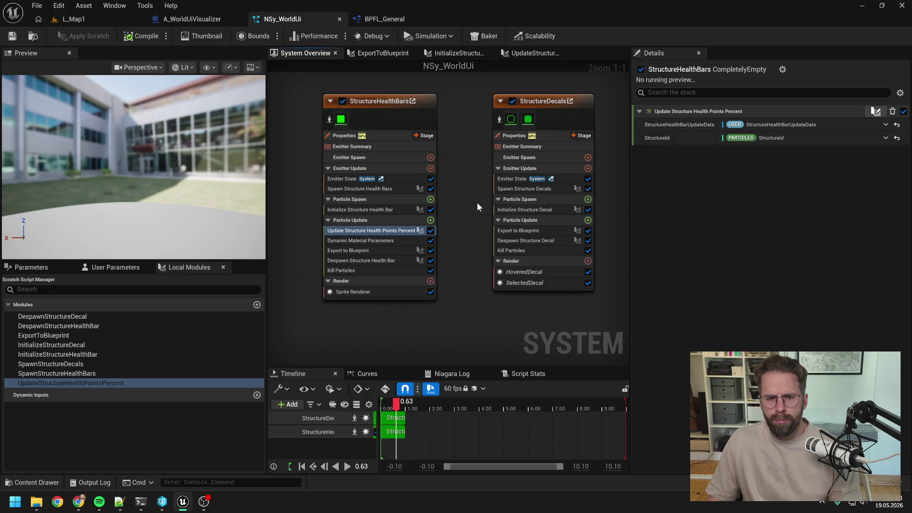
click(195, 22)
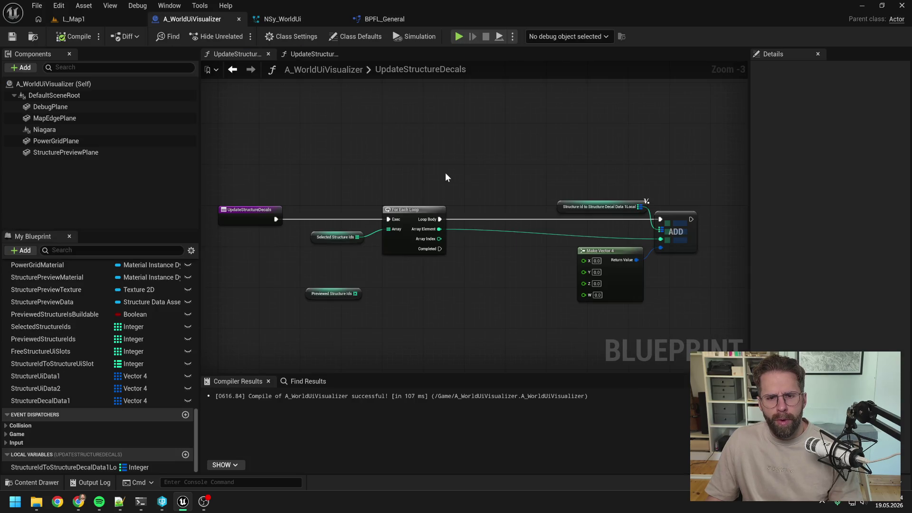
- Glance at UpdateStructureUis, then back in UpdateStructureDecals shift the ADD node slightly right
click(311, 54)
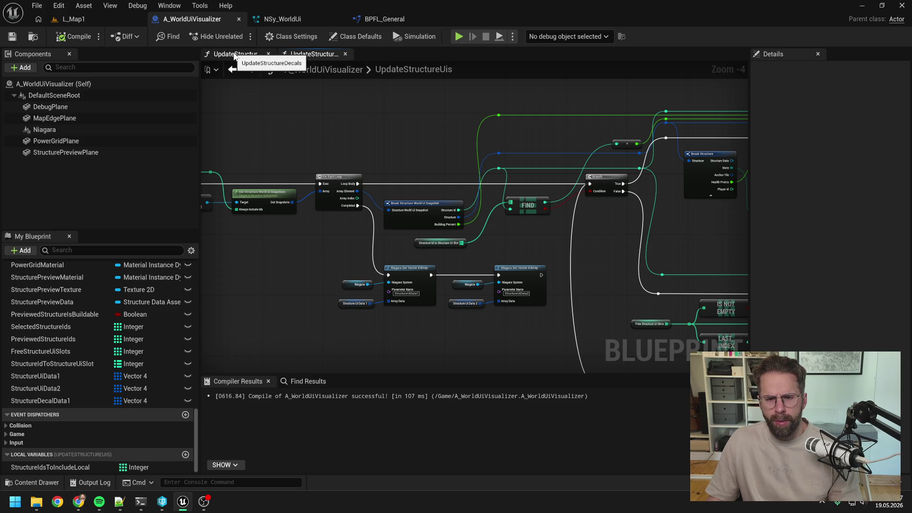
click(236, 55)
scroll(476, 157, up, 1)
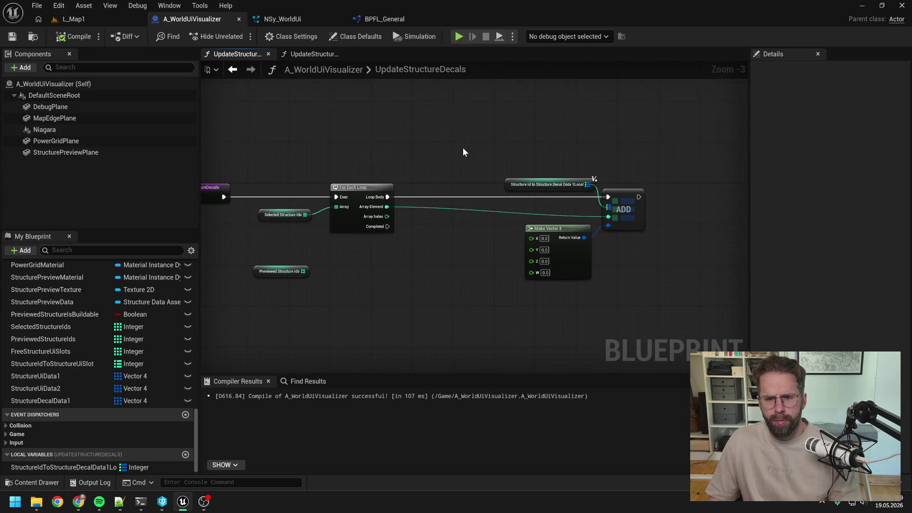
drag(624, 209, 633, 209)
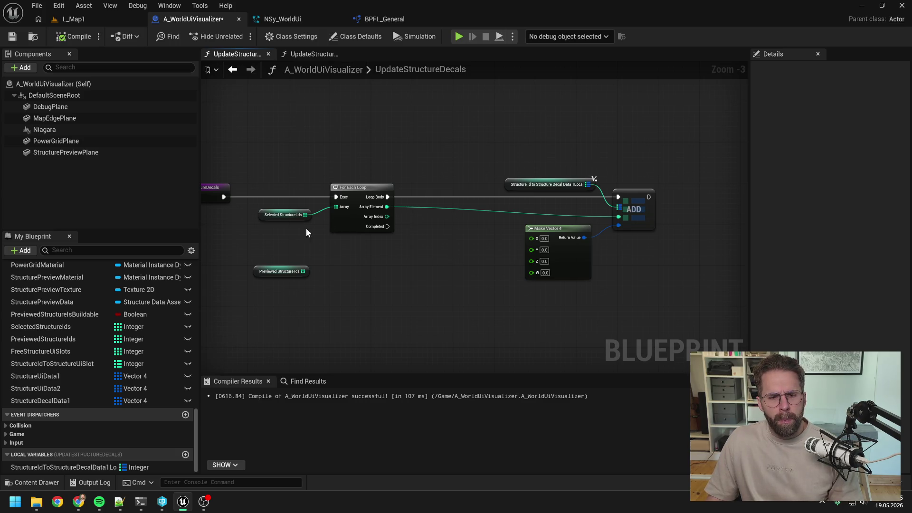
- Raise Selected Structure Ids level with the execution line, recompile, and frame all nodes
drag(293, 218, 292, 190)
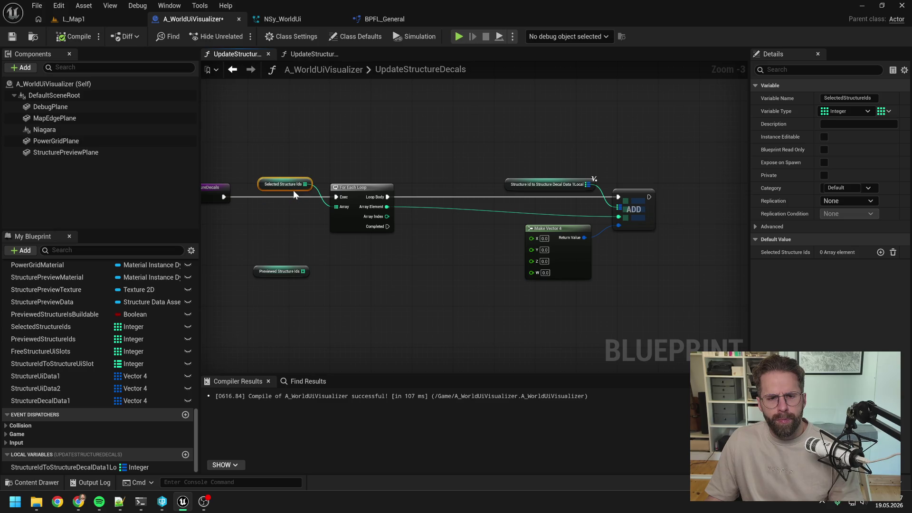
click(475, 159)
click(73, 36)
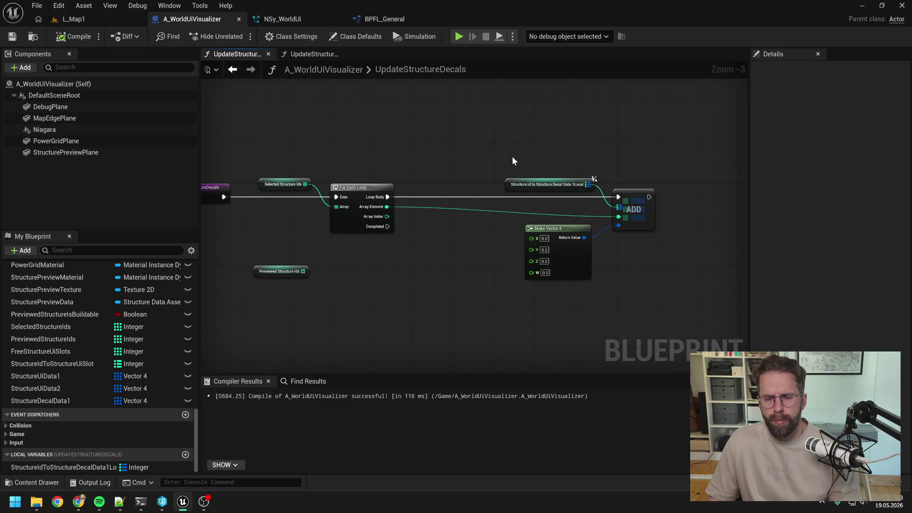
key(Home)
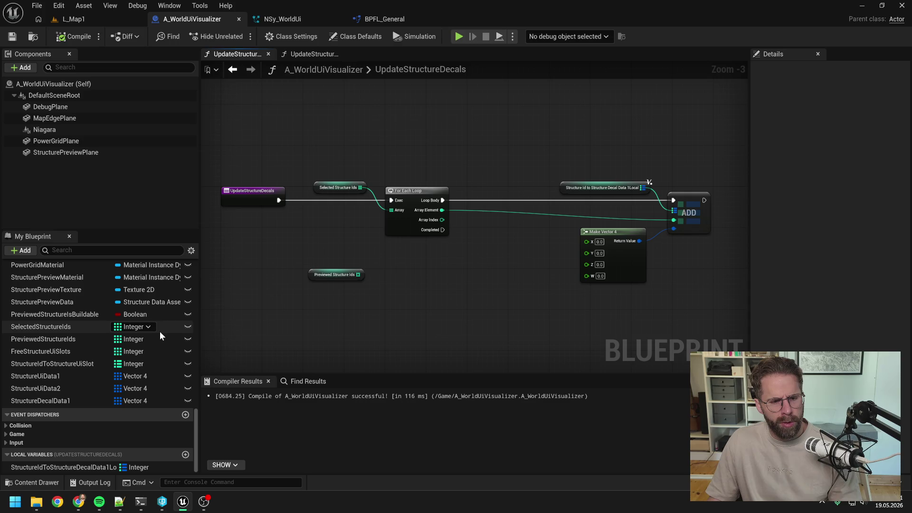
- Add a new Integer variable with an Array container
scroll(160, 332, up, 5)
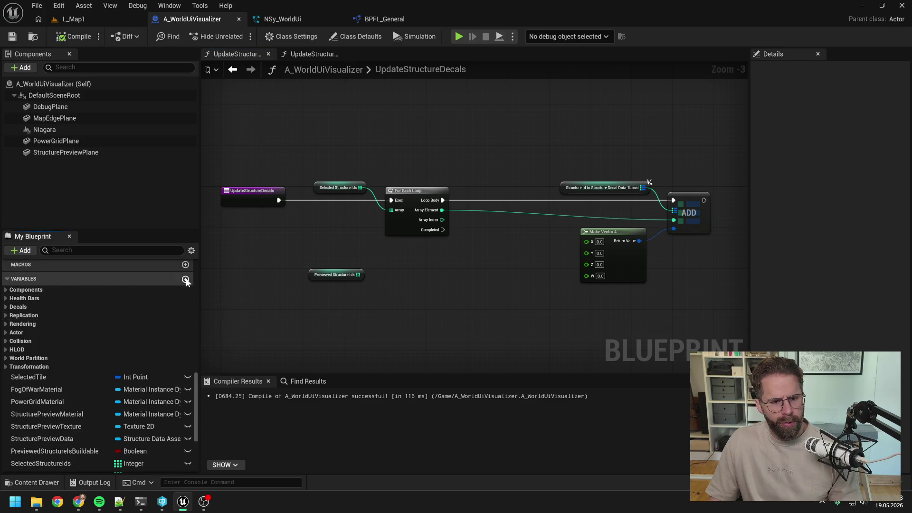
click(186, 279)
click(130, 429)
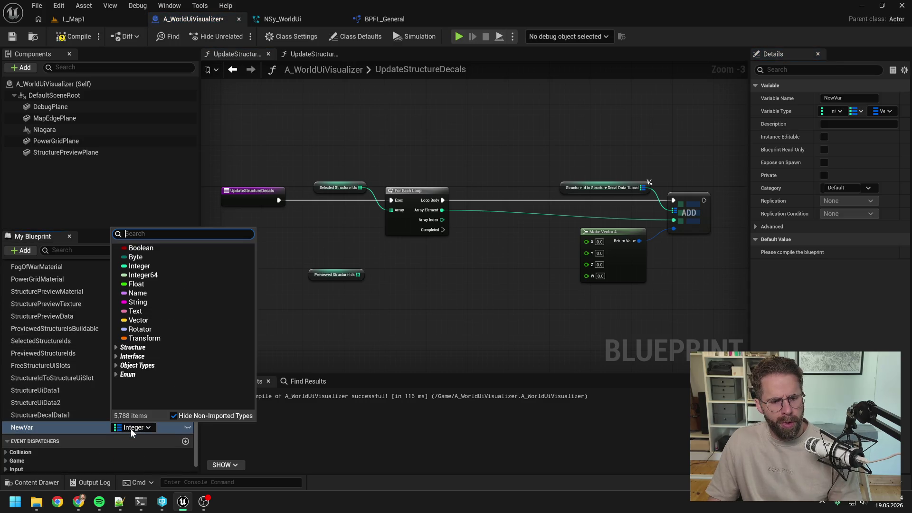
click(139, 266)
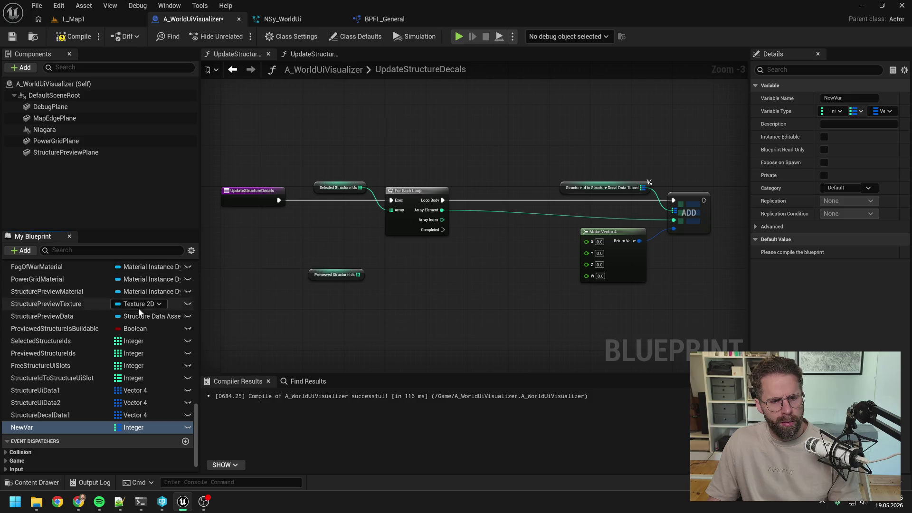
click(853, 113)
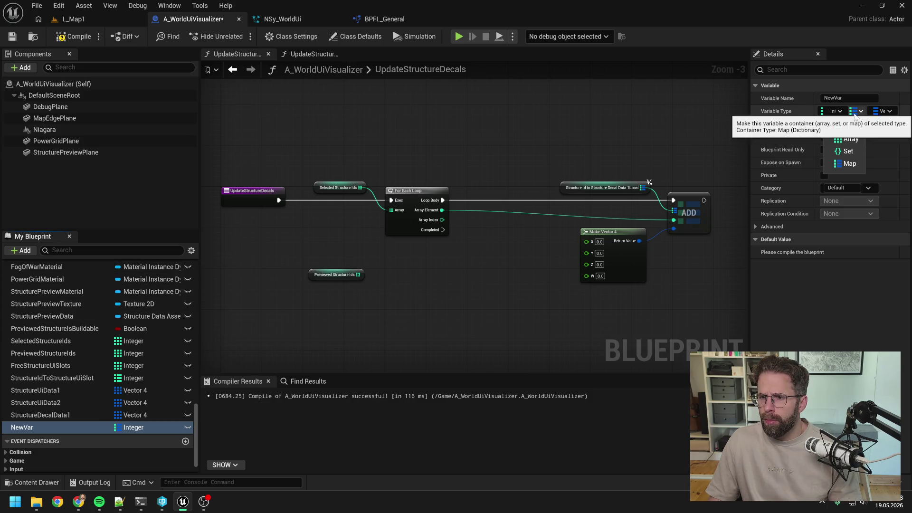
click(849, 139)
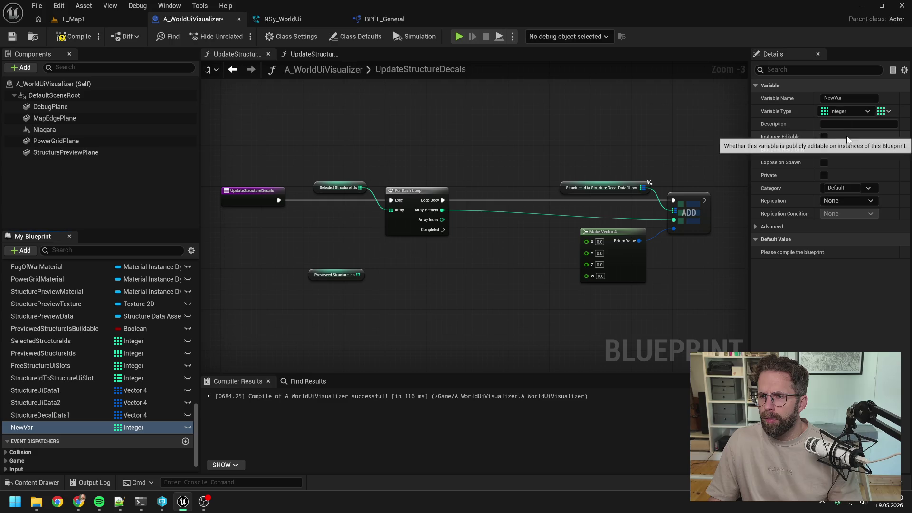
- Name it FreeStructureDecalSlots, place it above StructureDecalData1, then save and compile
click(64, 429)
text(Free)
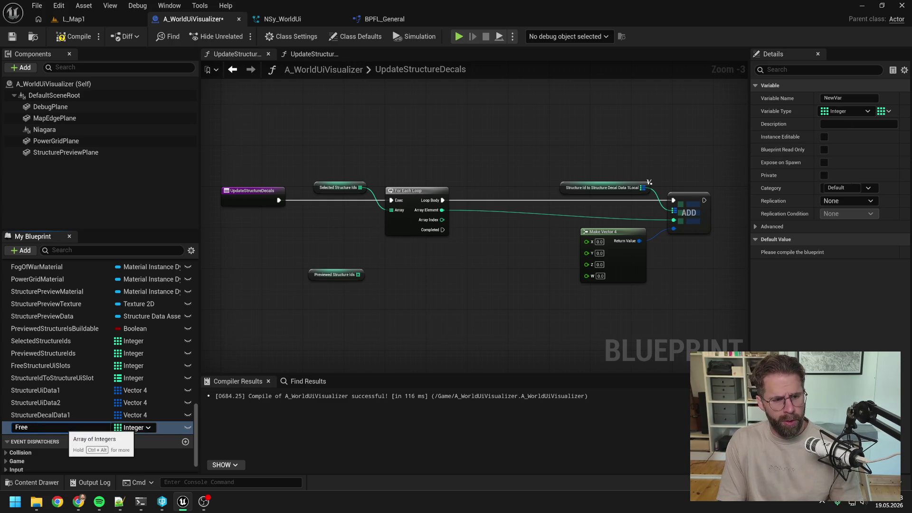
text(S)
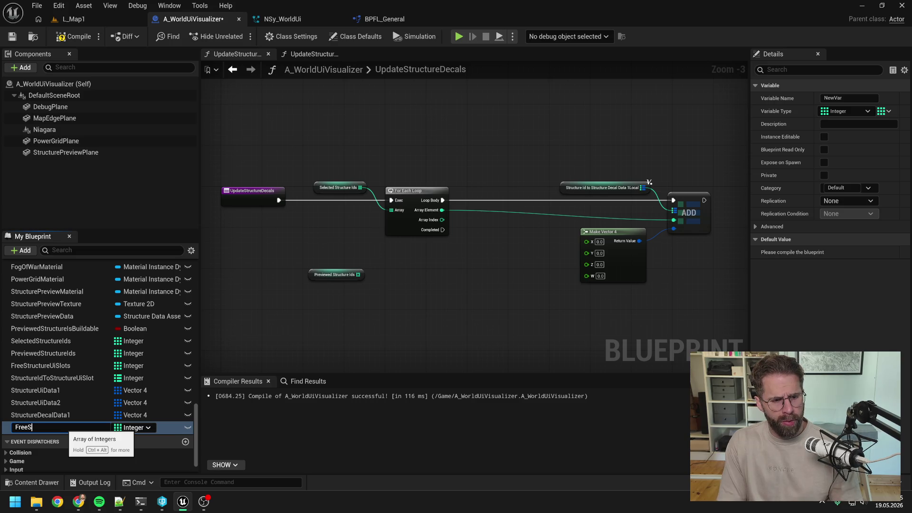
text(trucxtureDe)
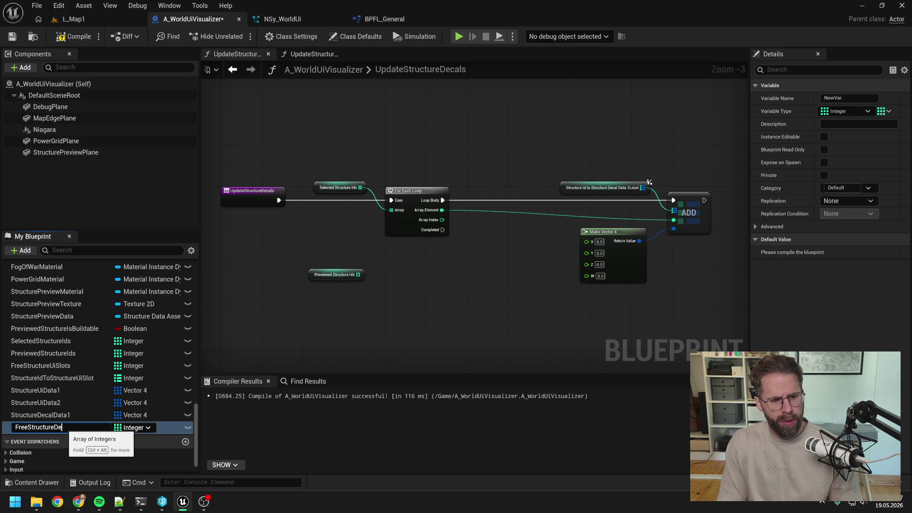
text(cal)
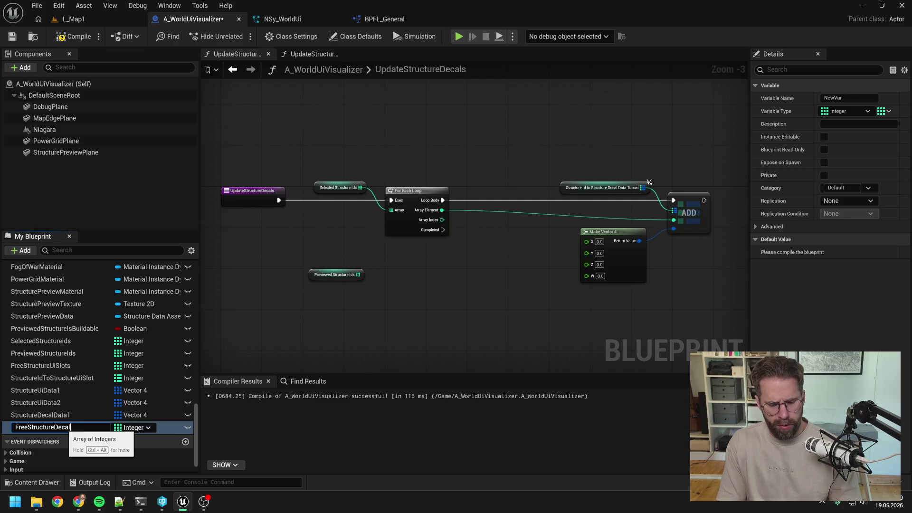
text(Slots)
key(Return)
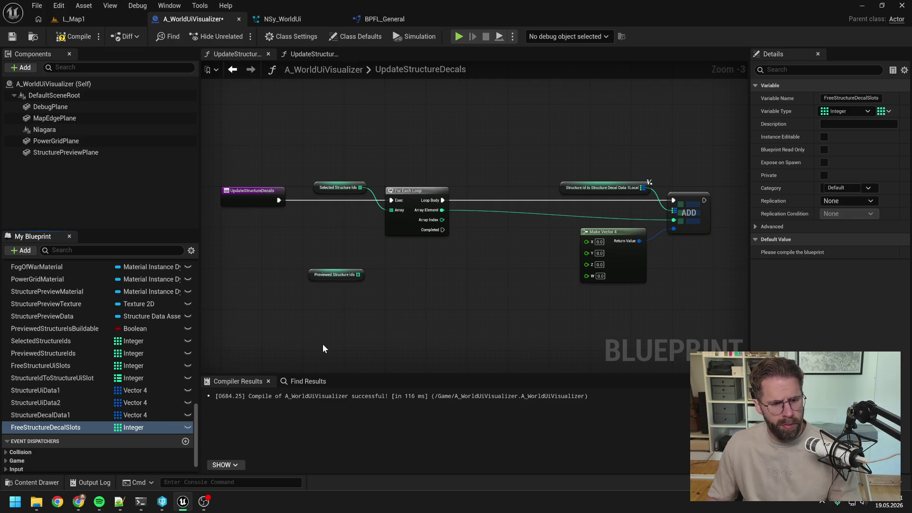
drag(65, 432, 64, 418)
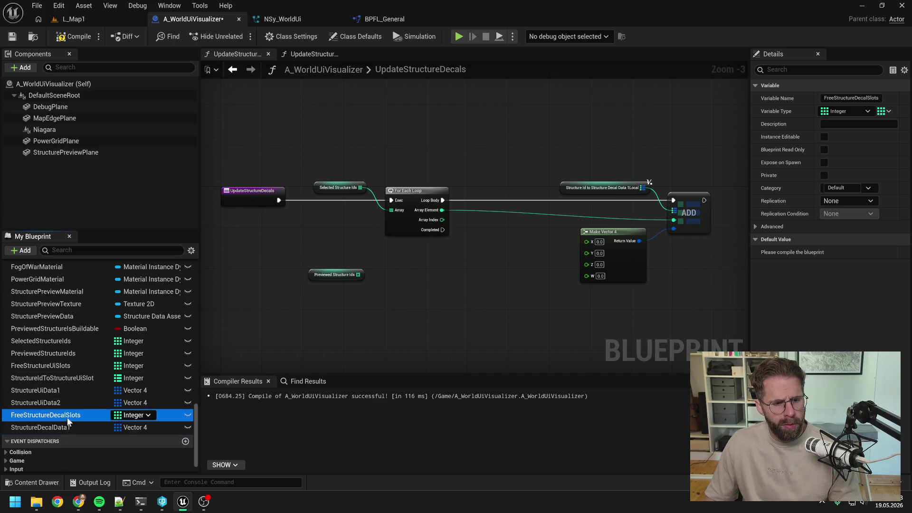
key(ctrl+s)
click(71, 36)
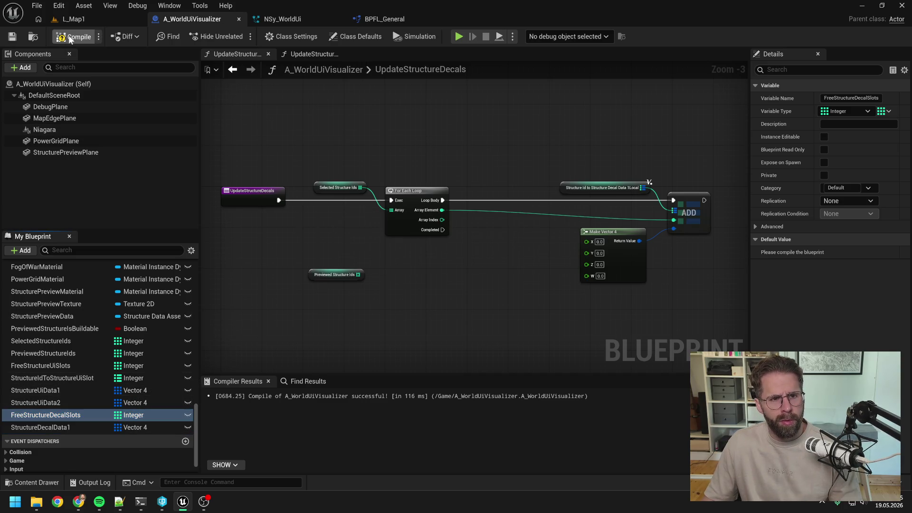
scroll(95, 300, up, 15)
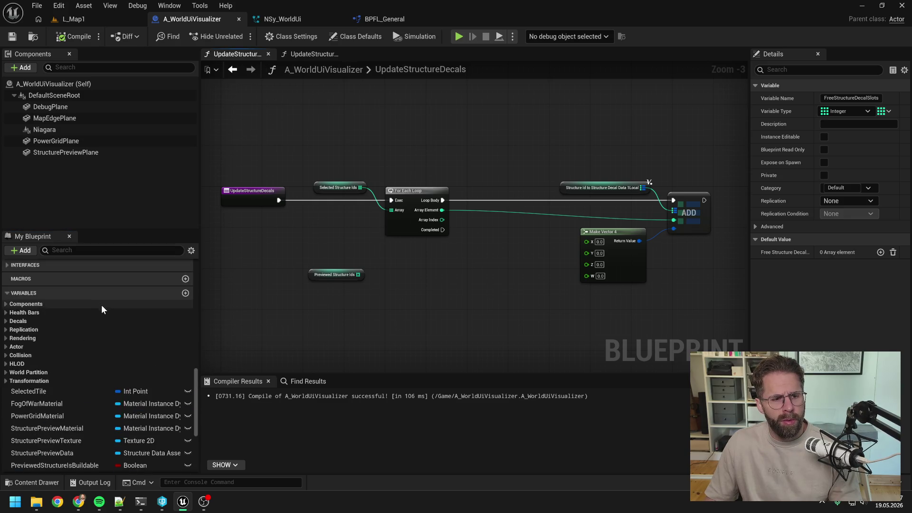
- Open the InitializeHealthBars function graph and select its entry node
scroll(100, 328, up, 8)
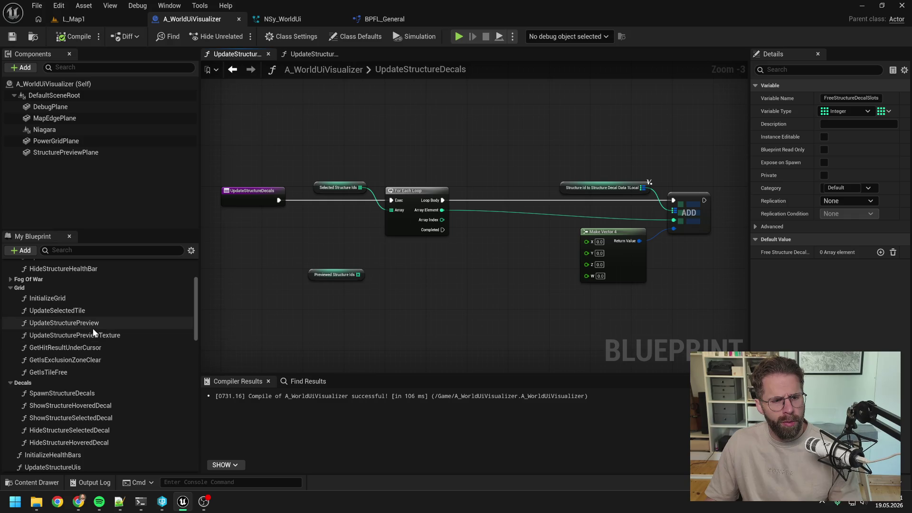
scroll(92, 330, up, 5)
scroll(93, 330, down, 10)
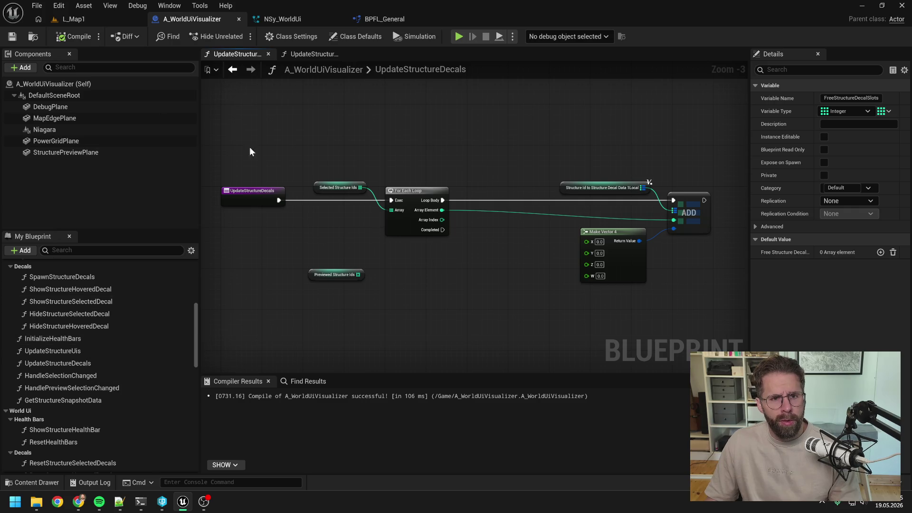
double_click(67, 340)
scroll(350, 247, down, 4)
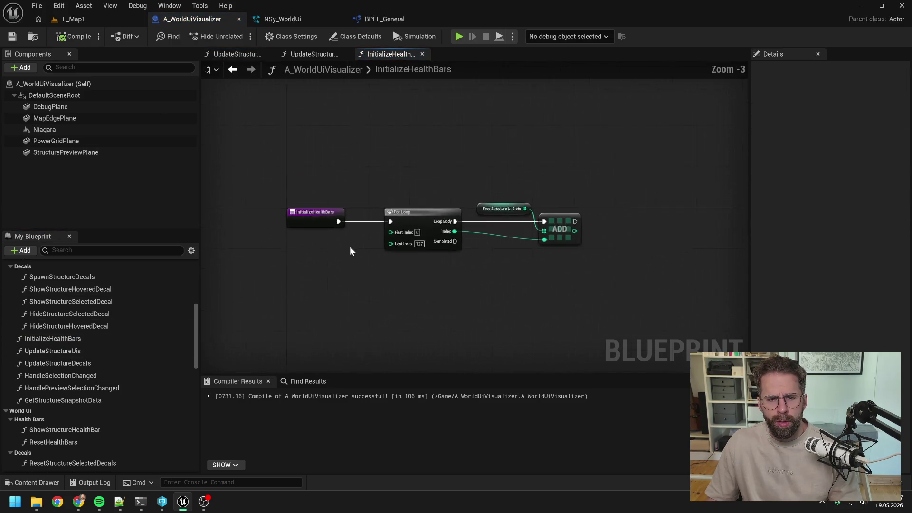
click(319, 226)
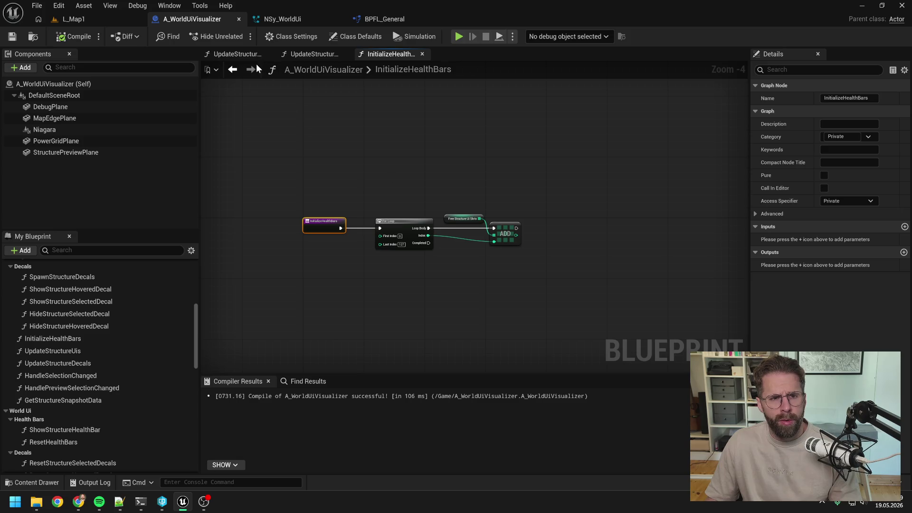
scroll(124, 275, up, 5)
- Return to the EventGraph, pan across its nodes, and inspect HideStructureHealthBar's settings
double_click(59, 279)
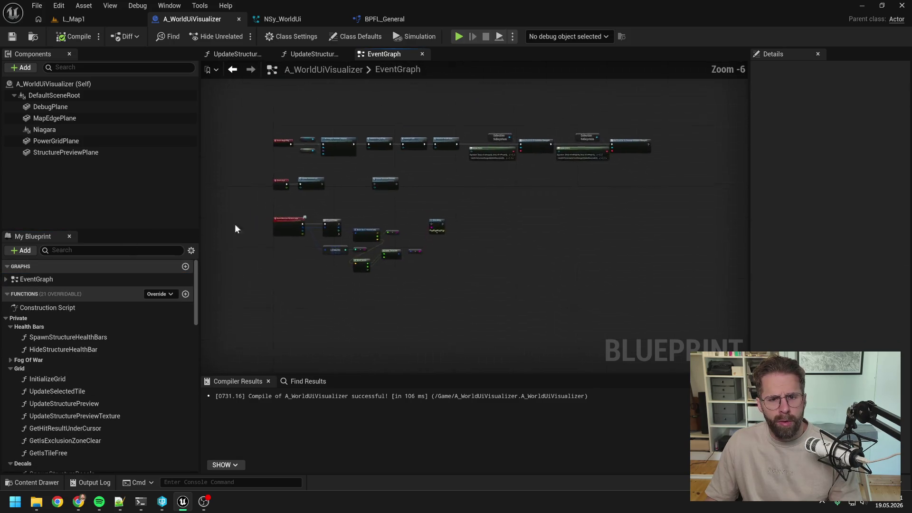
scroll(341, 184, up, 6)
scroll(417, 188, down, 5)
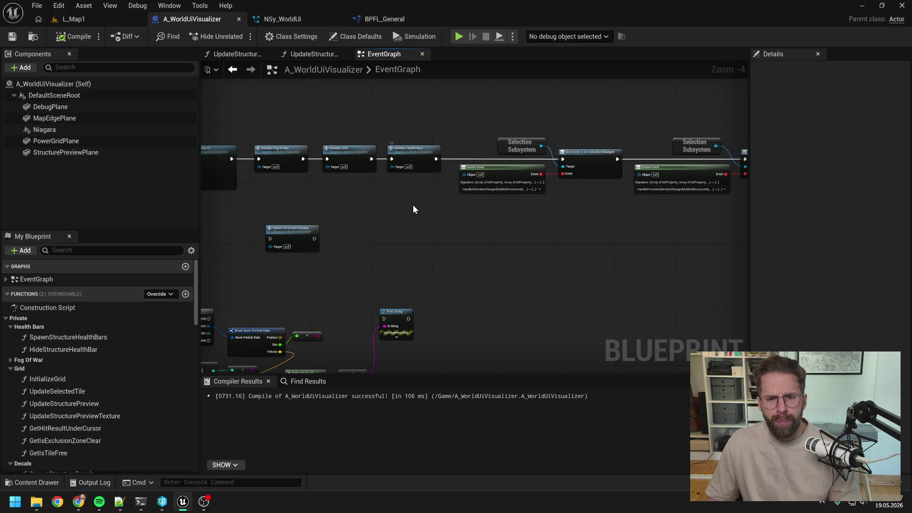
drag(412, 204, 353, 209)
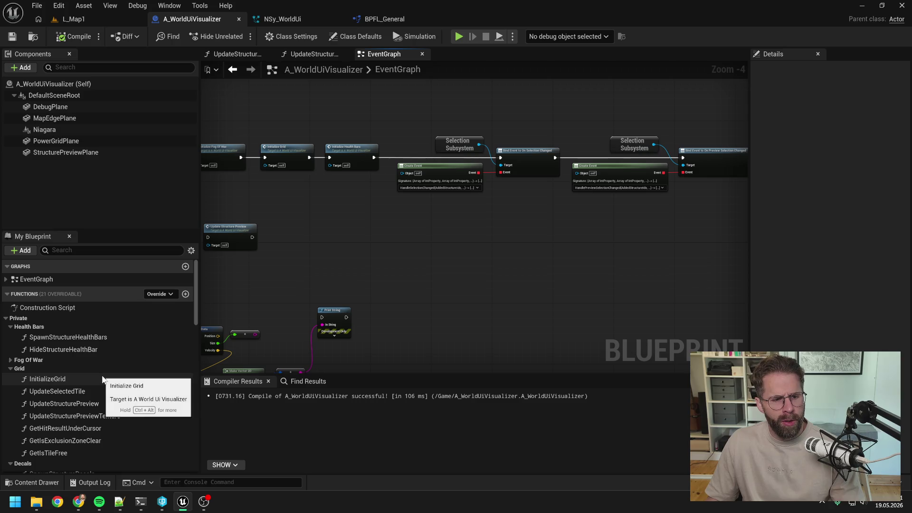
click(93, 348)
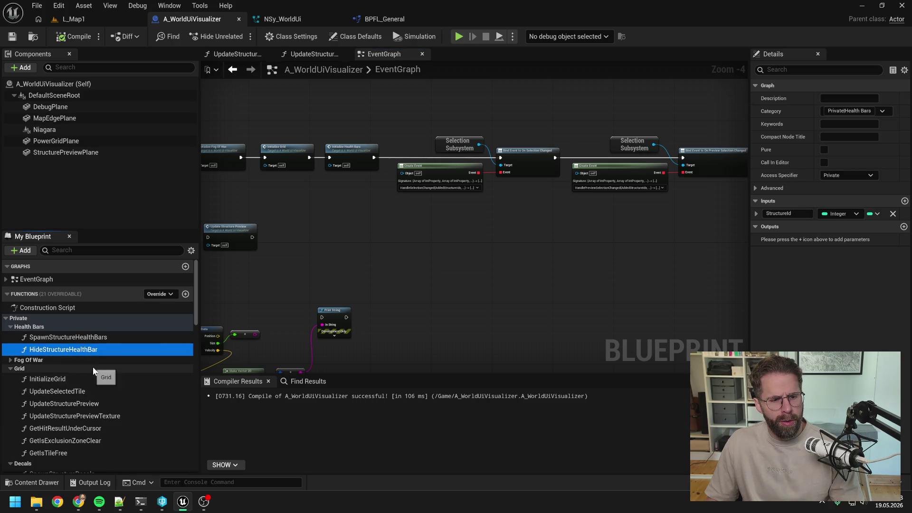
- Begin renaming InitializeHealthBars with the 'HealthBars' part of its name selected
scroll(93, 368, down, 3)
scroll(93, 368, down, 3)
click(70, 340)
click(53, 340)
drag(54, 340, 86, 339)
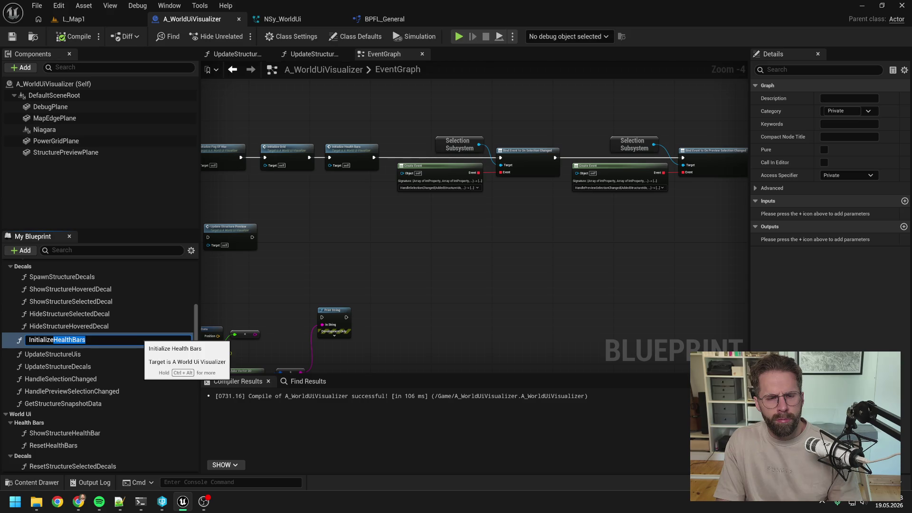
- Rename the function to InitializeFreeSlots and check its Initialize Free Slots call
key(BackSpace)
text(S)
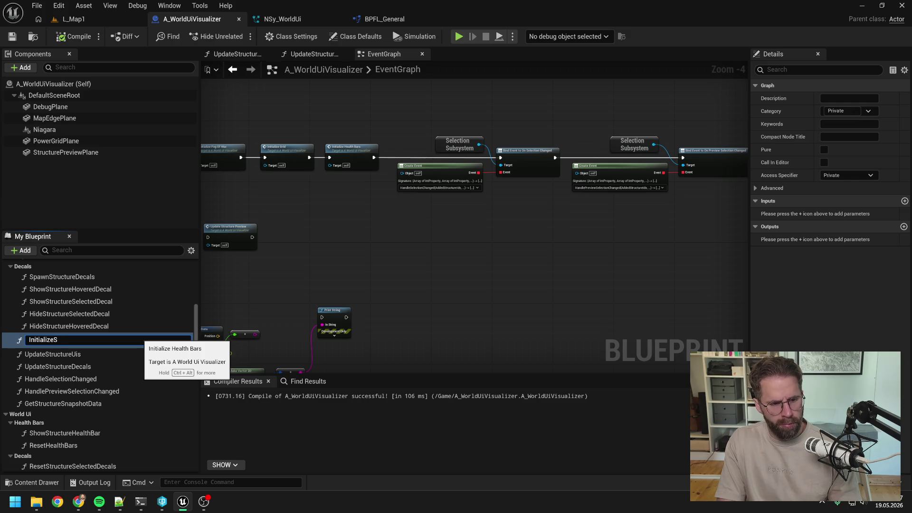
key(BackSpace)
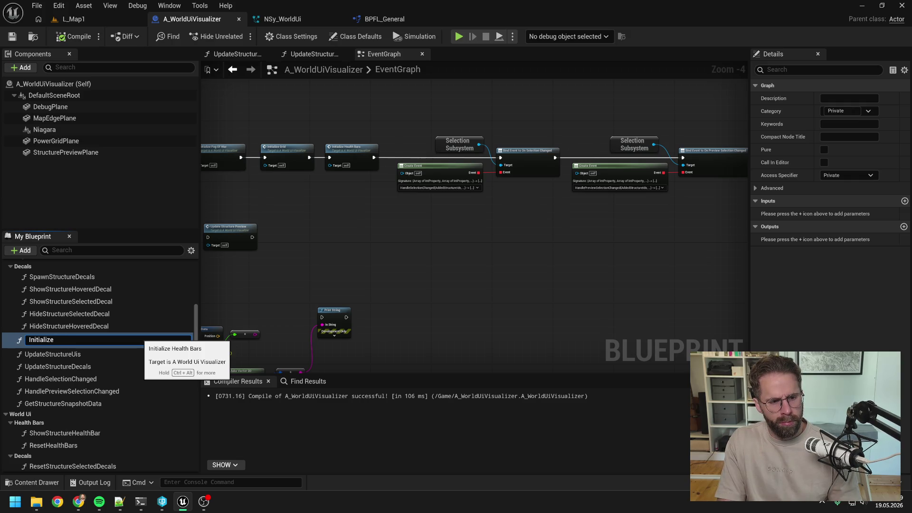
text(Free)
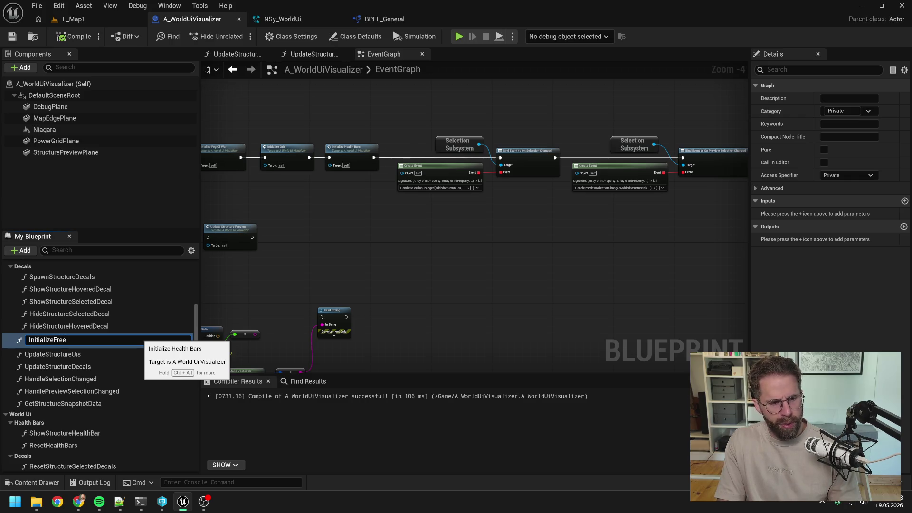
text(Slots)
key(Return)
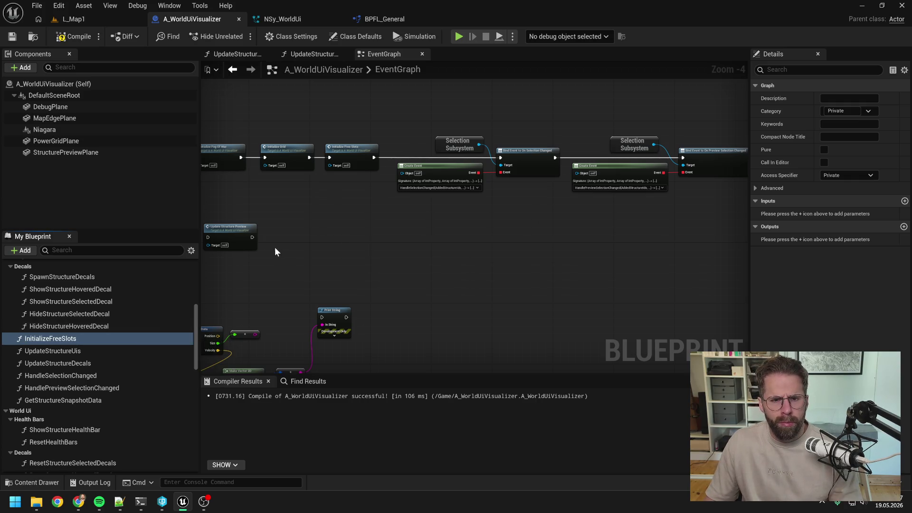
drag(276, 248, 410, 246)
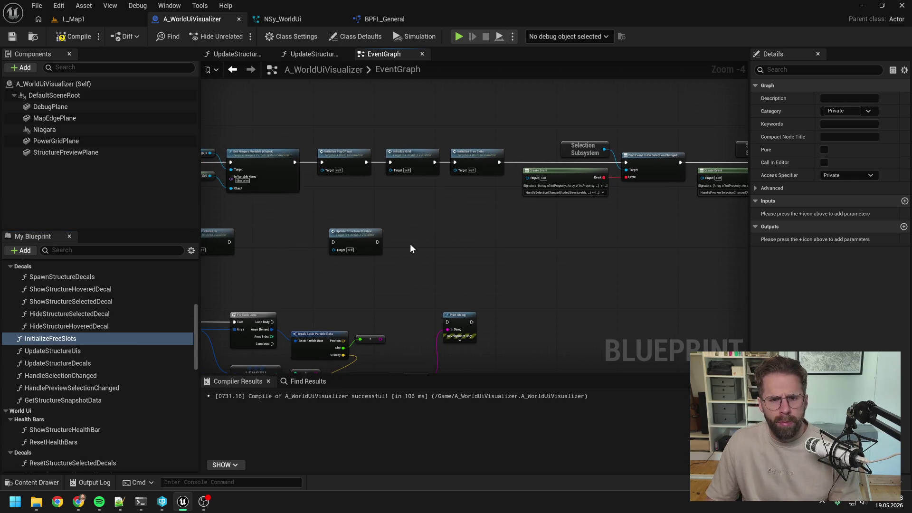
- Try the name InitializeFreeNiagaraSlots and save the blueprint
click(104, 340)
text(Niagara)
key(Return)
key(ctrl+s)
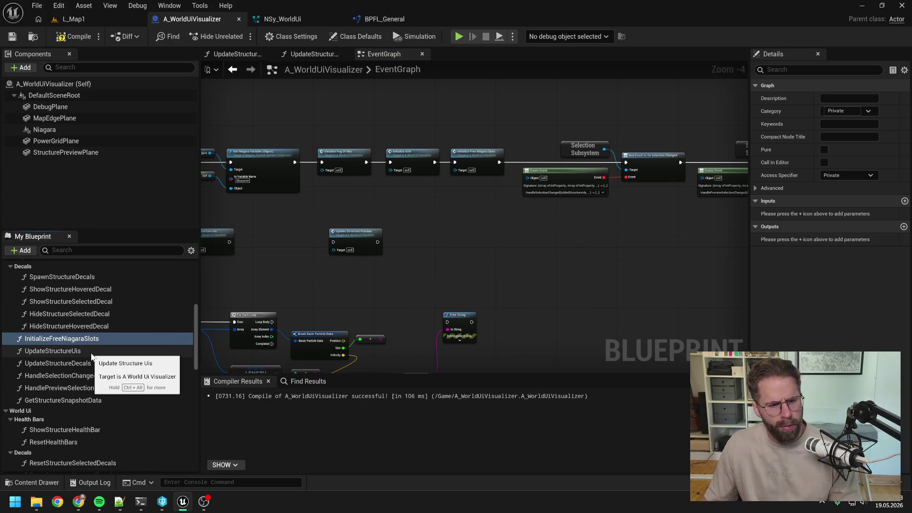
- Delete 'Niagara' to revert the function name to InitializeFreeSlots
scroll(95, 351, down, 10)
scroll(114, 349, down, 5)
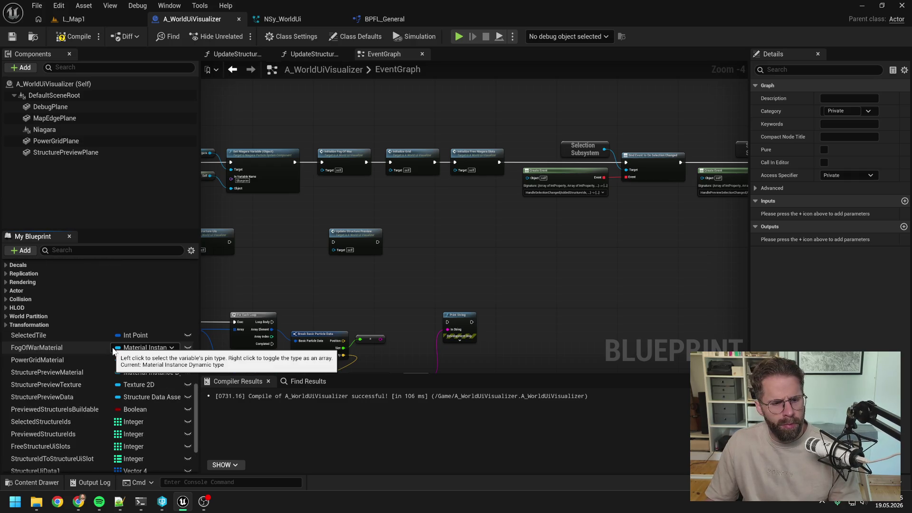
scroll(113, 347, up, 10)
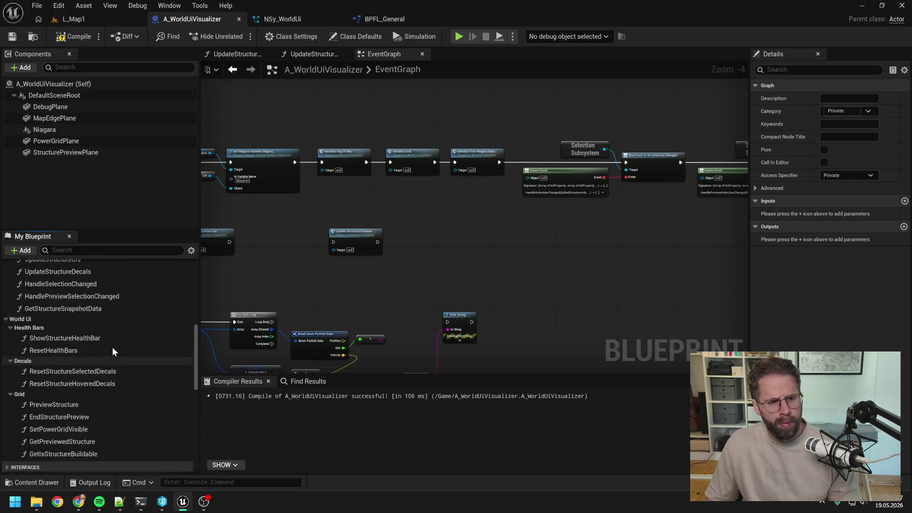
click(78, 297)
drag(89, 294, 66, 294)
key(Delete)
key(Return)
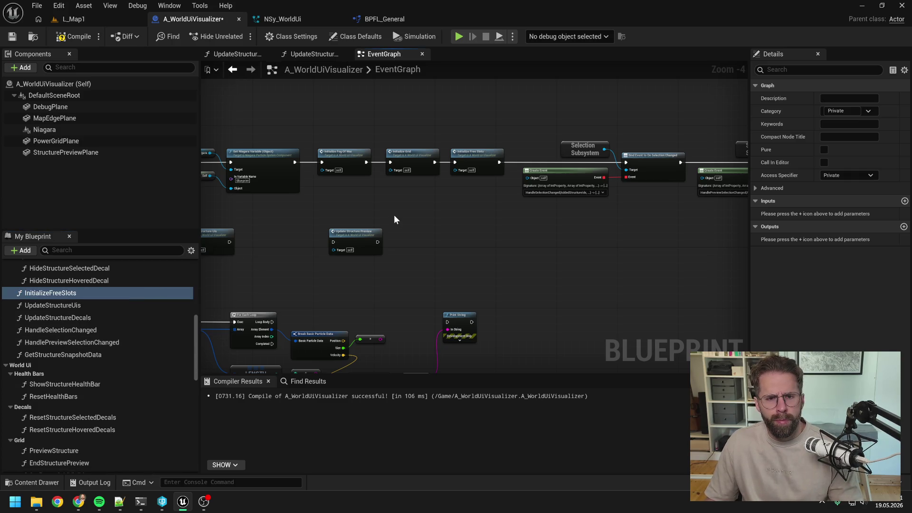
double_click(409, 160)
- Look over the InitializeGrid graph's material parameter nodes
scroll(410, 160, up, 4)
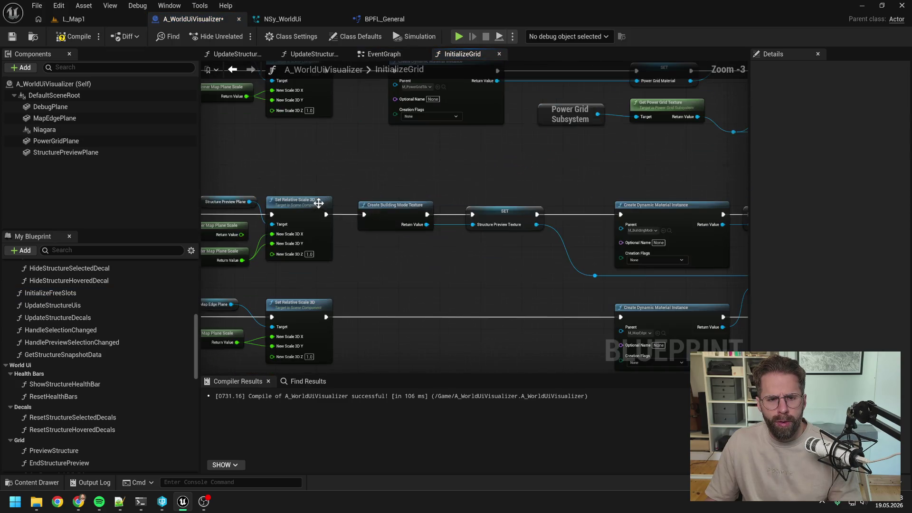
scroll(376, 179, down, 1)
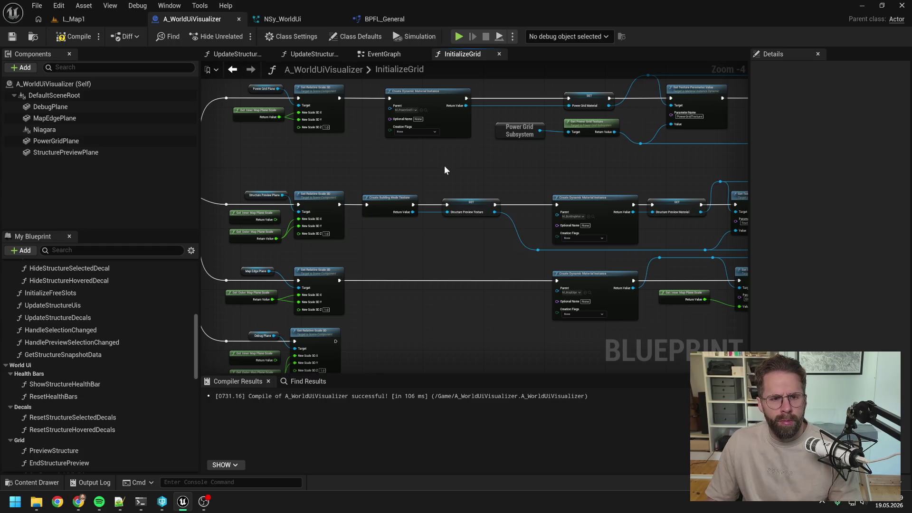
mouse_move(600, 168)
mouse_down()
mouse_move(486, 176)
mouse_move(404, 164)
mouse_move(522, 153)
mouse_up()
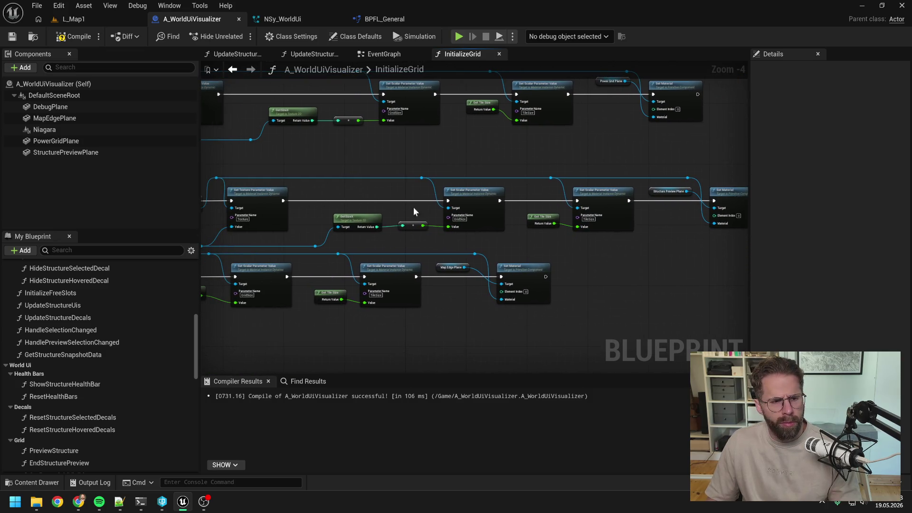
scroll(119, 327, up, 5)
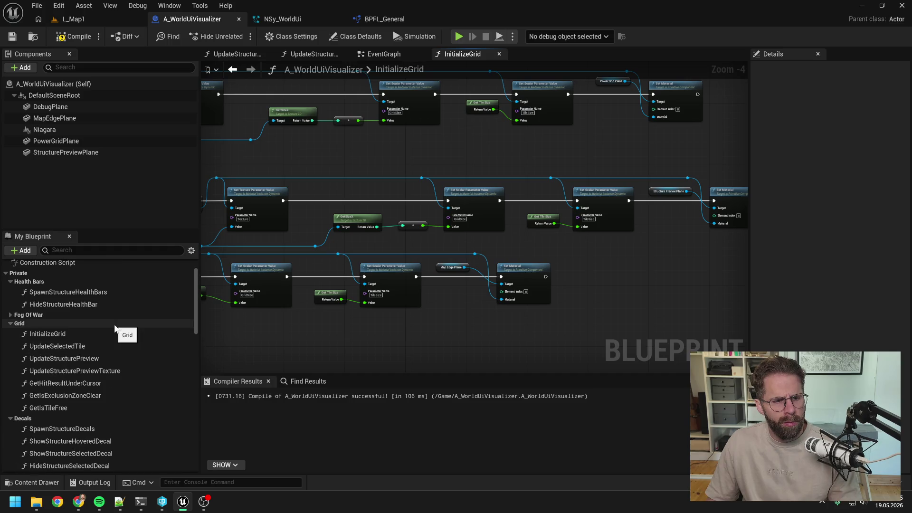
- Rename InitializeGrid to InitializePlanes, move it out of the Grid category, and save
click(95, 335)
key(F2)
key(End)
key(shift+Left)
key(shift+Left)
key(shift+Left)
text(Pl)
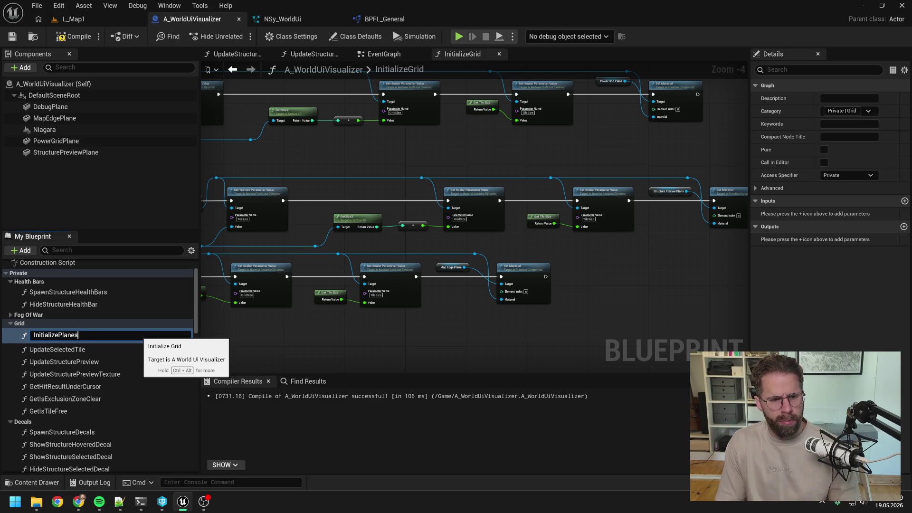
key(Return)
mouse_move(84, 330)
mouse_down()
mouse_move(96, 392)
mouse_move(61, 351)
mouse_move(67, 343)
mouse_up()
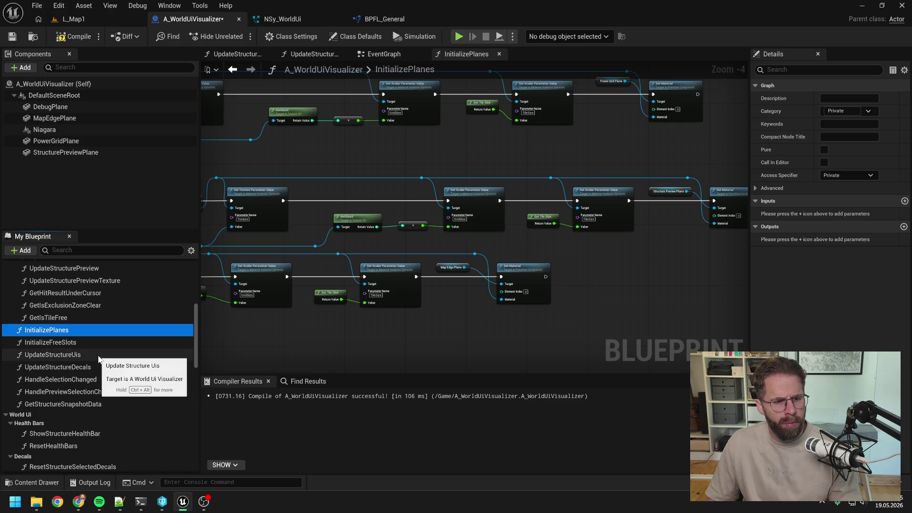
key(ctrl+s)
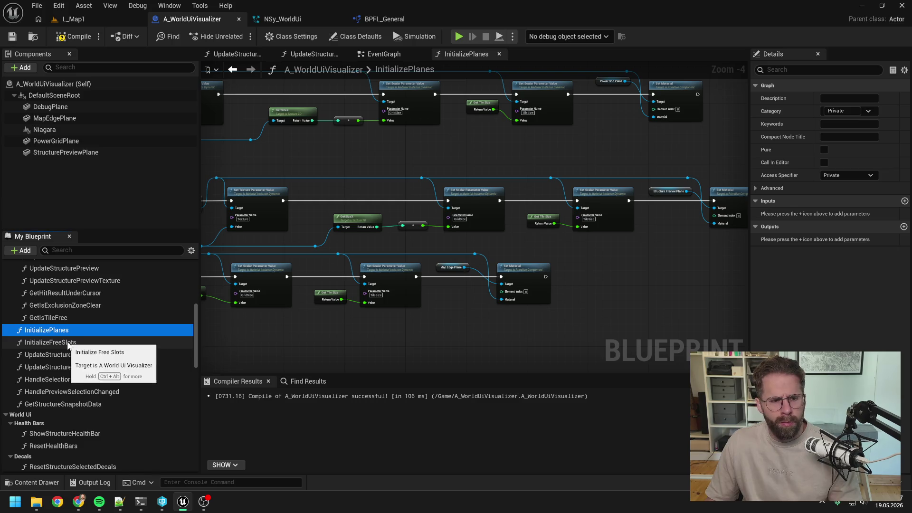
double_click(69, 343)
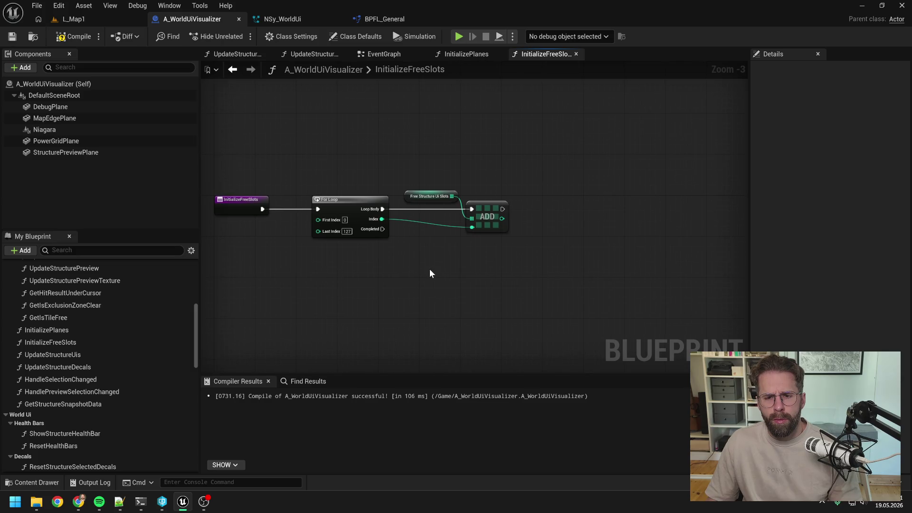
- Add a FreeStructureDecalSlots getter with an Array Add node in InitializeFreeSlots
scroll(78, 358, down, 10)
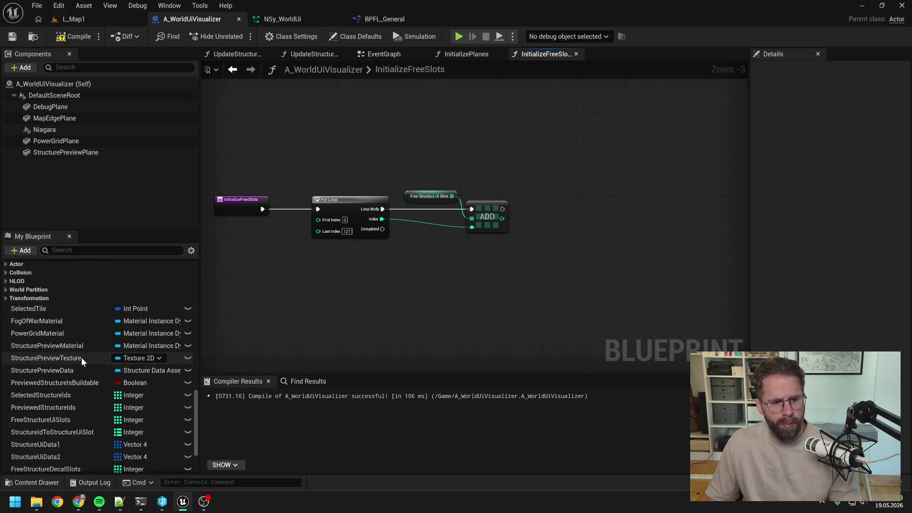
scroll(81, 357, down, 3)
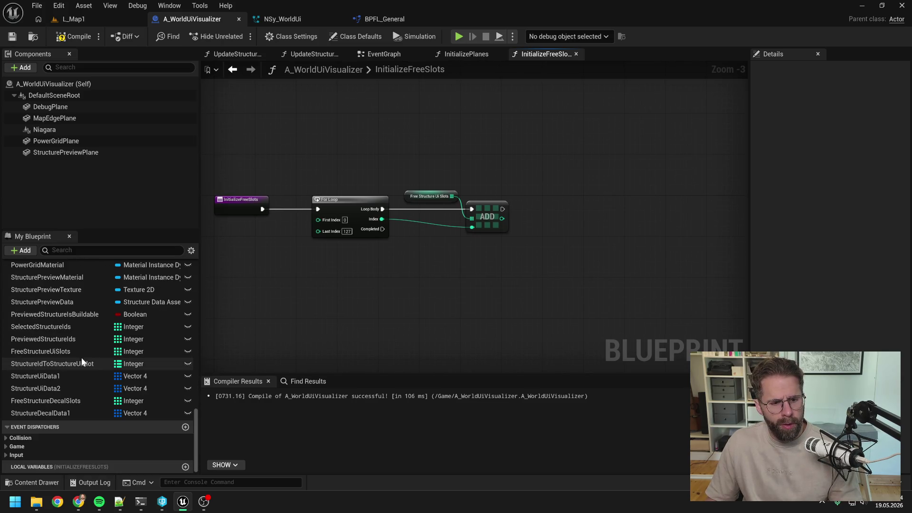
click(78, 401)
mouse_move(92, 401)
mouse_down()
mouse_move(551, 219)
mouse_move(558, 228)
mouse_up()
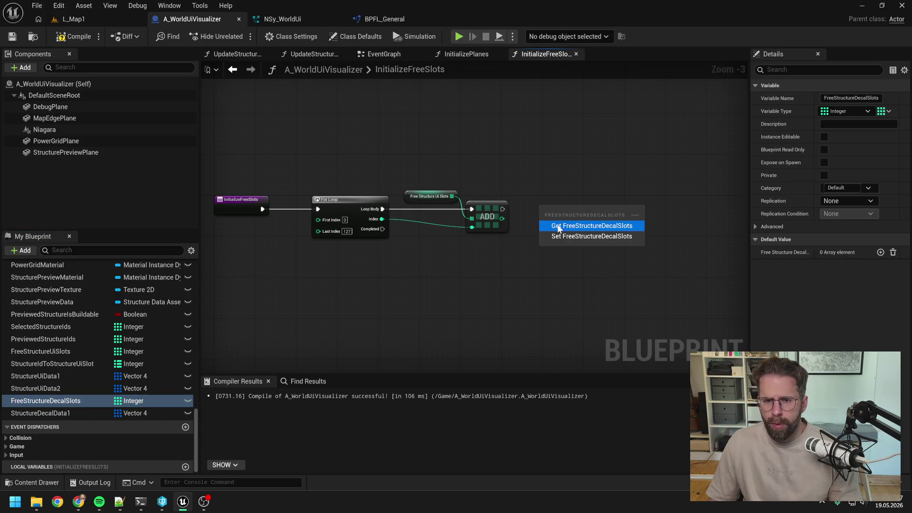
click(558, 226)
drag(596, 198, 618, 208)
text(add)
click(661, 279)
- Run the decal-slot Add after the UI-slot Add, feed it the loop Index via reroutes, and compile
drag(502, 209, 633, 209)
click(404, 245)
double_click(409, 222)
mouse_move(410, 235)
mouse_down()
mouse_move(617, 227)
mouse_move(597, 235)
mouse_up()
double_click(592, 225)
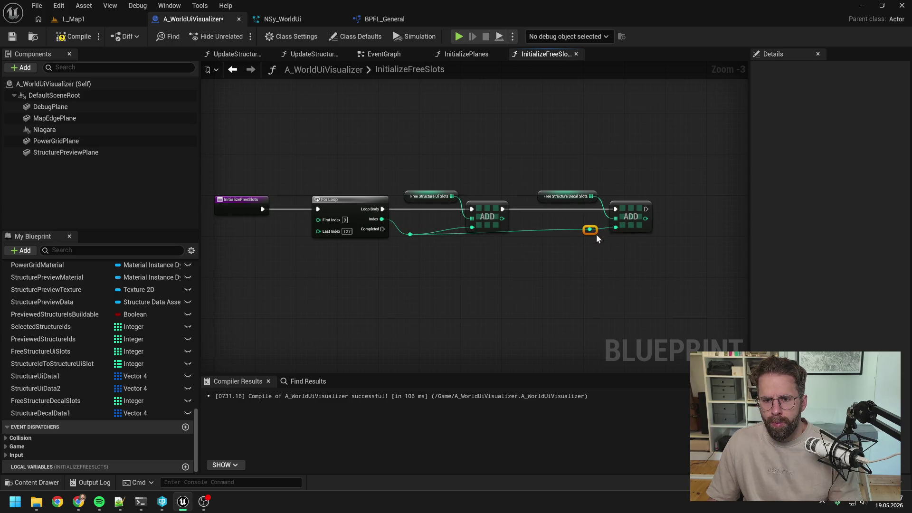
click(551, 259)
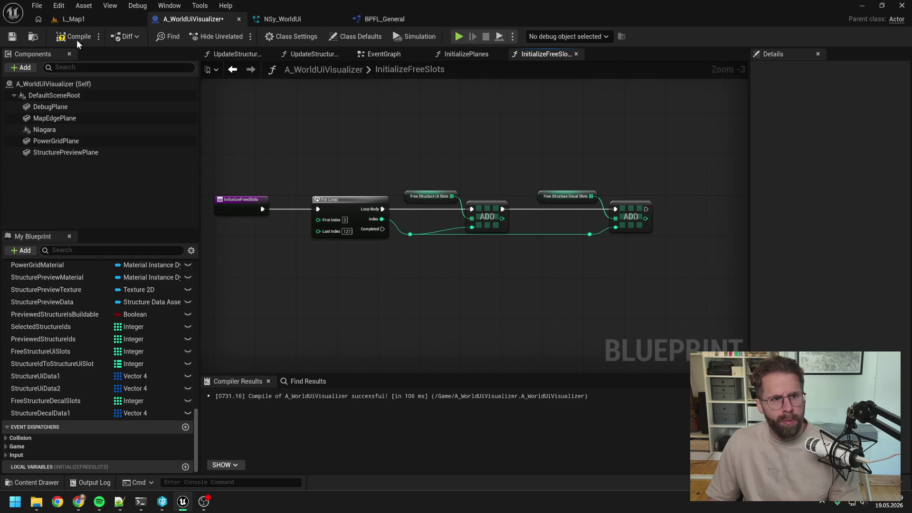
key(ctrl+s)
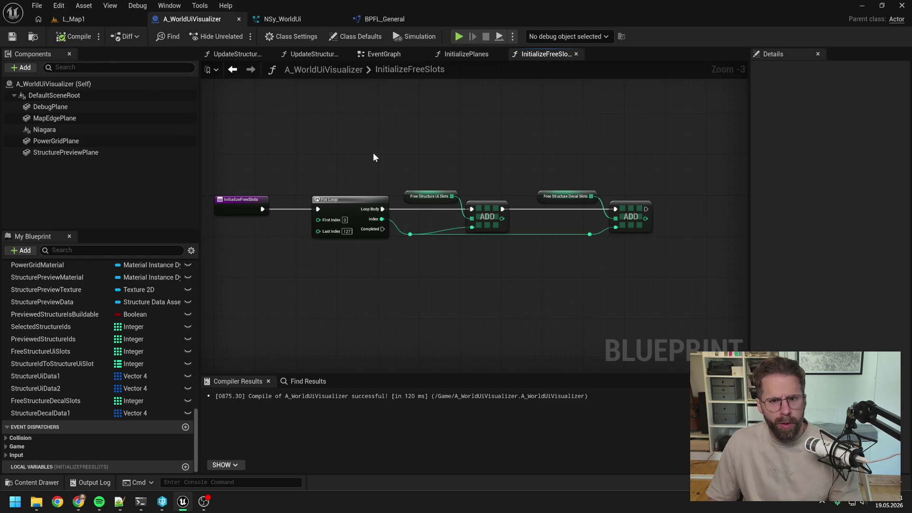
click(395, 55)
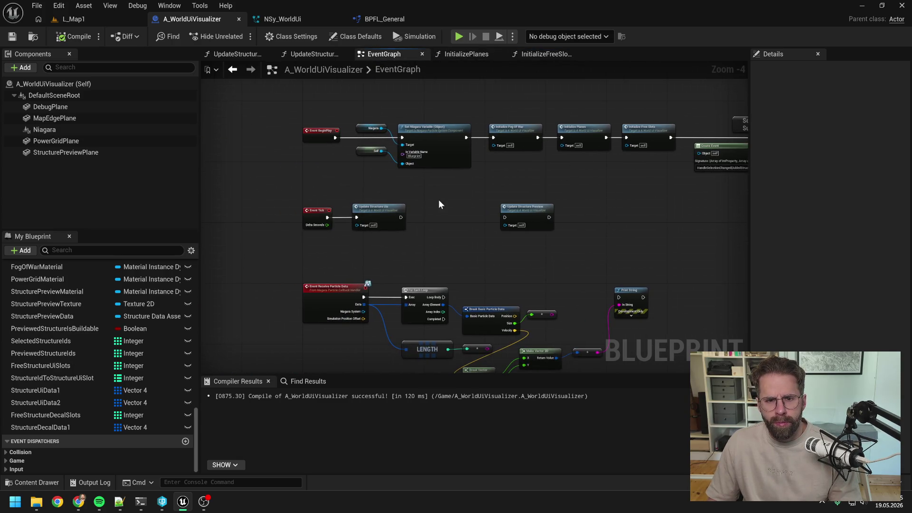
- Replace the EventGraph's Update Structure Preview call with an UpdateStructureDecals call
scroll(130, 320, up, 10)
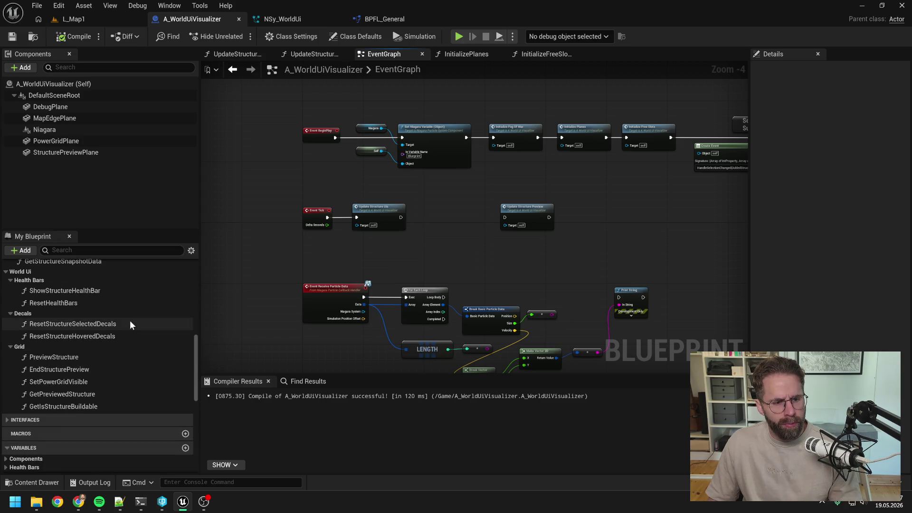
scroll(119, 340, up, 5)
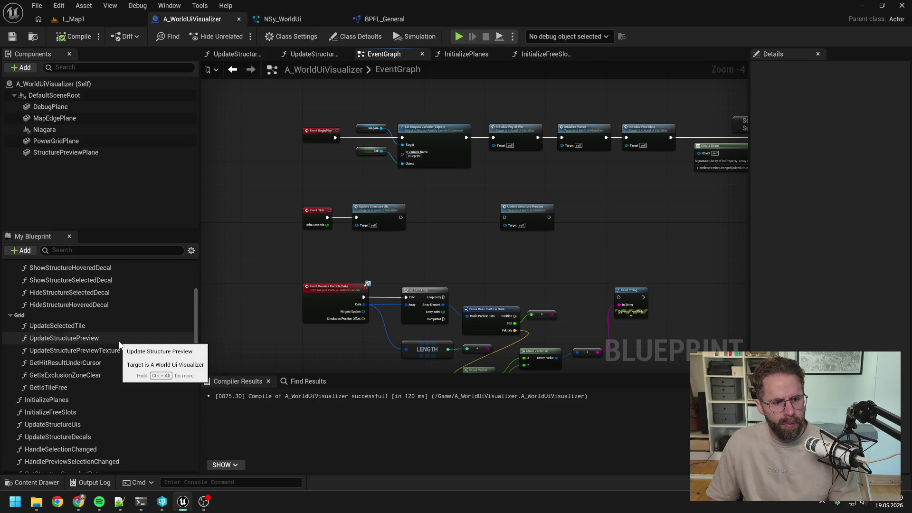
scroll(116, 354, down, 2)
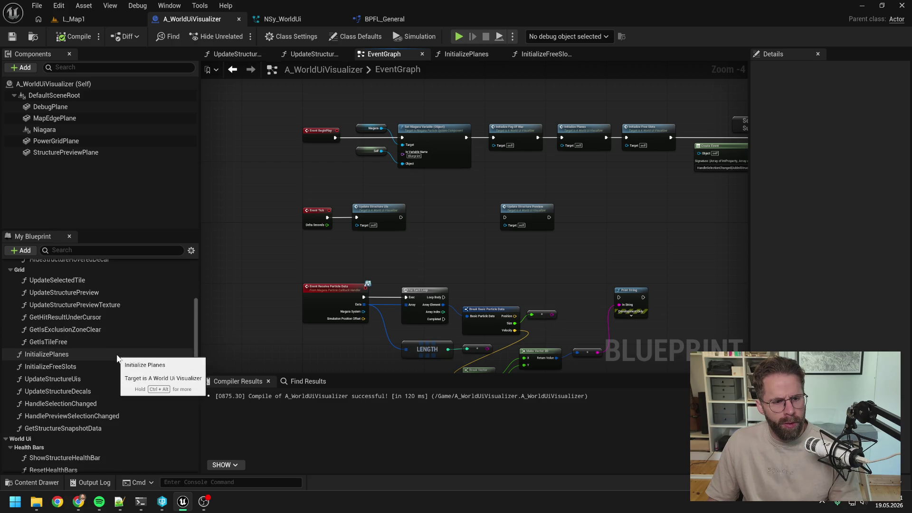
mouse_move(100, 391)
mouse_down()
mouse_move(472, 223)
mouse_move(428, 208)
mouse_move(444, 210)
mouse_up()
scroll(420, 224, up, 4)
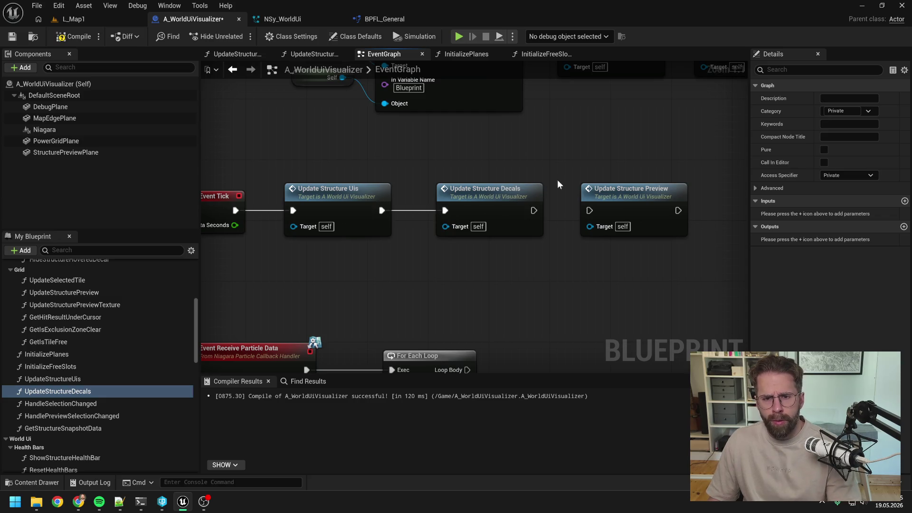
click(617, 190)
key(Delete)
double_click(513, 199)
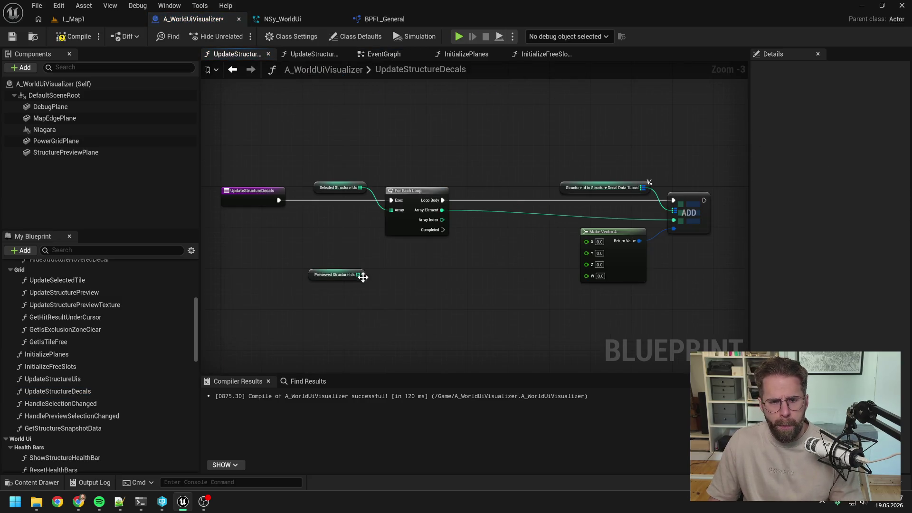
- Move the Previewed Structure Ids getter lower in UpdateStructureDecals
drag(351, 279, 435, 306)
drag(474, 270, 440, 264)
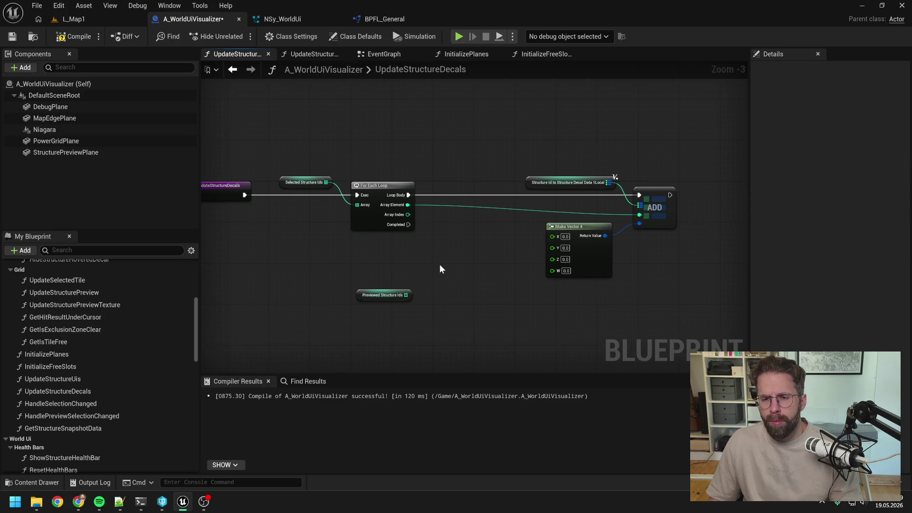
scroll(440, 265, down, 2)
scroll(440, 264, up, 2)
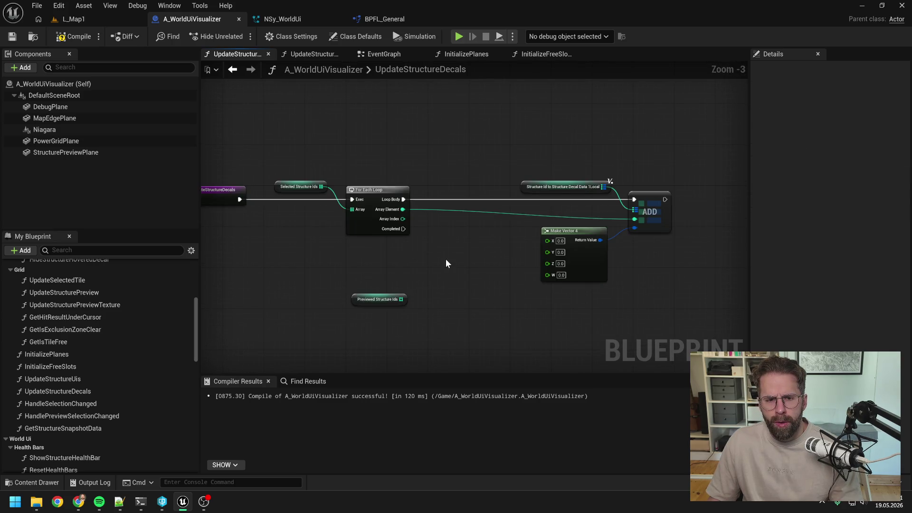
scroll(446, 259, down, 1)
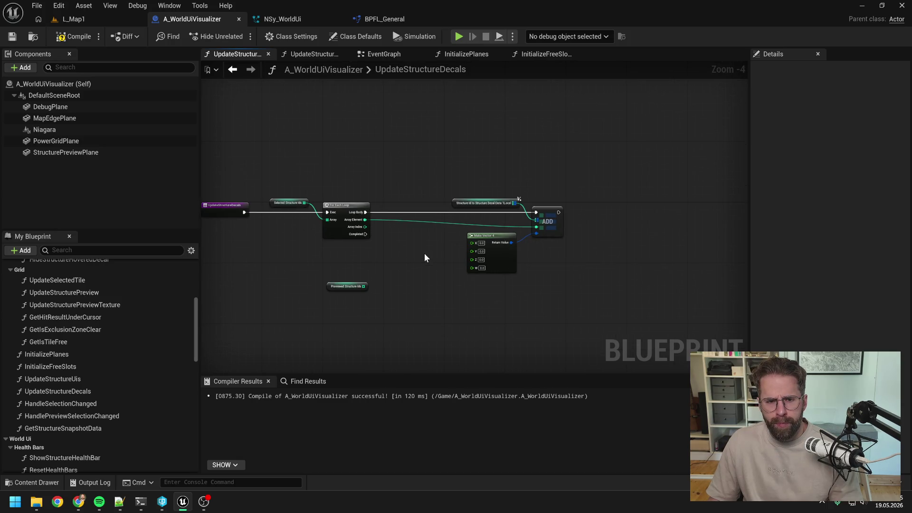
- Unhook Loop Body and the array wire from ADD, shift the ADD/Make Vector 4 group down, and save
alt+click(536, 213)
alt+click(536, 227)
drag(480, 195, 568, 255)
drag(547, 225, 547, 342)
click(543, 244)
key(ctrl+s)
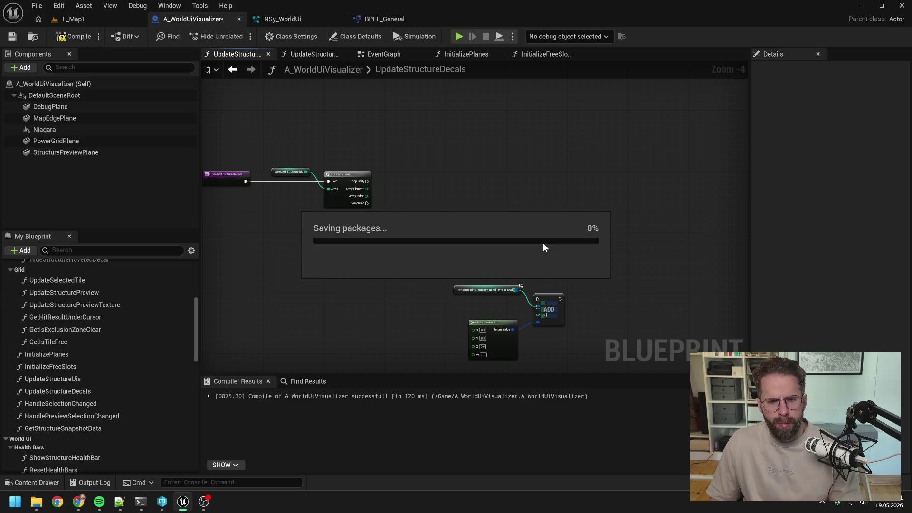
scroll(127, 354, down, 5)
scroll(127, 347, down, 8)
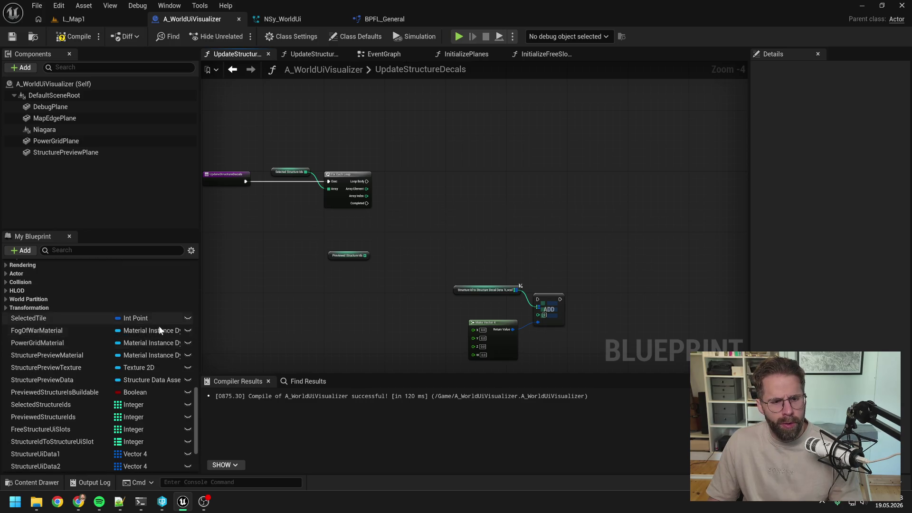
scroll(171, 318, up, 3)
- Create the Integer-to-Integer map variable StructureIdToStructureDecalSlot above StructureDecalData1 and save
click(185, 313)
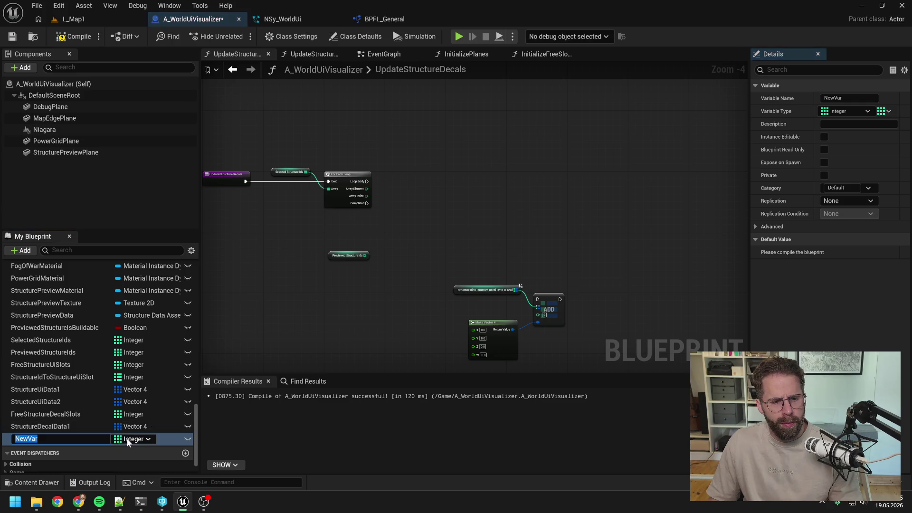
click(883, 111)
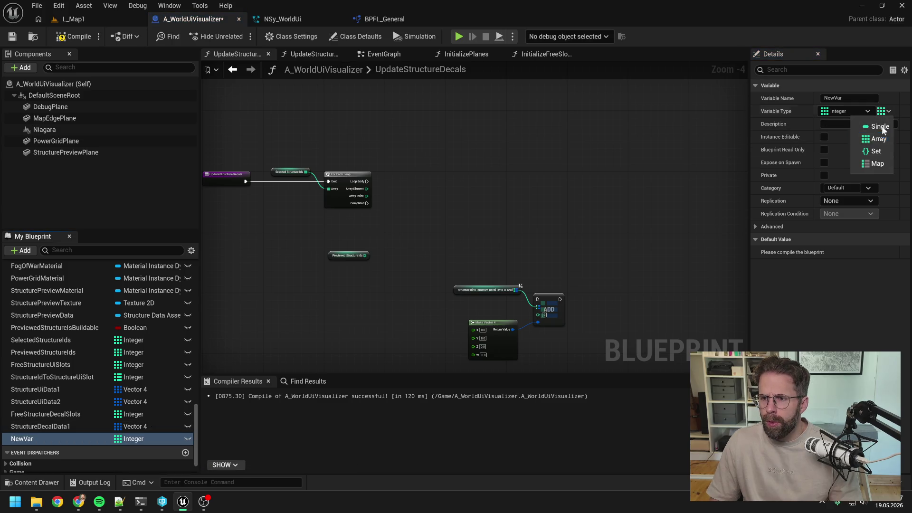
click(875, 163)
double_click(57, 439)
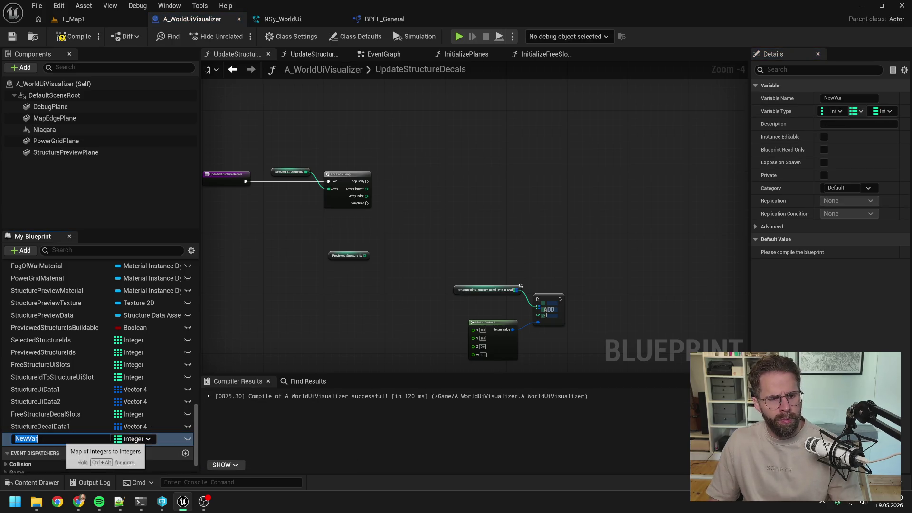
text(StructureIdToStruct)
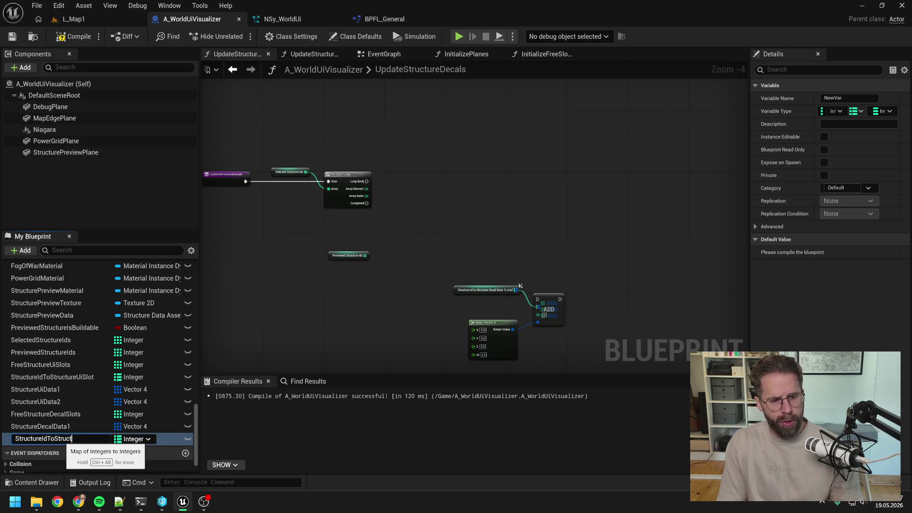
text(lot)
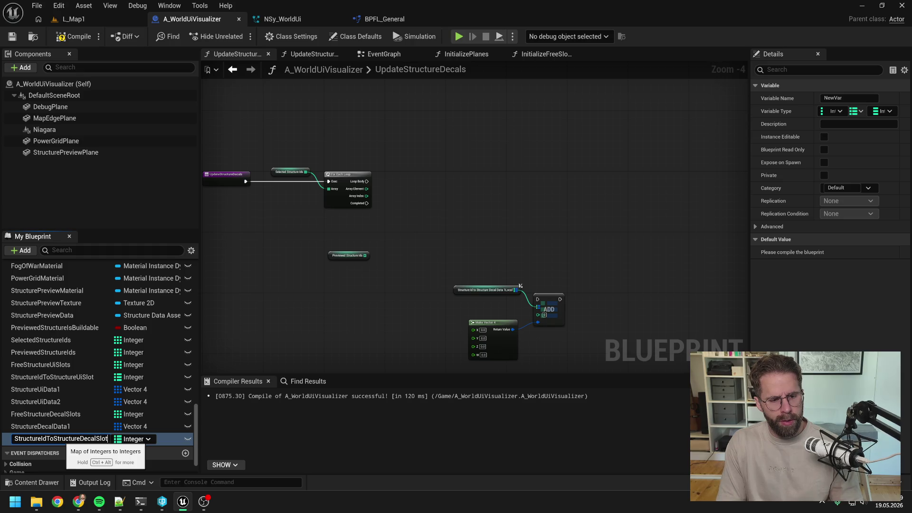
key(Return)
key(ctrl+s)
drag(64, 440, 64, 428)
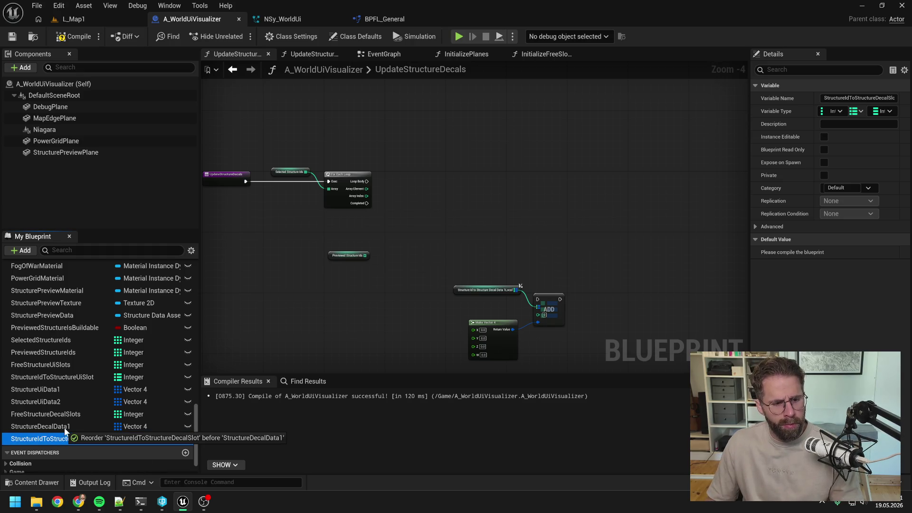
key(ctrl+s)
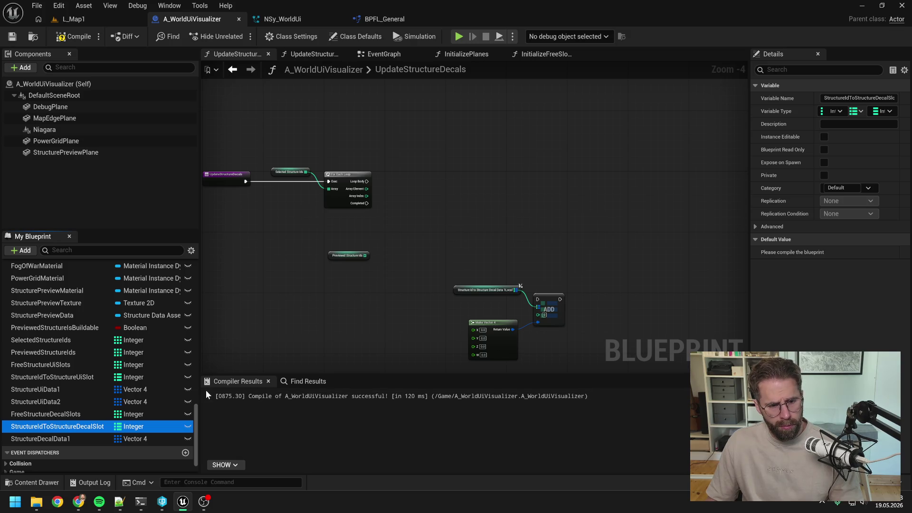
scroll(372, 266, up, 2)
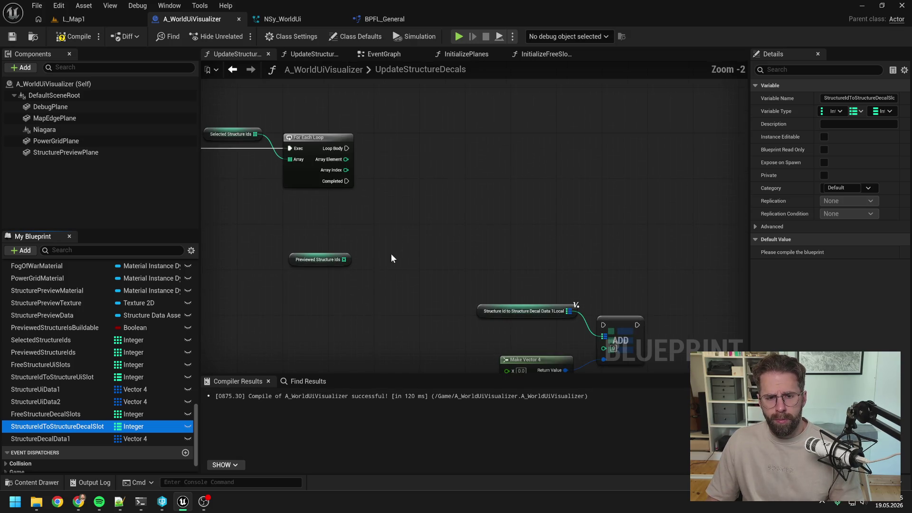
- Add a FIND on StructureIdToStructureDecalSlot keyed by each Array Element
mouse_move(57, 426)
mouse_down()
mouse_move(471, 183)
mouse_move(529, 198)
mouse_up()
click(495, 203)
text(fin)
key(Return)
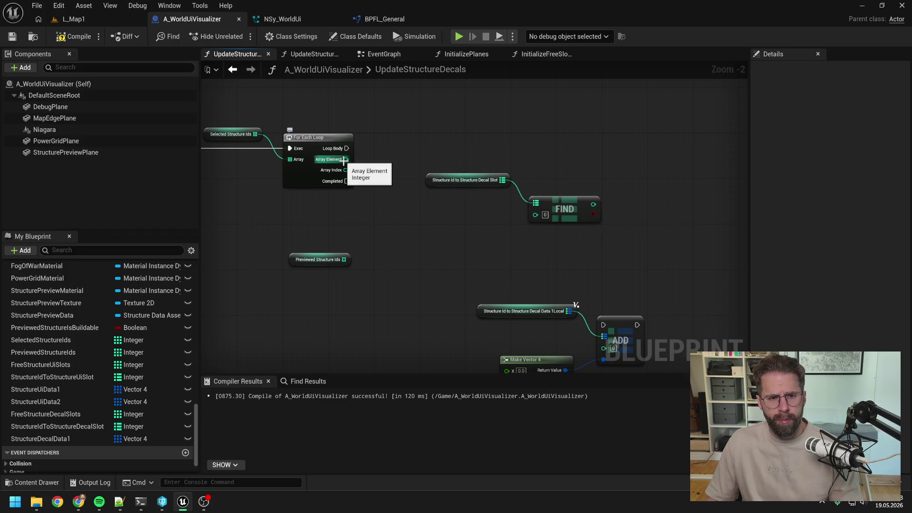
drag(344, 160, 535, 215)
drag(470, 181, 436, 130)
drag(548, 204, 521, 163)
- Branch on FIND's found result from the Loop Body, then compile
drag(531, 195, 611, 155)
text(br)
key(Return)
click(466, 163)
mouse_move(313, 175)
mouse_down()
mouse_move(587, 169)
mouse_move(591, 187)
mouse_up()
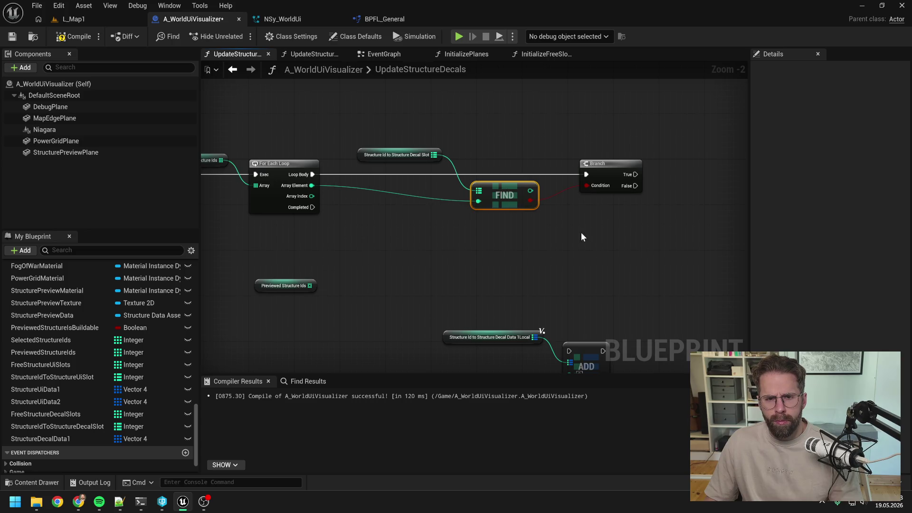
scroll(580, 238, down, 1)
click(71, 37)
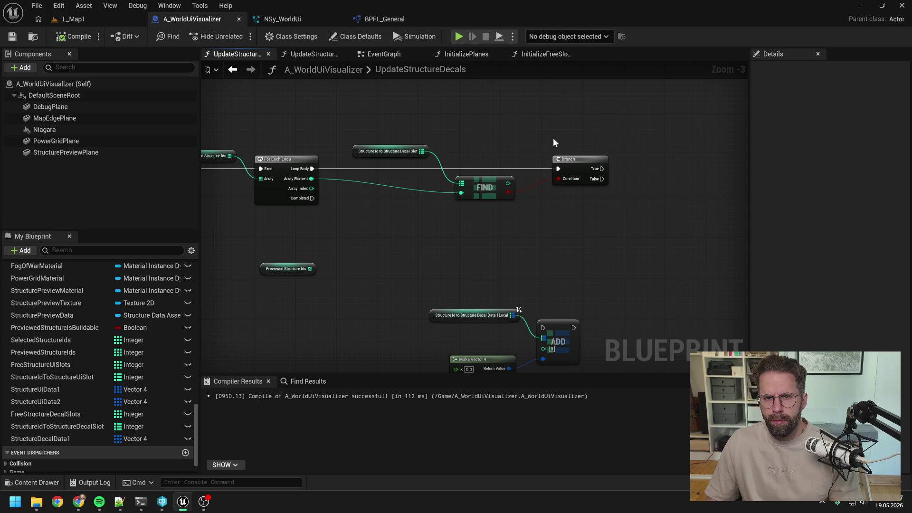
- Rearrange the Previewed Structure Ids getter and the lower add-decal nodes
scroll(529, 135, down, 1)
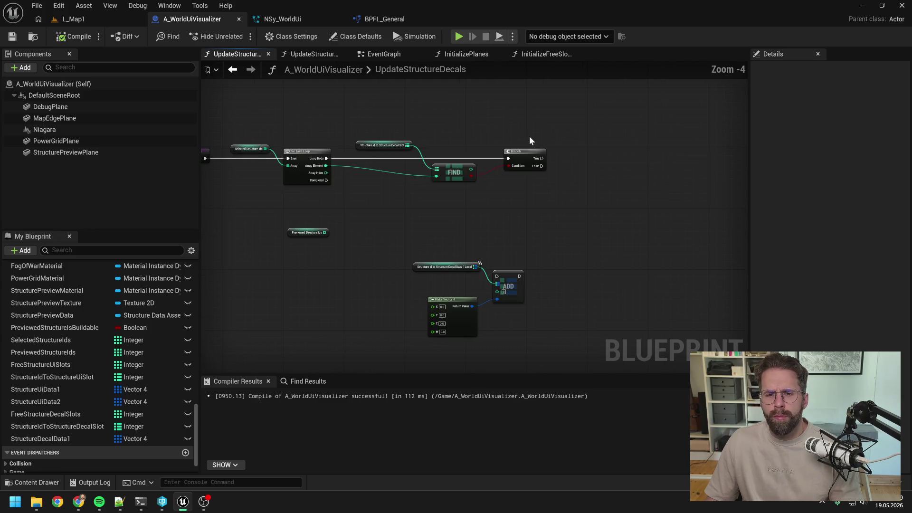
drag(509, 197, 443, 232)
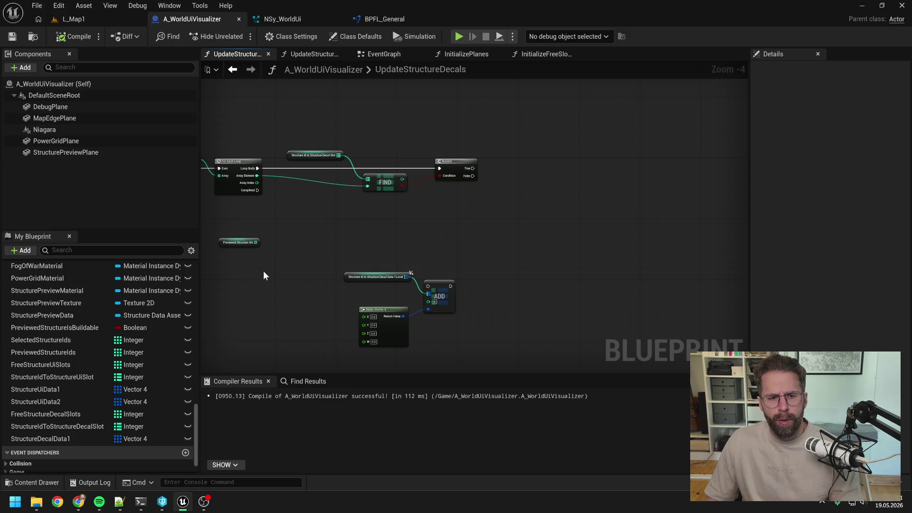
mouse_move(248, 245)
mouse_down()
mouse_move(263, 291)
mouse_move(455, 321)
mouse_move(448, 360)
mouse_move(377, 350)
mouse_move(514, 299)
mouse_move(329, 290)
mouse_up()
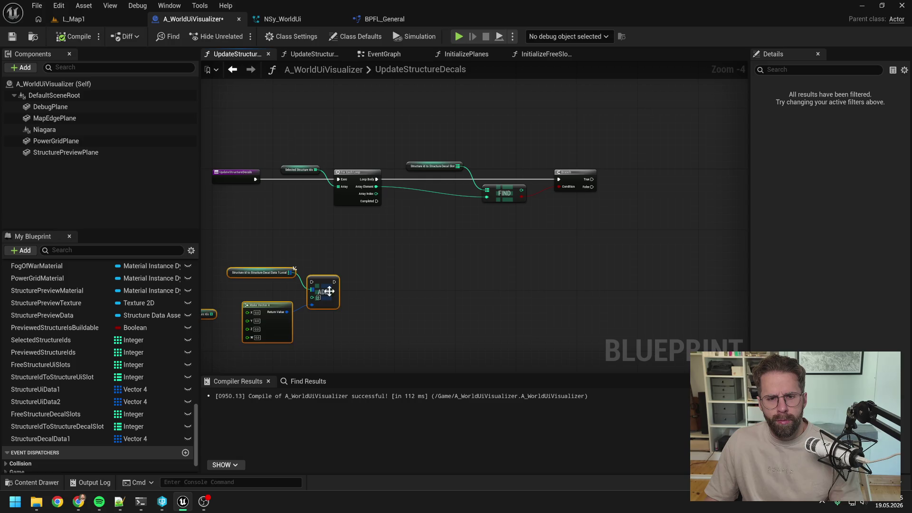
drag(565, 262, 406, 252)
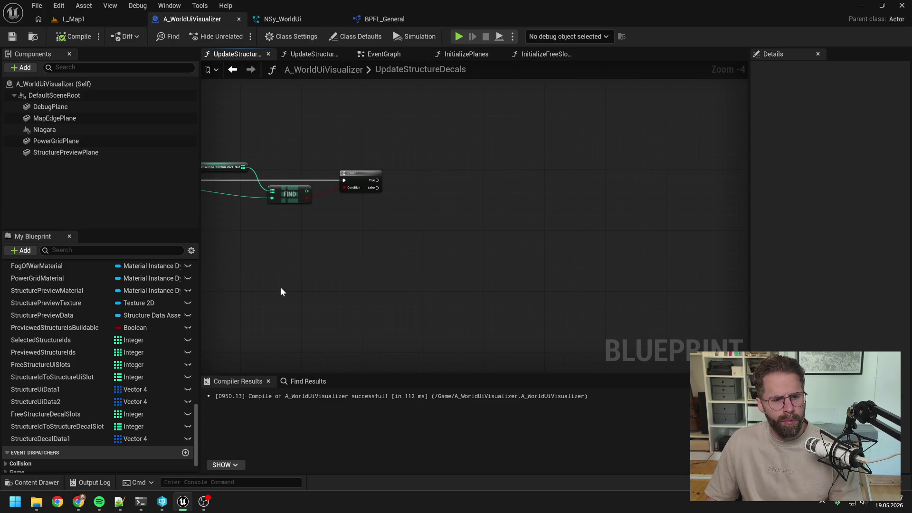
click(78, 414)
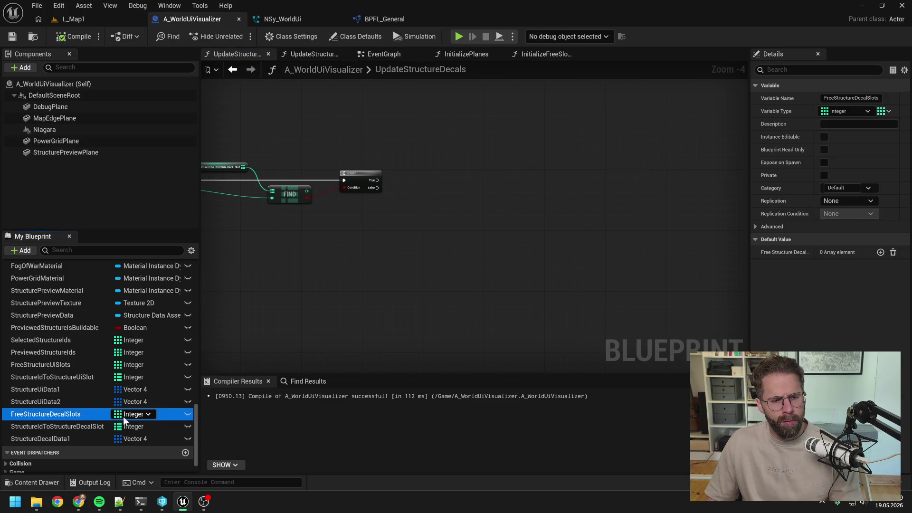
- On the first Branch's False path, add a second Branch on FreeStructureDecalSlots Is Not Empty
mouse_move(69, 416)
mouse_down()
mouse_move(358, 254)
mouse_move(432, 244)
mouse_up()
click(392, 264)
scroll(392, 262, up, 2)
text(is not)
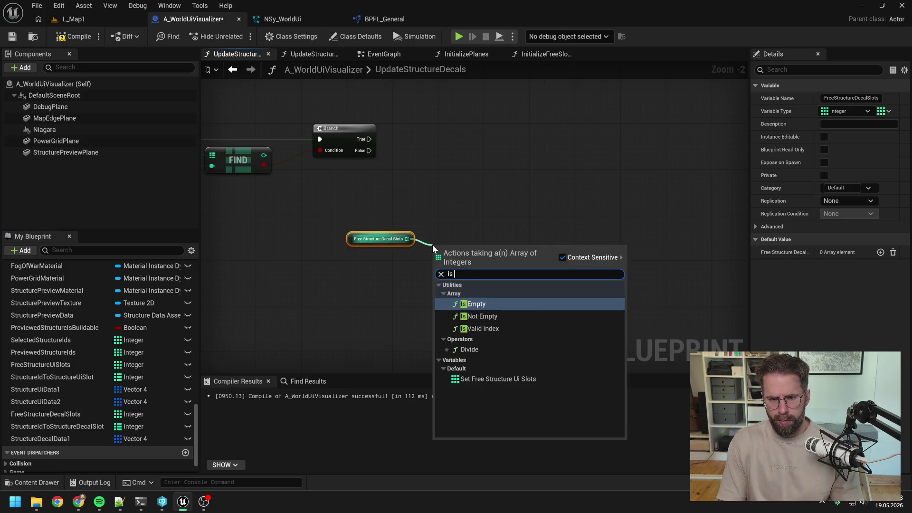
key(Return)
drag(500, 258, 535, 238)
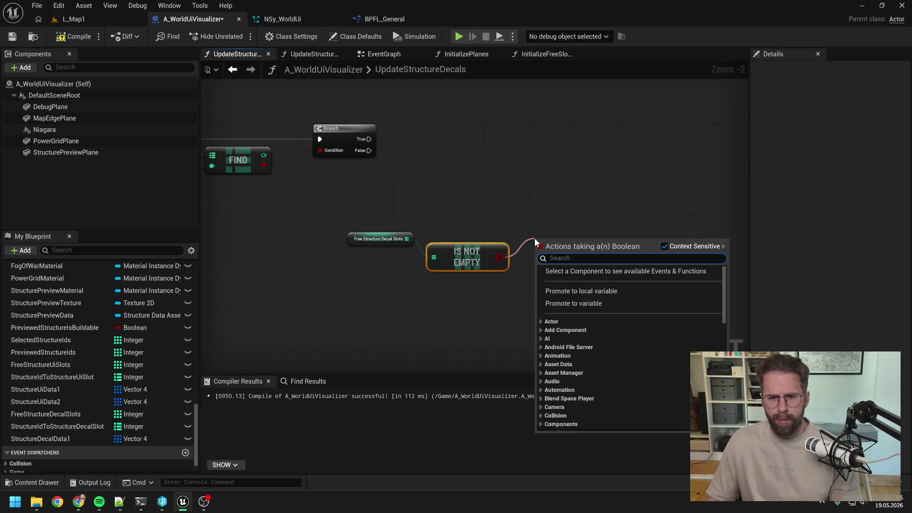
text(br)
key(Return)
mouse_move(369, 150)
mouse_down()
mouse_move(537, 253)
mouse_move(409, 235)
mouse_up()
mouse_move(478, 270)
mouse_down()
mouse_move(446, 269)
mouse_move(355, 298)
mouse_up()
drag(567, 244, 470, 279)
mouse_move(374, 298)
mouse_down()
mouse_move(408, 245)
mouse_move(415, 214)
mouse_up()
- Print "Not enough structure decal slots" when no free slots remain, tidy the nodes, and save
scroll(453, 202, down, 1)
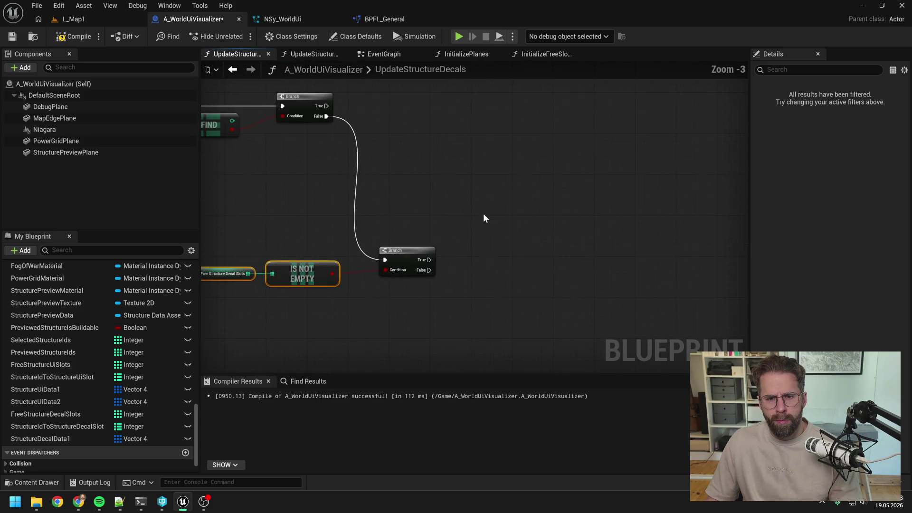
right_click(484, 277)
text(print)
key(Return)
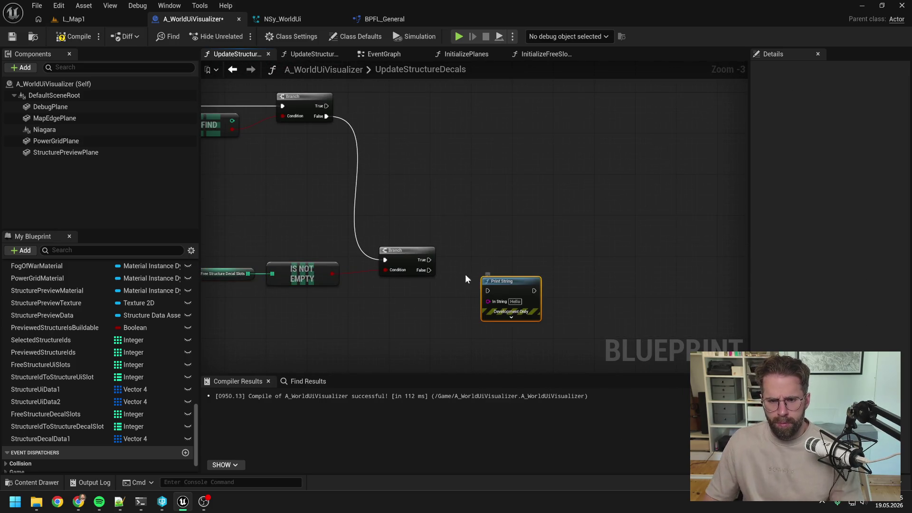
mouse_move(430, 271)
mouse_down()
mouse_move(487, 290)
mouse_move(513, 313)
mouse_up()
text(No)
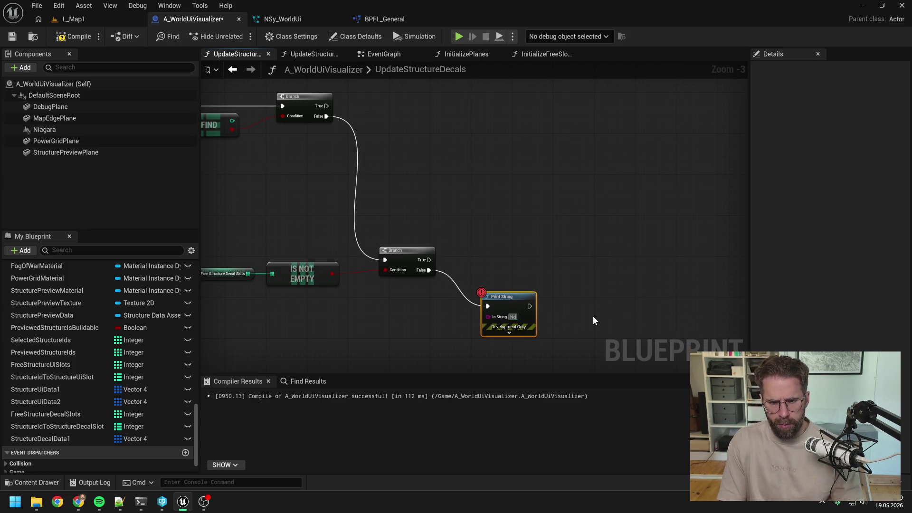
text(t enough)
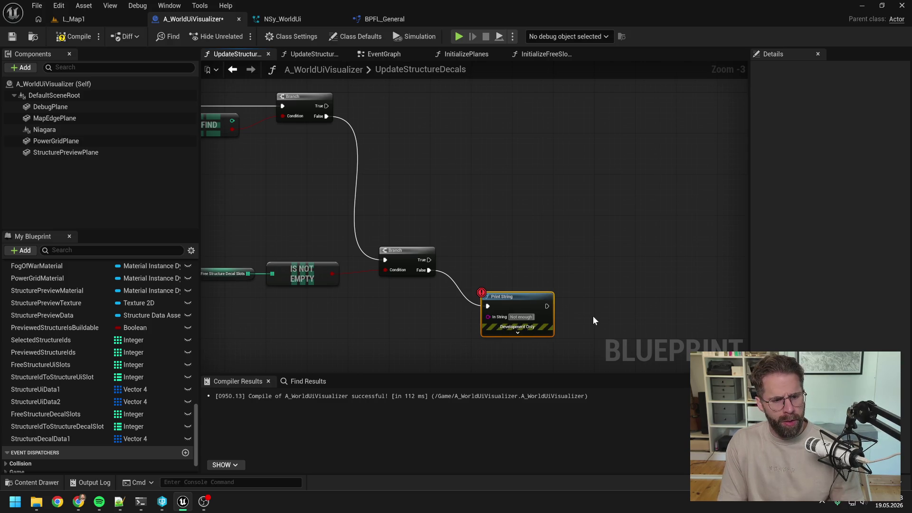
text( st)
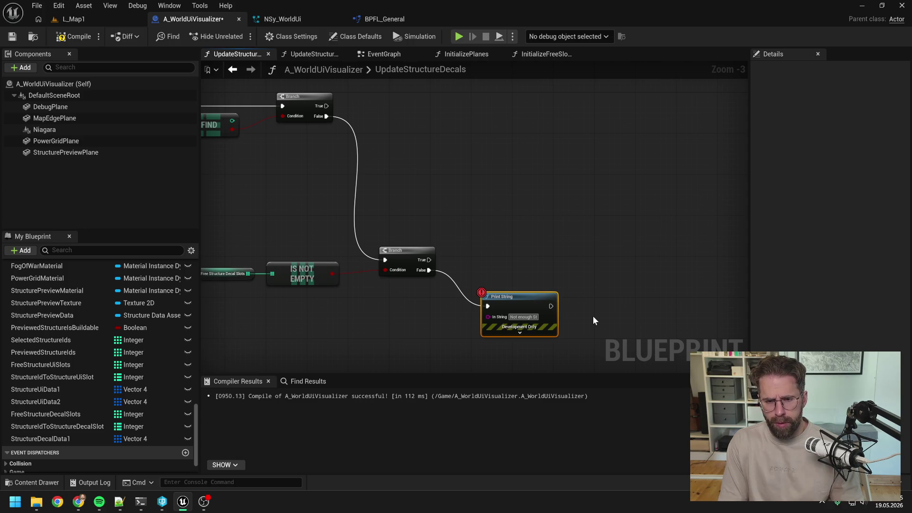
text(ructure)
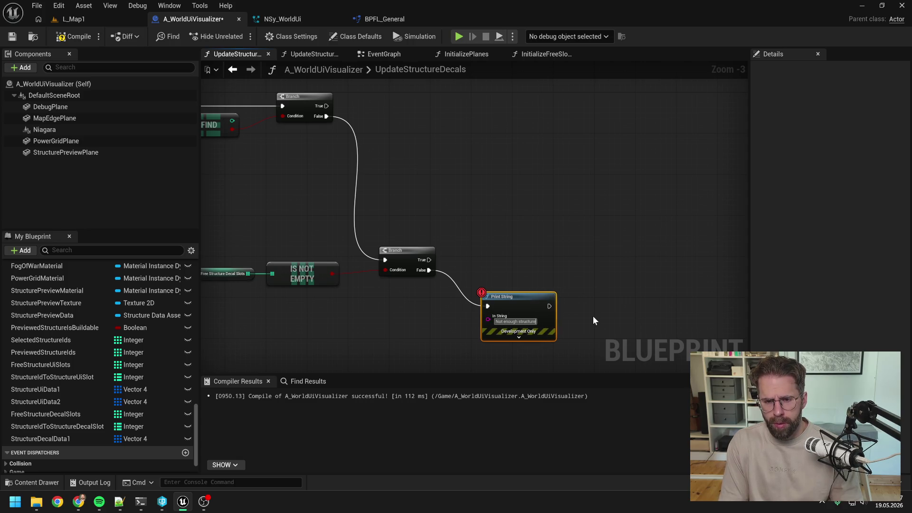
text( decal slots)
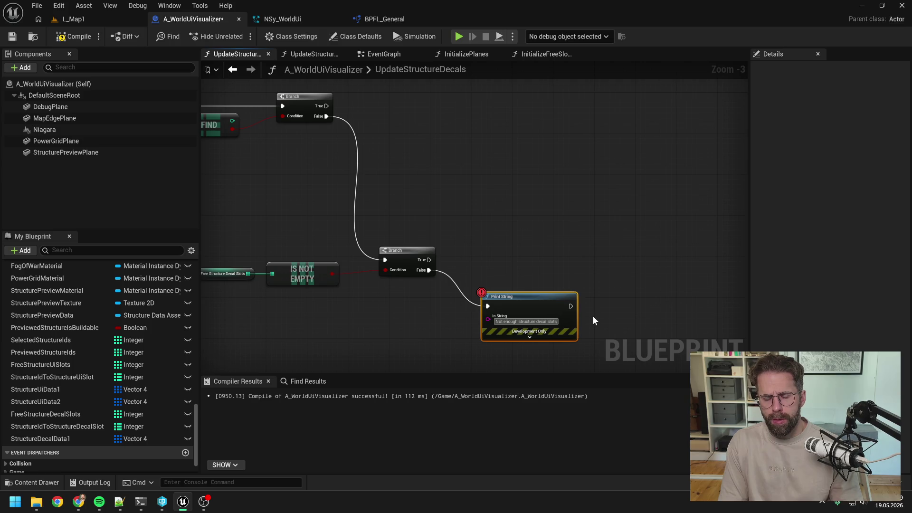
key(Return)
drag(515, 308, 516, 329)
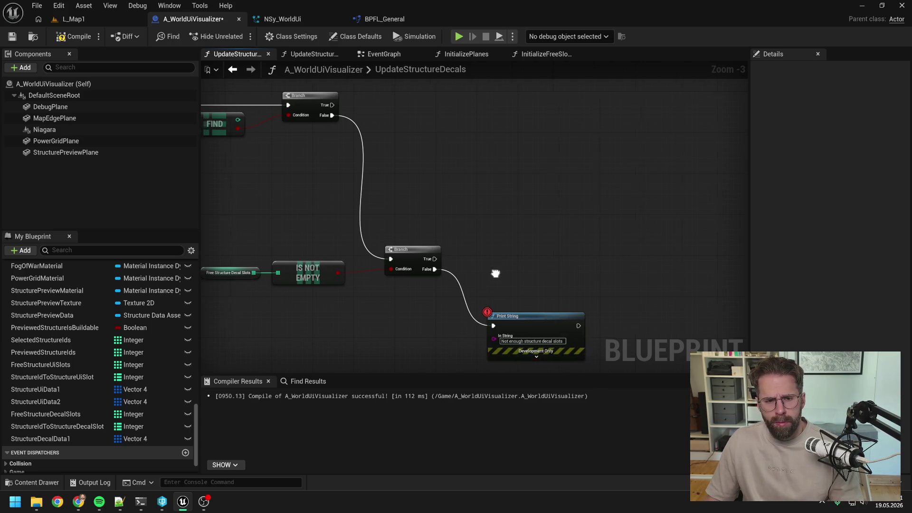
mouse_move(302, 238)
mouse_down()
mouse_move(428, 261)
mouse_move(511, 292)
mouse_up()
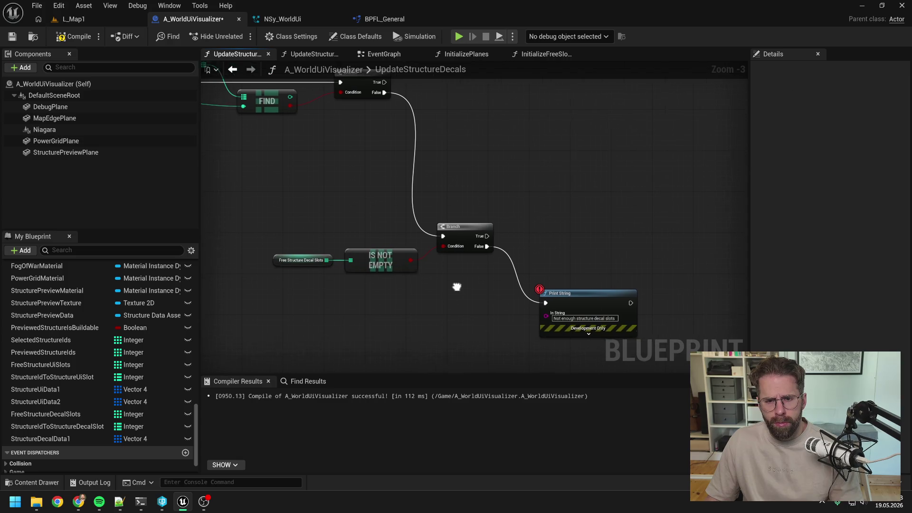
key(ctrl+s)
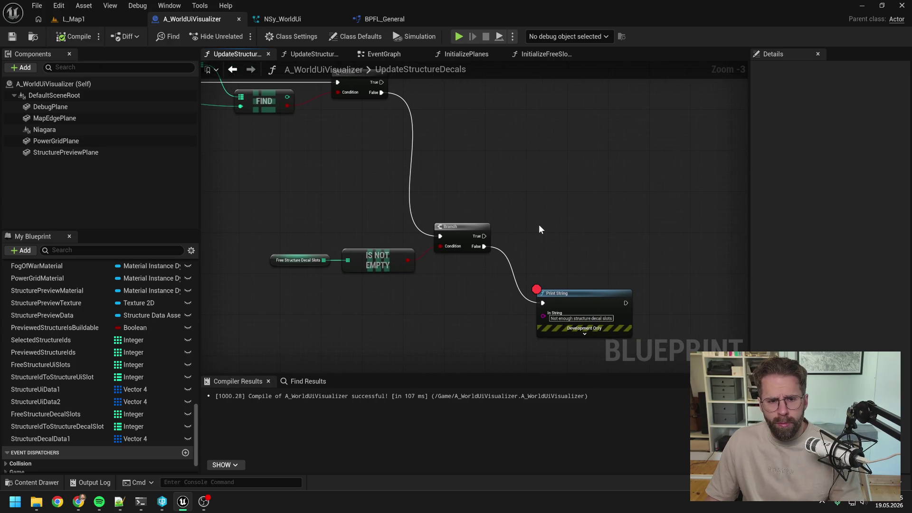
- Read the last Free Structure Decal Slots element with GET at LAST INDEX, then save
drag(387, 265, 383, 306)
drag(324, 260, 461, 270)
text(get)
click(436, 357)
drag(325, 260, 375, 268)
text(last)
key(Return)
drag(380, 304, 381, 324)
mouse_move(400, 282)
mouse_down()
mouse_move(370, 292)
mouse_move(440, 275)
mouse_up()
click(469, 302)
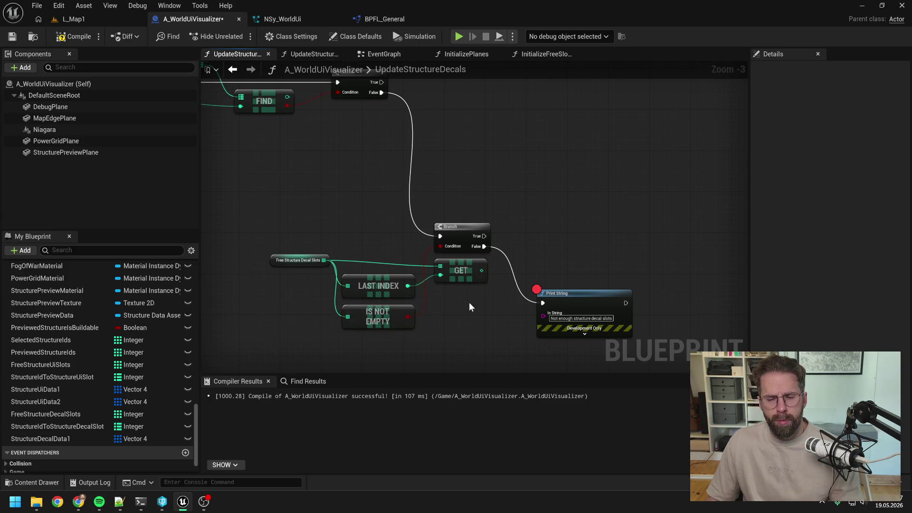
scroll(468, 303, down, 1)
key(ctrl+s)
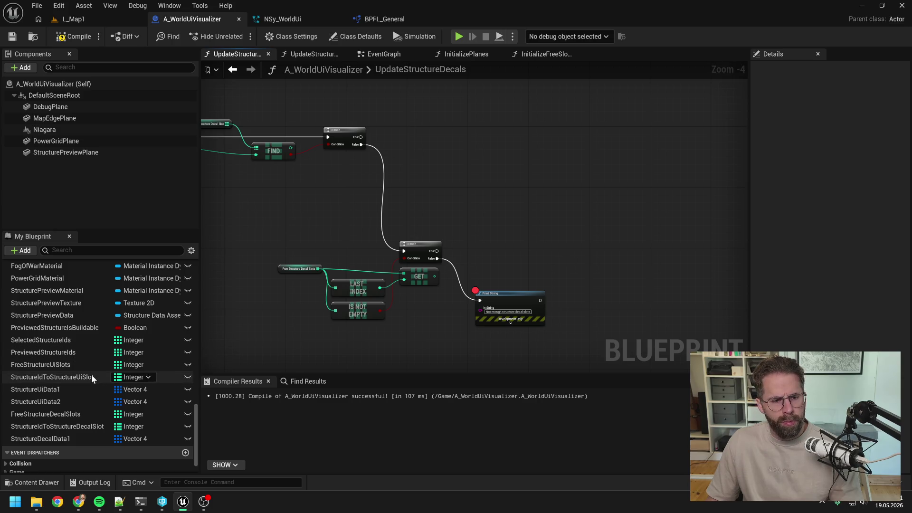
- Add a Map Add to Structure Id to Structure Decal Slot on Branch True, valued by GET's slot
mouse_move(70, 426)
mouse_down()
mouse_move(513, 252)
mouse_move(572, 247)
mouse_up()
click(527, 255)
text(a)
click(607, 296)
scroll(516, 267, up, 2)
mouse_move(396, 242)
mouse_down()
mouse_move(604, 250)
mouse_move(603, 243)
mouse_up()
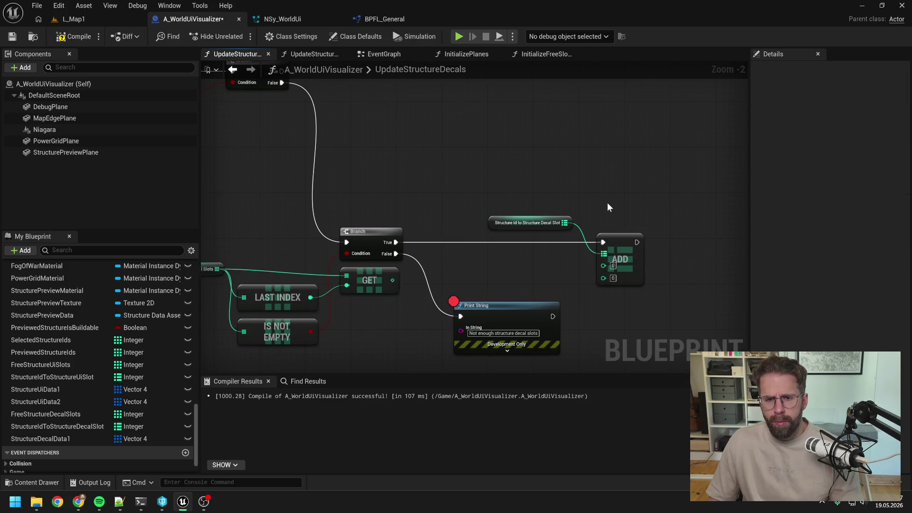
scroll(608, 202, down, 1)
drag(413, 274, 605, 270)
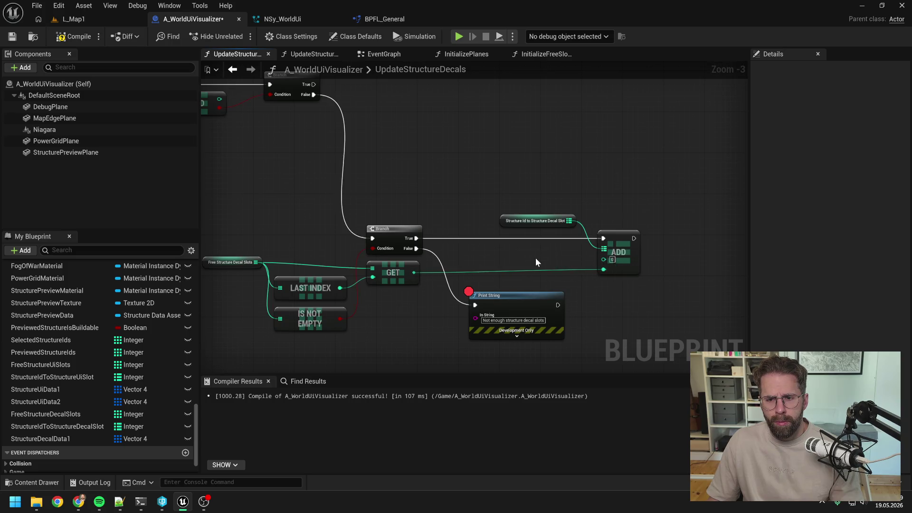
scroll(534, 258, down, 1)
double_click(410, 168)
mouse_move(414, 171)
mouse_down()
mouse_move(403, 130)
mouse_move(371, 132)
mouse_up()
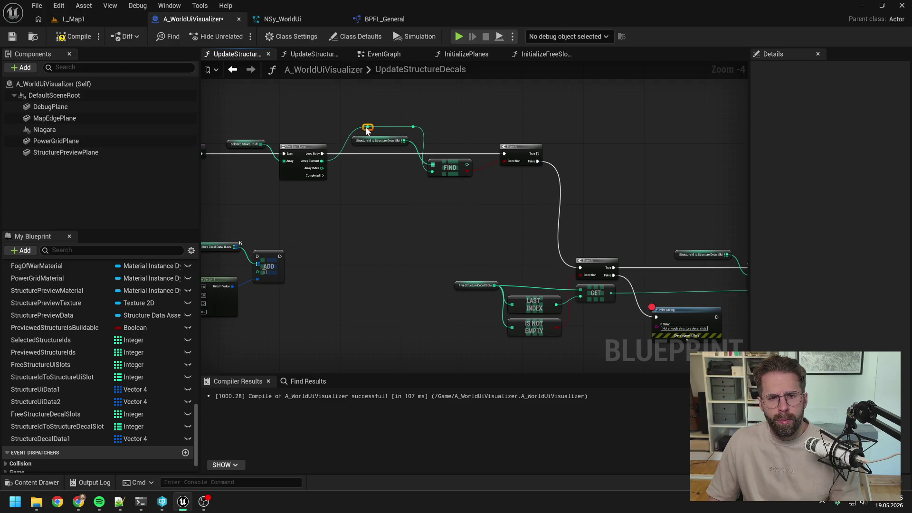
- Wire the loop's Array Element into the Map Add key through tidied reroute points
drag(479, 128, 420, 132)
mouse_move(355, 130)
mouse_down()
mouse_move(682, 265)
mouse_move(695, 287)
mouse_move(672, 254)
mouse_move(678, 249)
mouse_move(661, 262)
mouse_up()
double_click(677, 285)
right_click(678, 249)
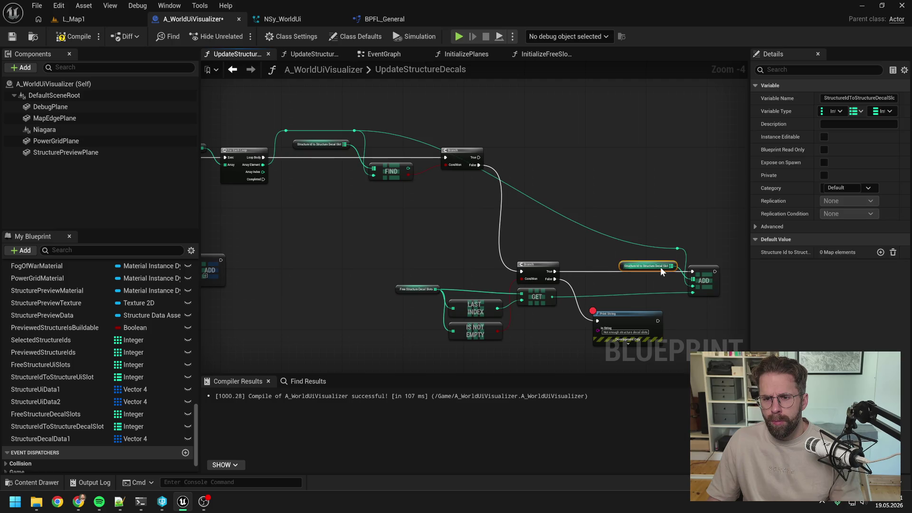
double_click(652, 245)
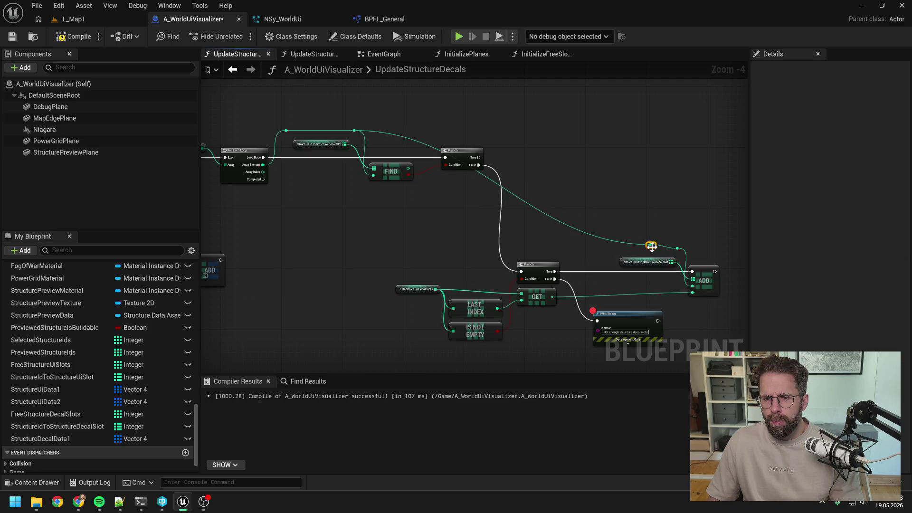
drag(654, 246, 627, 255)
mouse_move(651, 246)
mouse_down()
mouse_move(505, 250)
mouse_move(492, 134)
mouse_up()
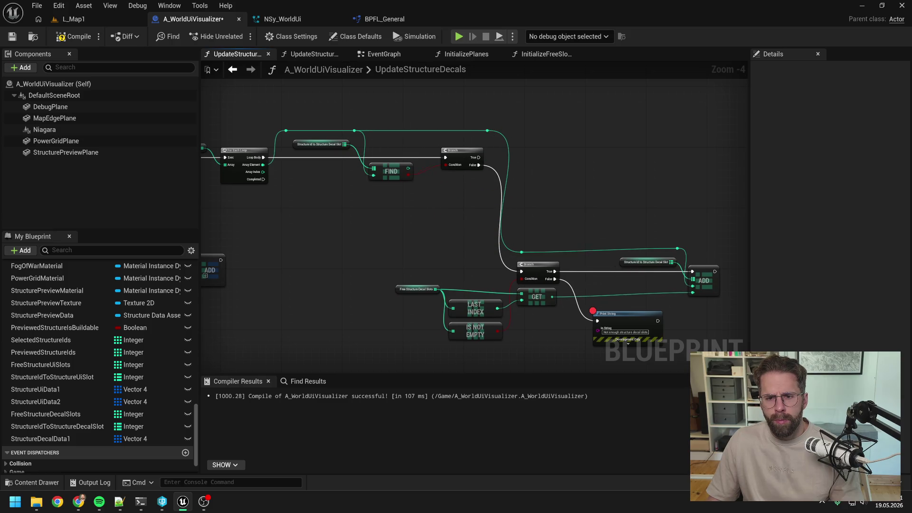
drag(339, 232, 682, 340)
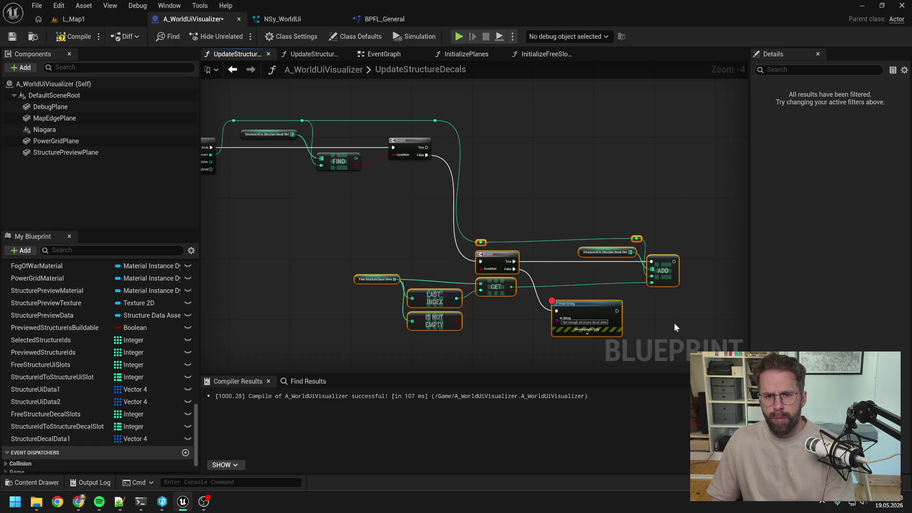
click(674, 323)
key(q)
click(632, 212)
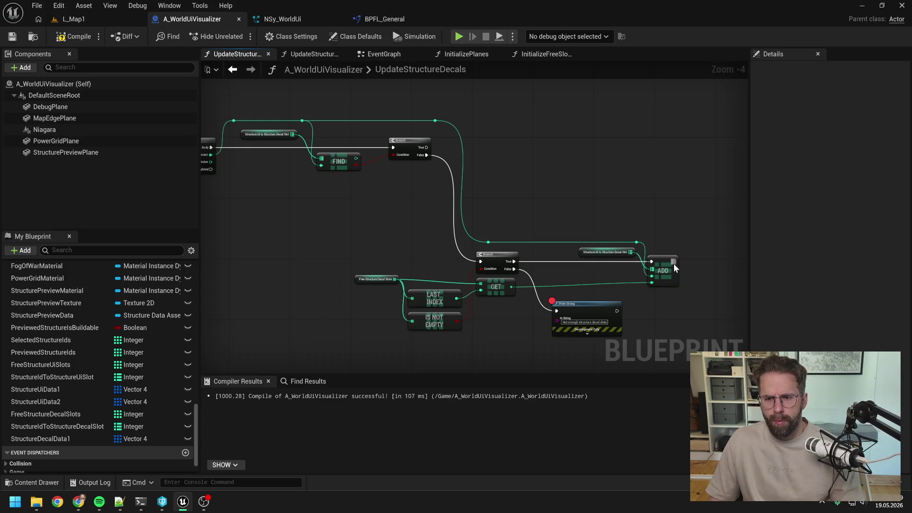
- Route the Map Add execution output back around the graph using two reroute points
mouse_move(673, 262)
mouse_down()
mouse_move(679, 266)
mouse_move(391, 198)
mouse_move(394, 147)
mouse_up()
double_click(572, 202)
mouse_move(573, 202)
mouse_down()
mouse_move(647, 306)
mouse_move(651, 333)
mouse_move(395, 328)
mouse_move(360, 341)
mouse_move(371, 336)
mouse_up()
click(628, 331)
double_click(628, 327)
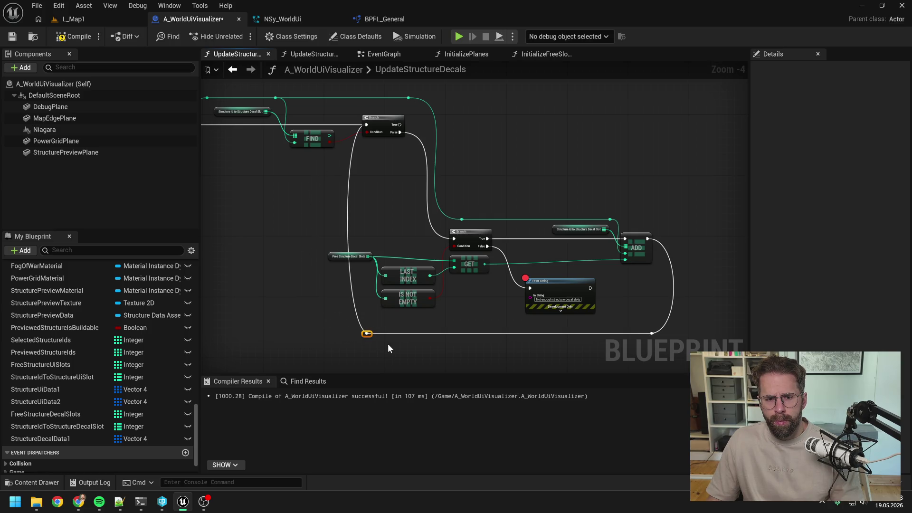
click(404, 343)
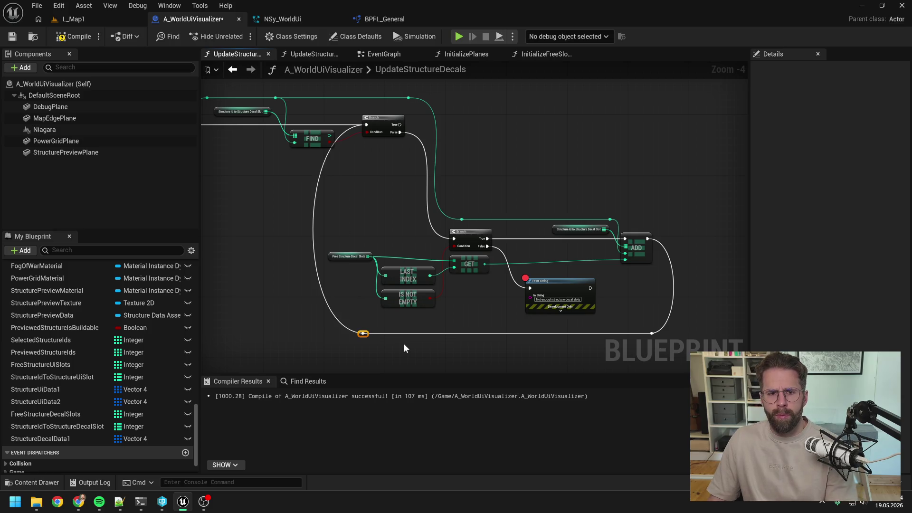
- Align Free Structure Decal Slots with GET, shift the Map Add group left, then save and compile
click(364, 256)
shift+click(470, 266)
key(q)
click(469, 300)
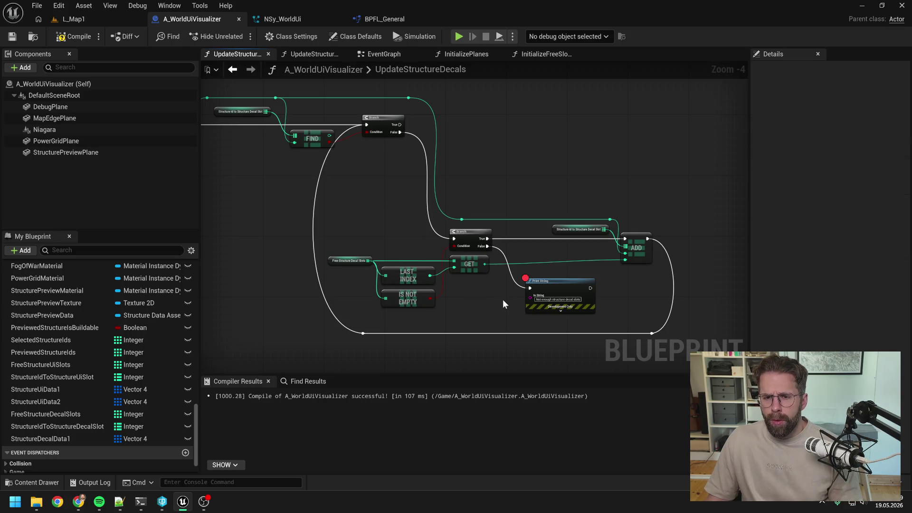
drag(572, 205, 639, 250)
shift+click(652, 333)
key(Left)
key(Left)
key(Left)
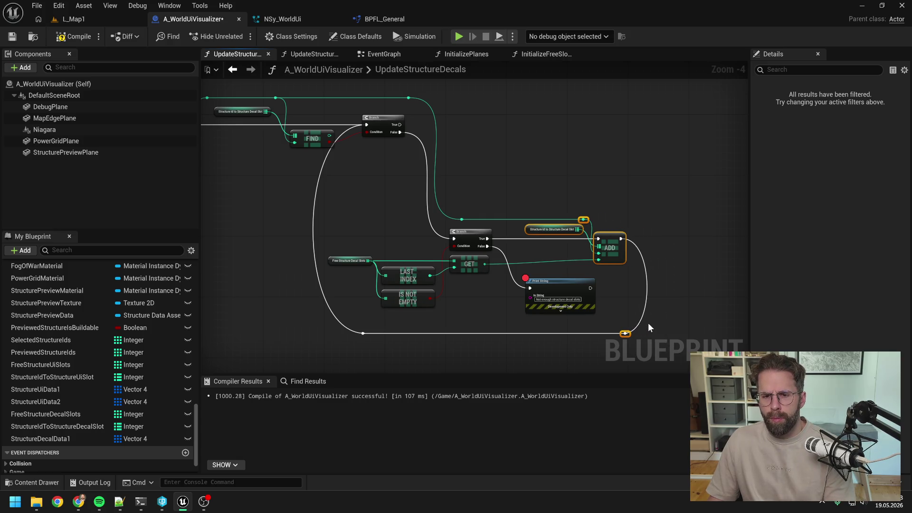
key(Left)
key(Left)
key(Left)
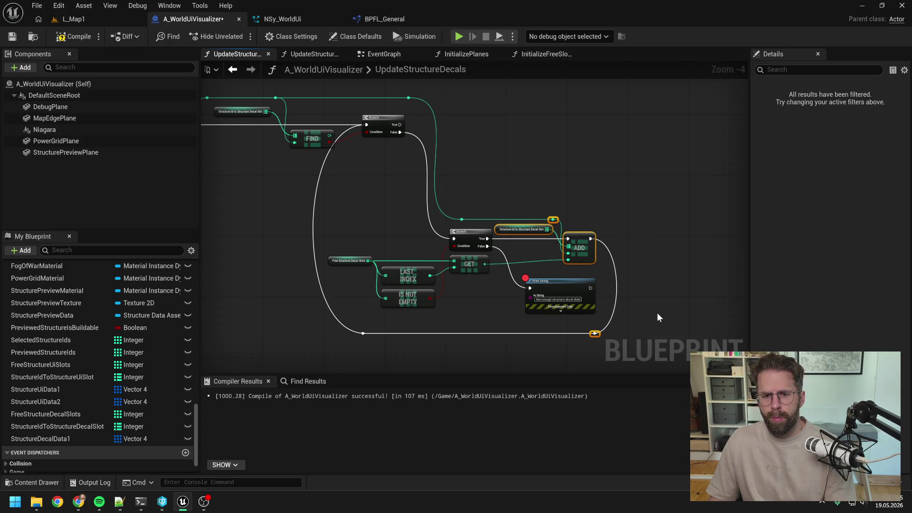
click(662, 309)
key(ctrl+s)
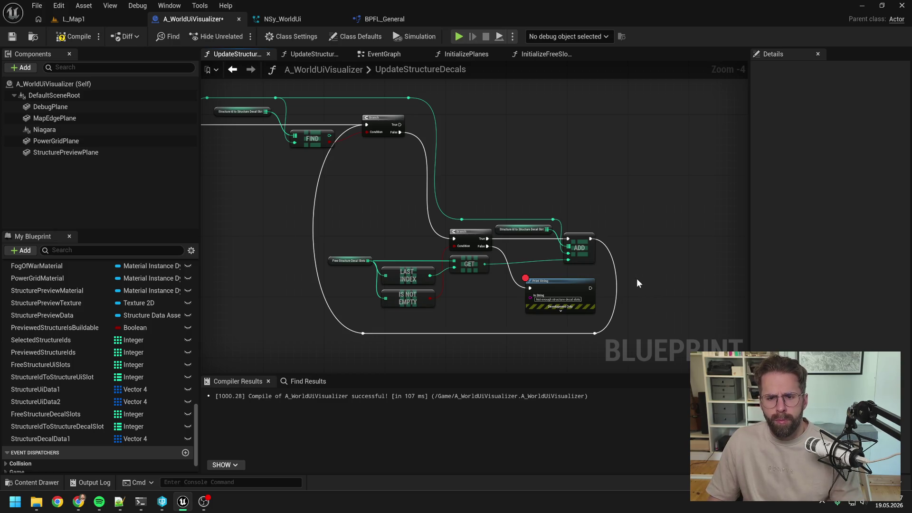
key(F7)
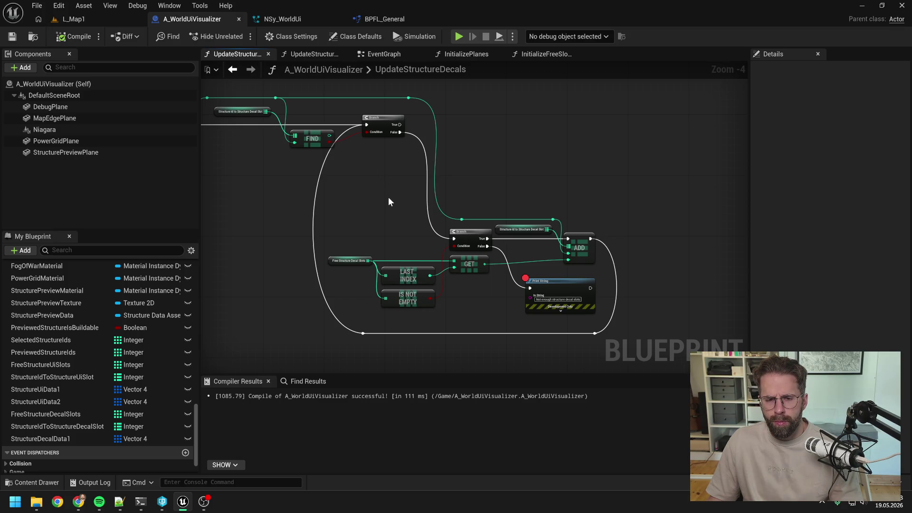
- Add an Array Add for Structure Decal Data 1 on the found-ID Branch True path
mouse_move(389, 202)
mouse_down()
mouse_move(459, 251)
mouse_move(535, 203)
mouse_up()
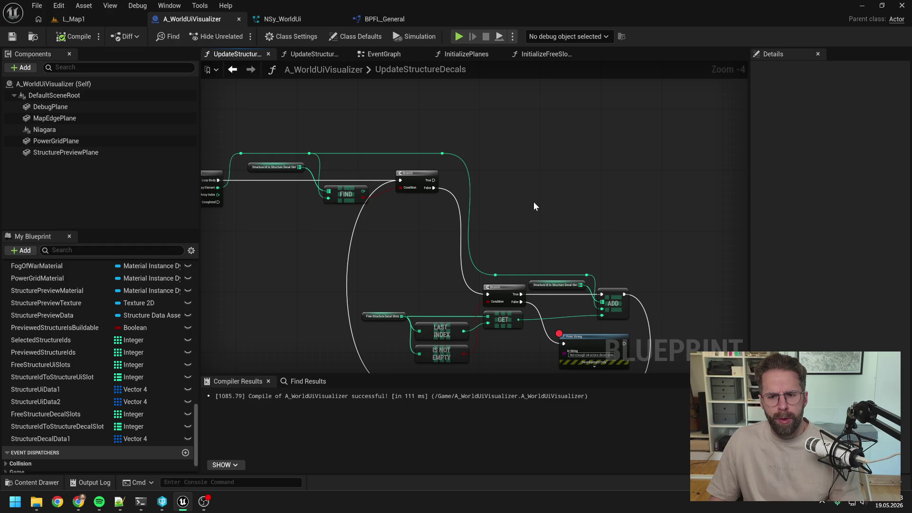
mouse_move(73, 440)
mouse_down()
mouse_move(512, 162)
mouse_move(575, 173)
mouse_up()
click(547, 177)
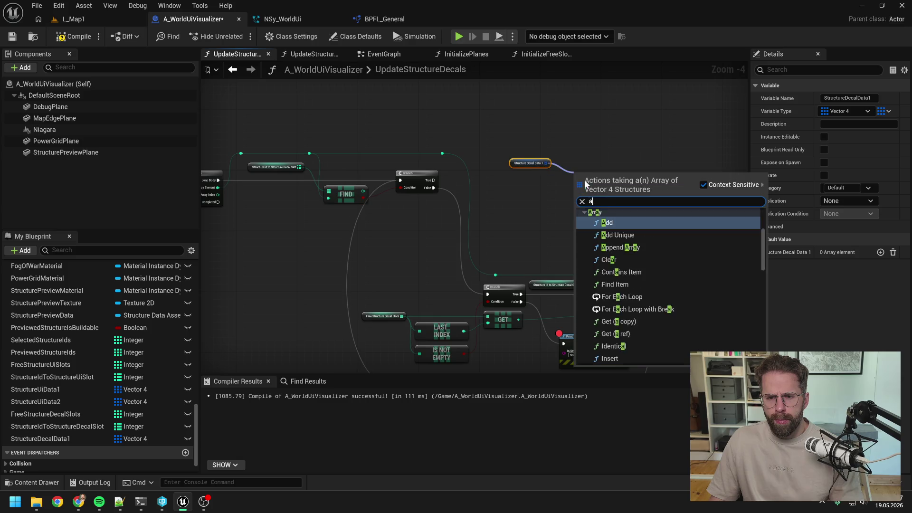
text(add)
click(623, 228)
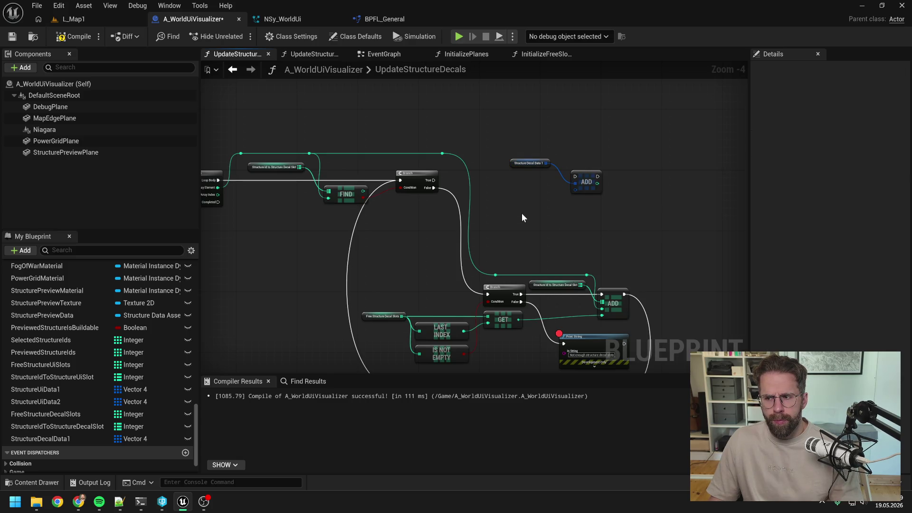
mouse_move(434, 180)
mouse_down()
mouse_move(597, 179)
mouse_move(546, 207)
mouse_move(523, 190)
mouse_move(540, 173)
mouse_up()
- Feed a Make Vector 4 item whose X is FIND's result as float, then compile
text(make vector 4)
key(Return)
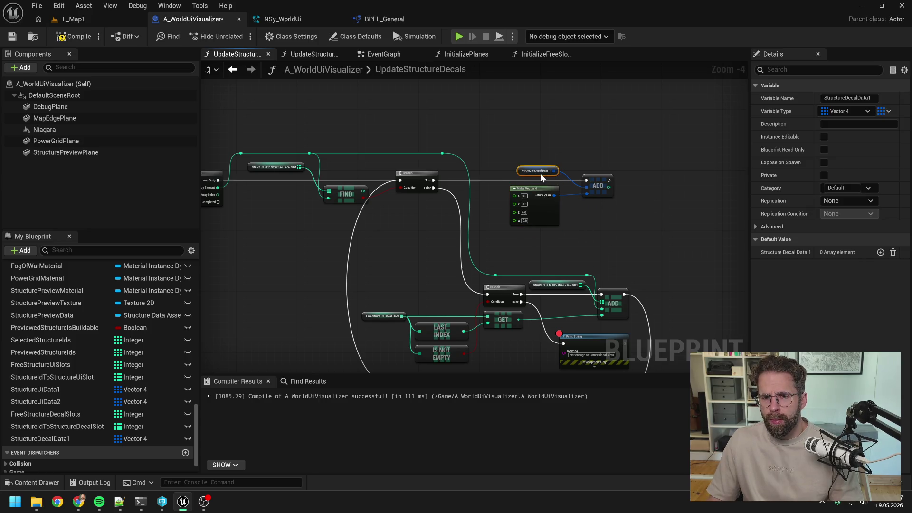
click(580, 158)
mouse_move(363, 192)
mouse_down()
mouse_move(423, 201)
mouse_move(517, 195)
mouse_up()
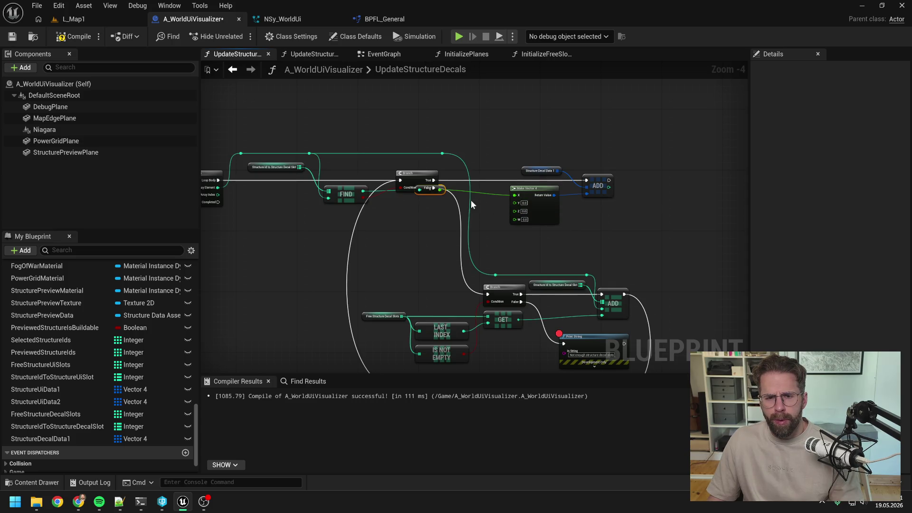
mouse_move(438, 191)
mouse_down()
mouse_move(416, 166)
mouse_move(423, 170)
mouse_up()
click(485, 158)
drag(486, 155, 440, 150)
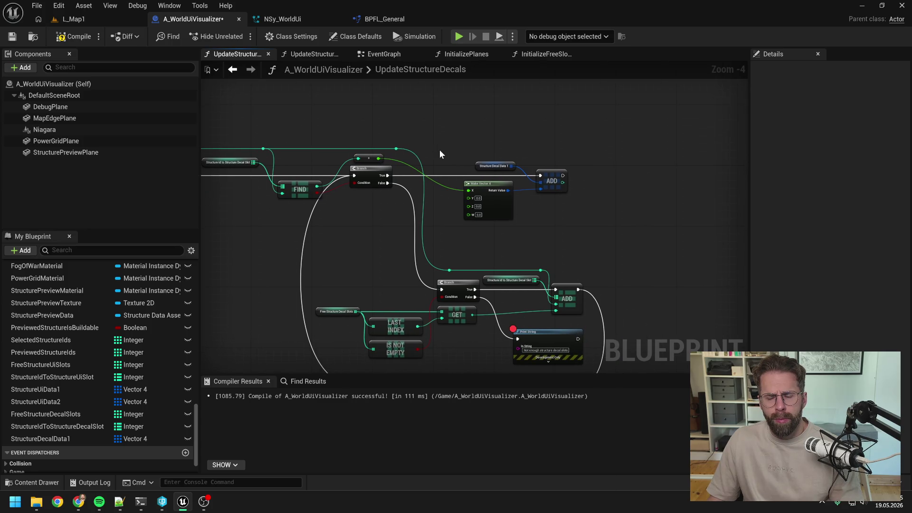
key(F7)
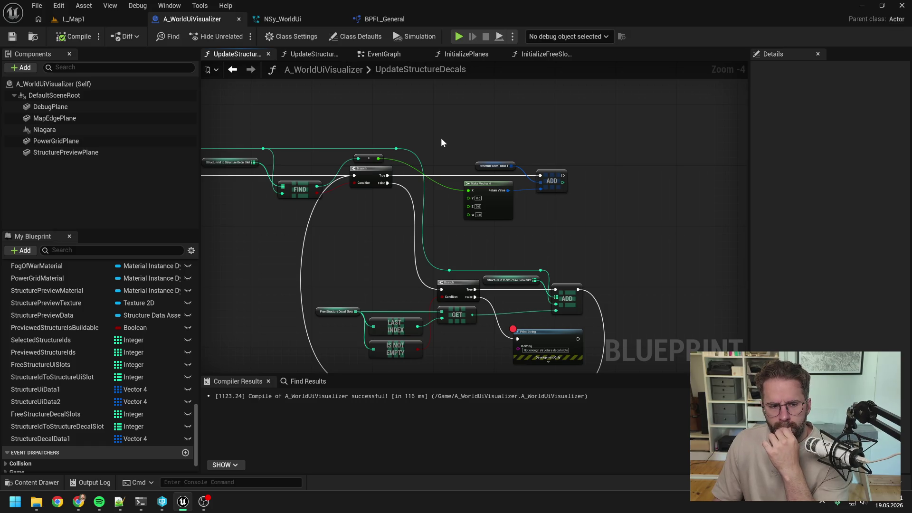
mouse_move(441, 137)
mouse_down()
mouse_move(540, 189)
mouse_move(571, 221)
mouse_up()
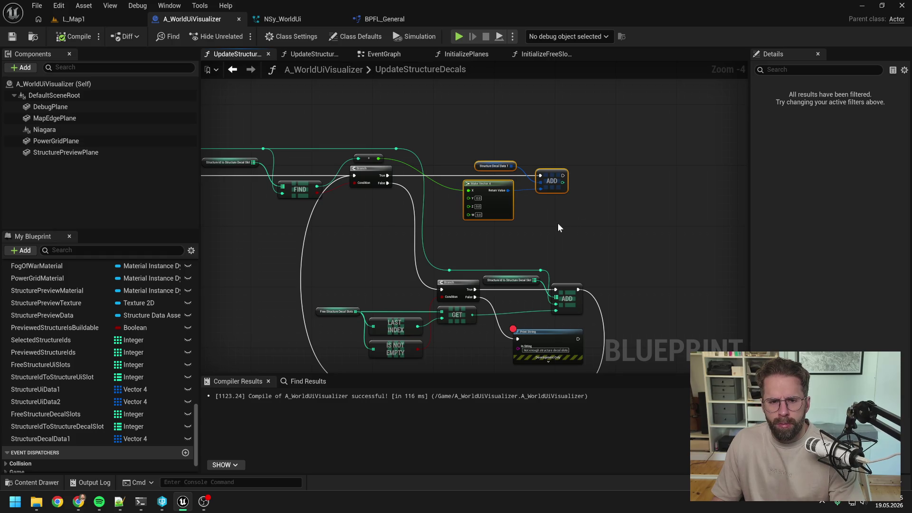
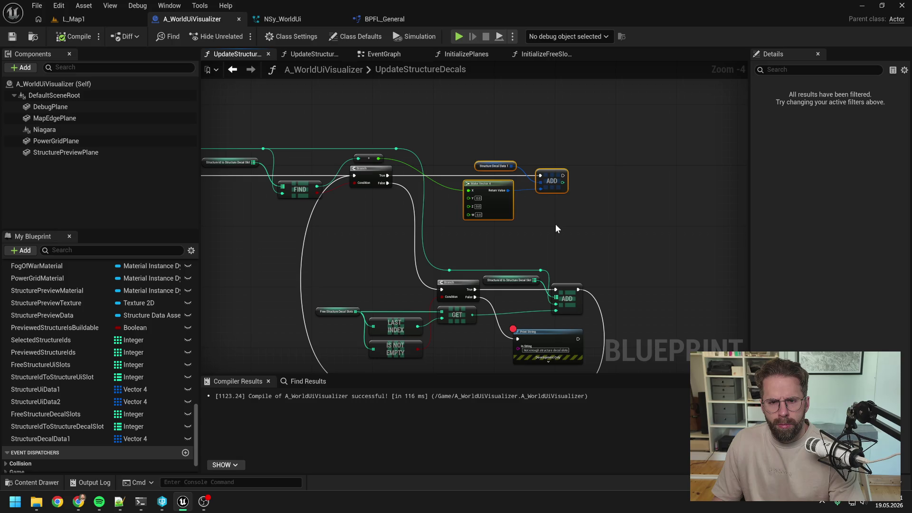
- Leave UpdateStructureDecals for the UpdateStructureUis function graph and frame its ADD and REMOVE nodes
click(556, 225)
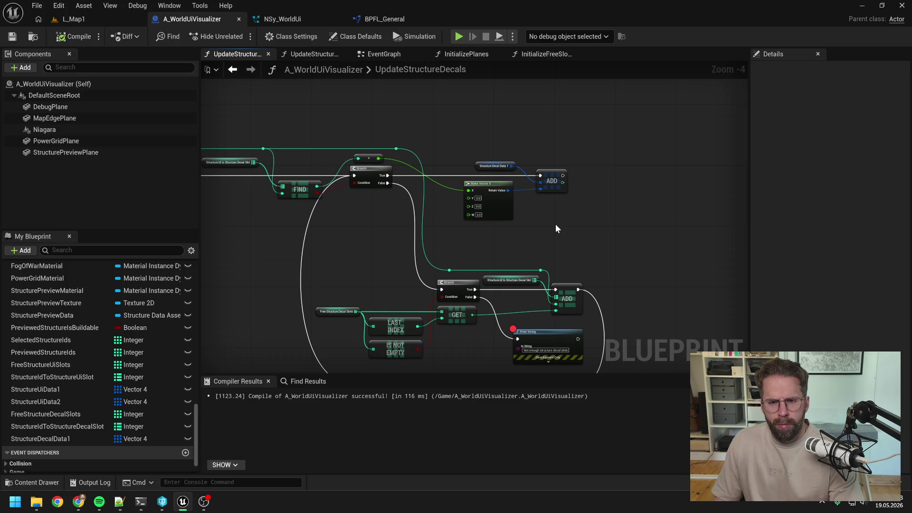
drag(557, 228, 540, 229)
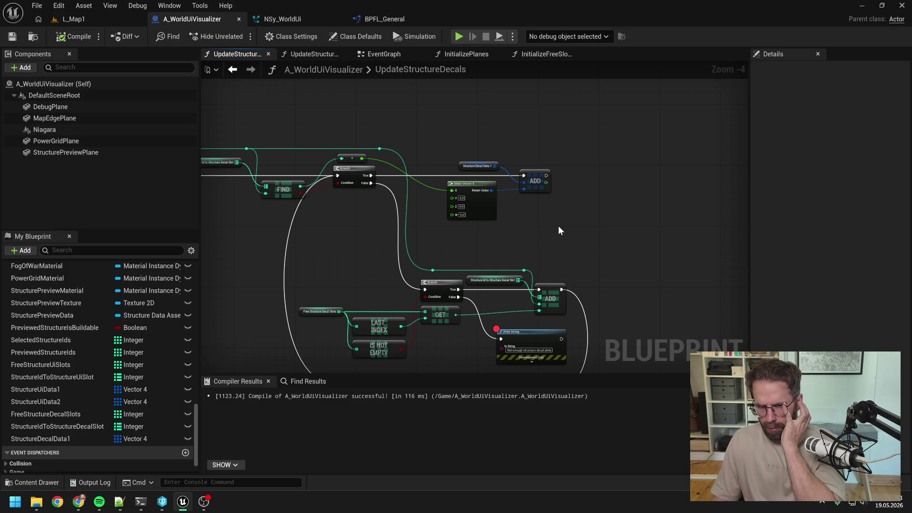
scroll(558, 231, down, 1)
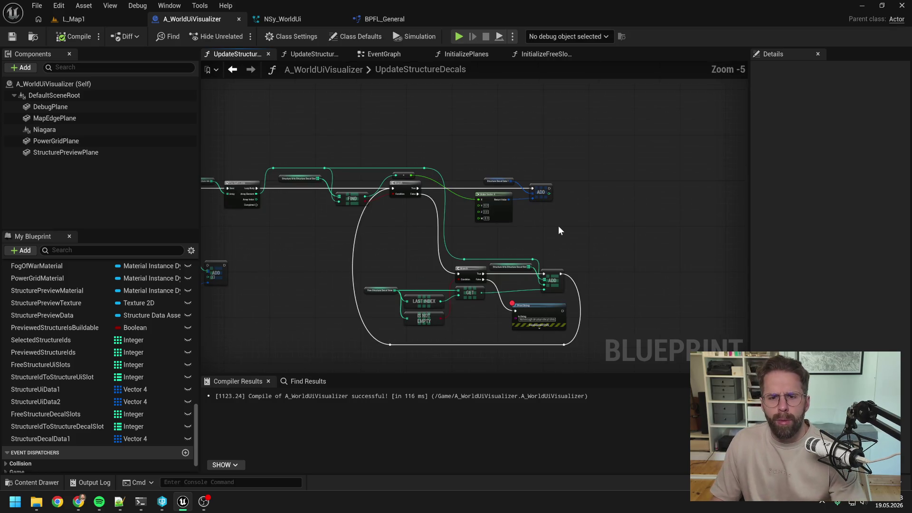
drag(559, 231, 663, 221)
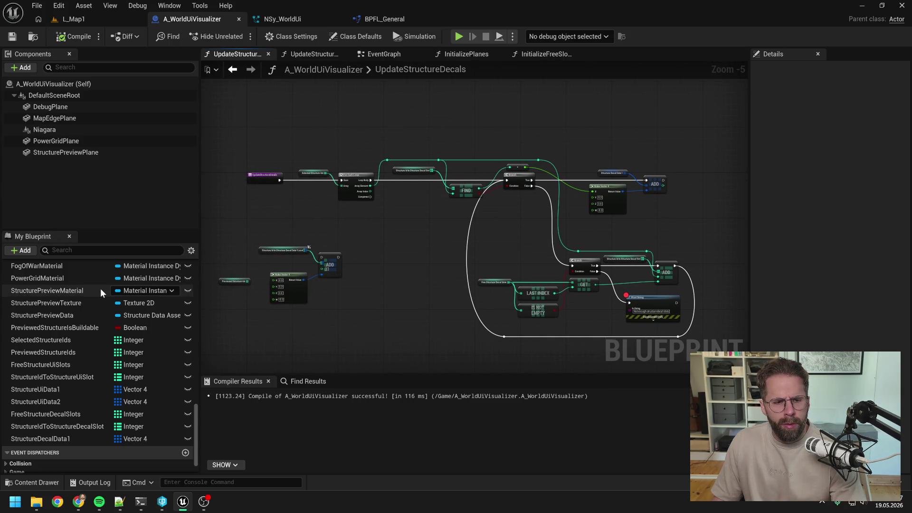
click(318, 53)
mouse_move(495, 169)
mouse_down()
mouse_move(332, 198)
mouse_move(475, 226)
mouse_move(506, 224)
mouse_move(486, 233)
mouse_up()
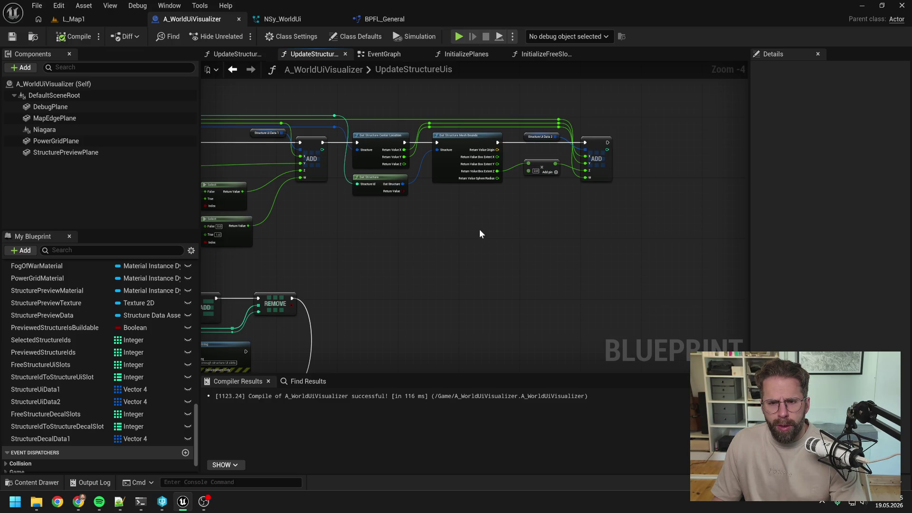
- Review the UpdateStructureUis graph's Select, Branch and GET nodes, then return to UpdateStructureDecals
drag(480, 229, 643, 223)
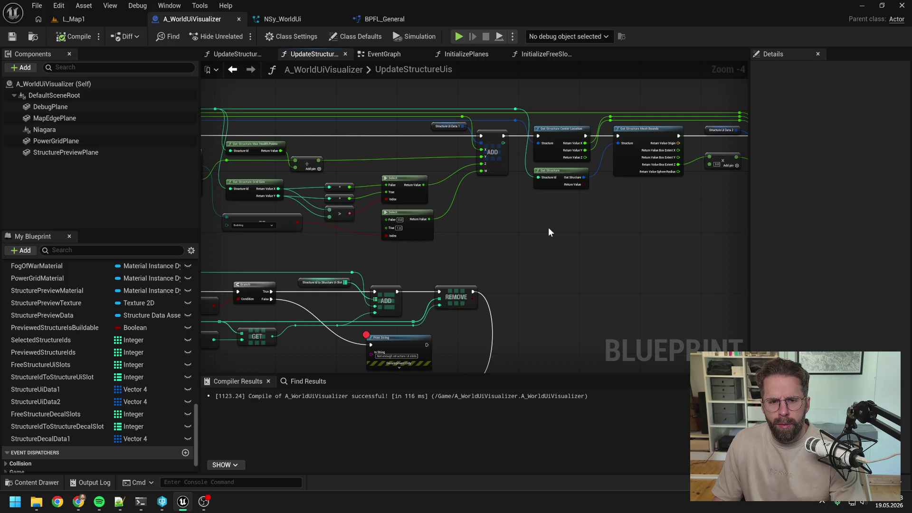
drag(548, 228, 520, 229)
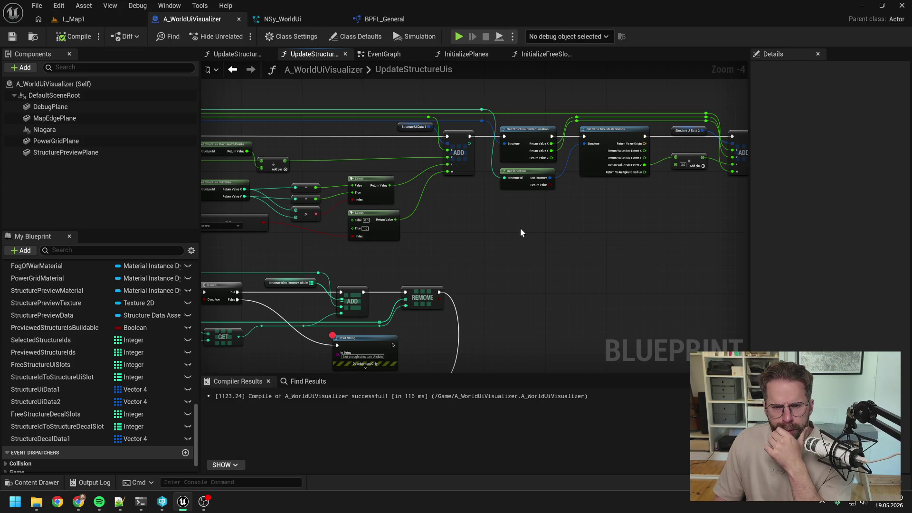
drag(472, 228, 629, 235)
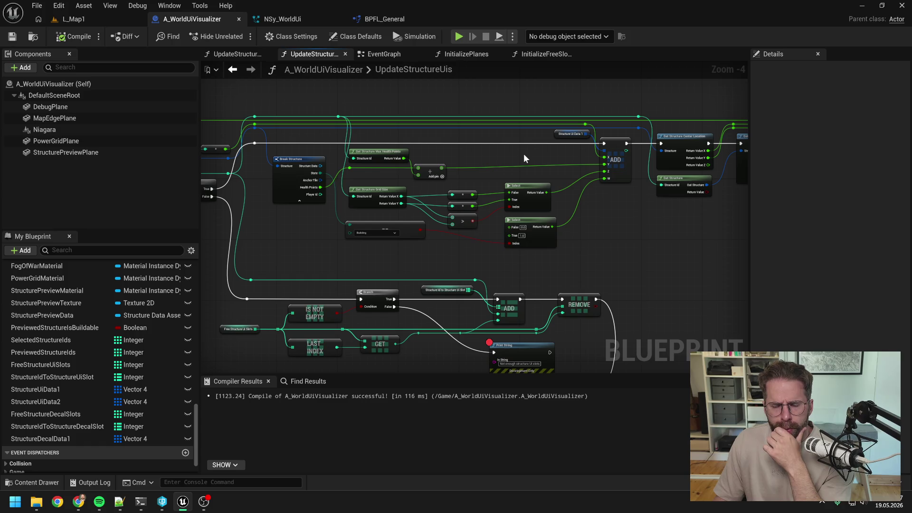
drag(537, 154, 433, 162)
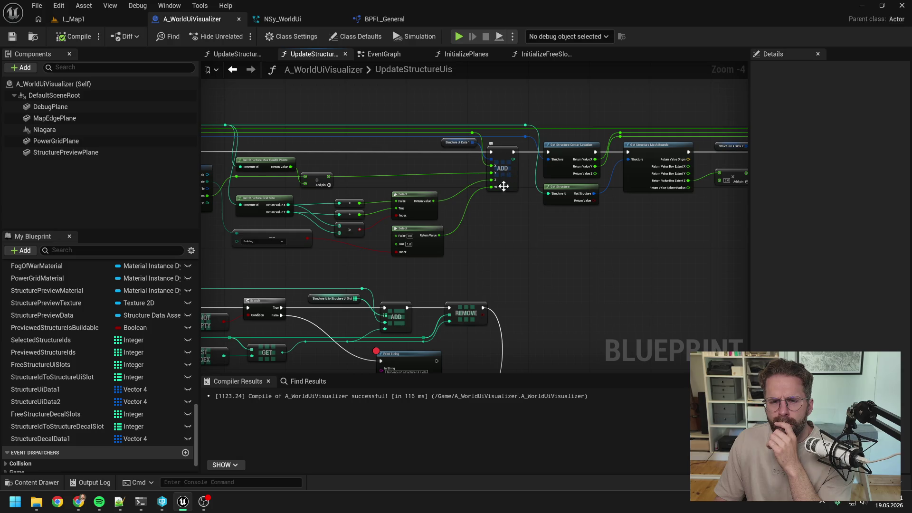
drag(704, 194, 566, 192)
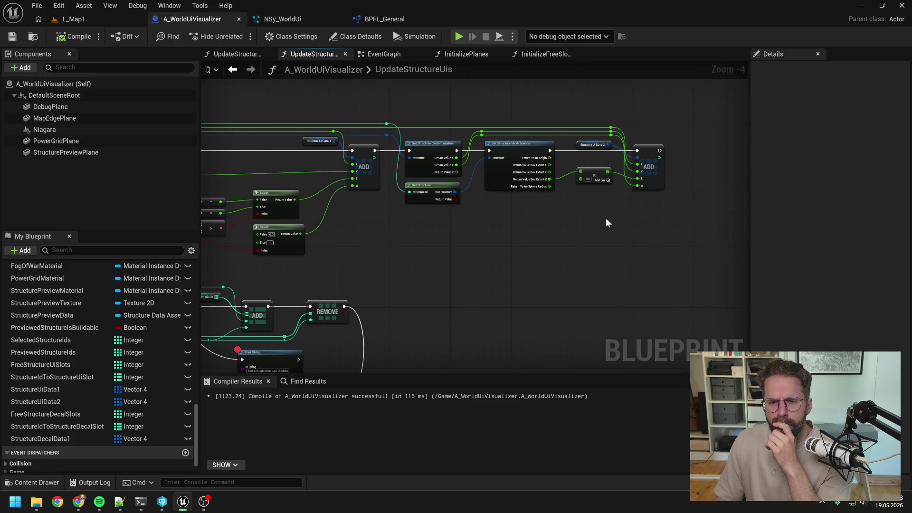
drag(416, 228, 577, 230)
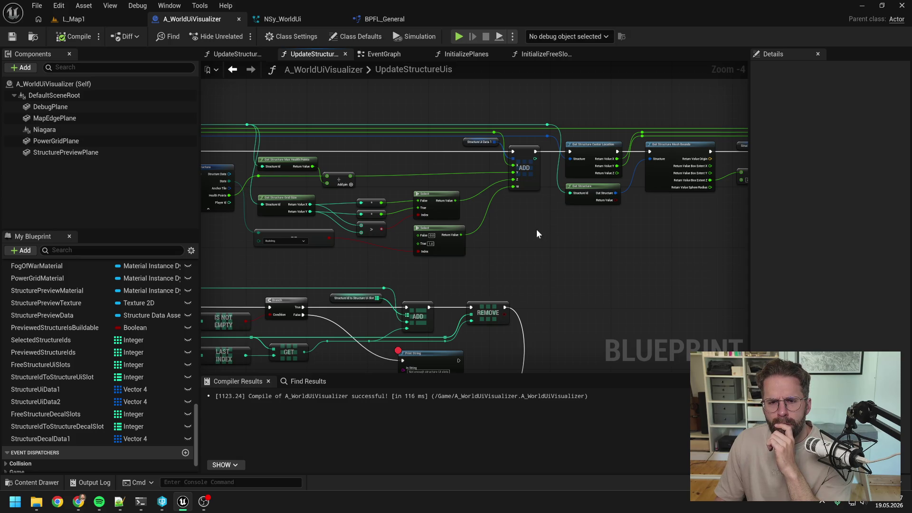
drag(542, 227, 429, 230)
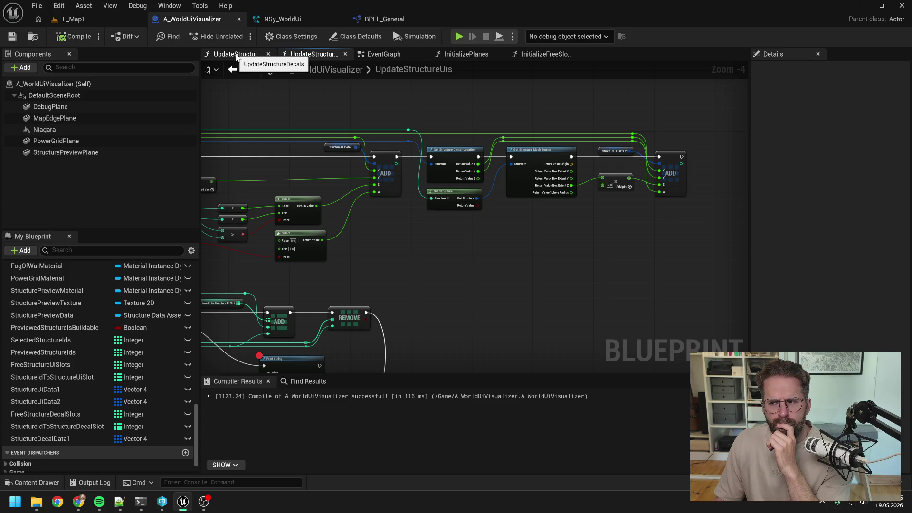
click(236, 56)
drag(674, 227, 494, 176)
scroll(494, 176, up, 1)
scroll(446, 227, up, 1)
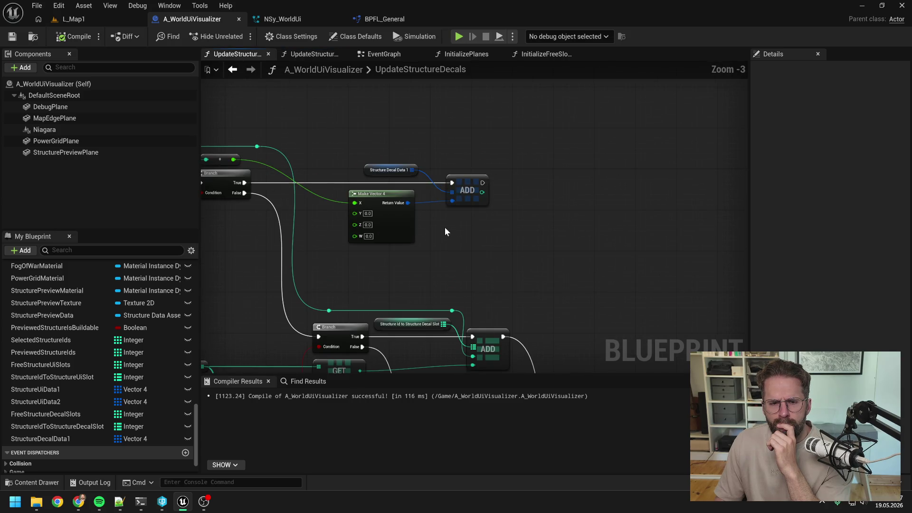
drag(446, 227, 586, 227)
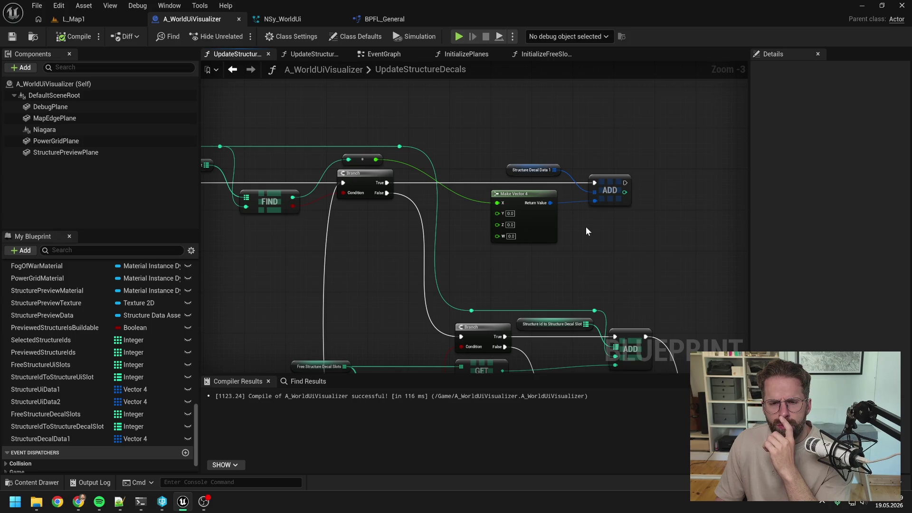
scroll(585, 226, up, 1)
scroll(585, 226, down, 1)
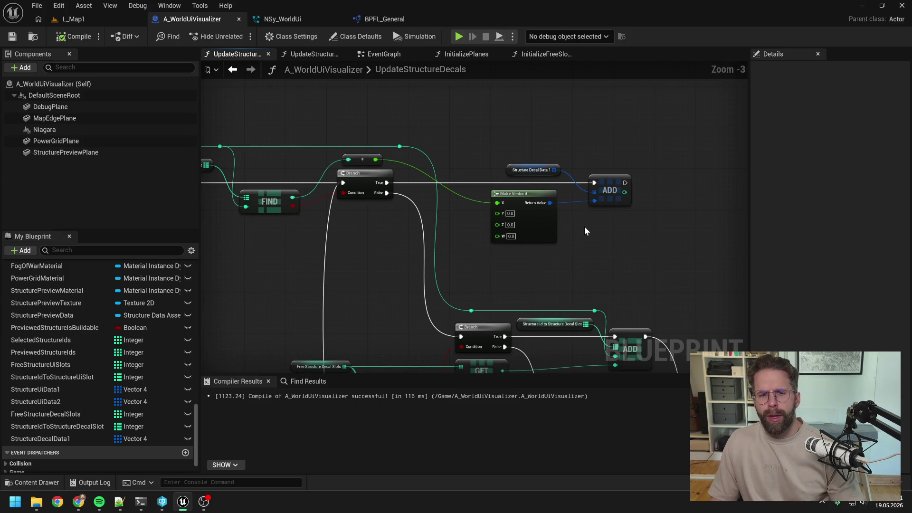
scroll(123, 323, up, 10)
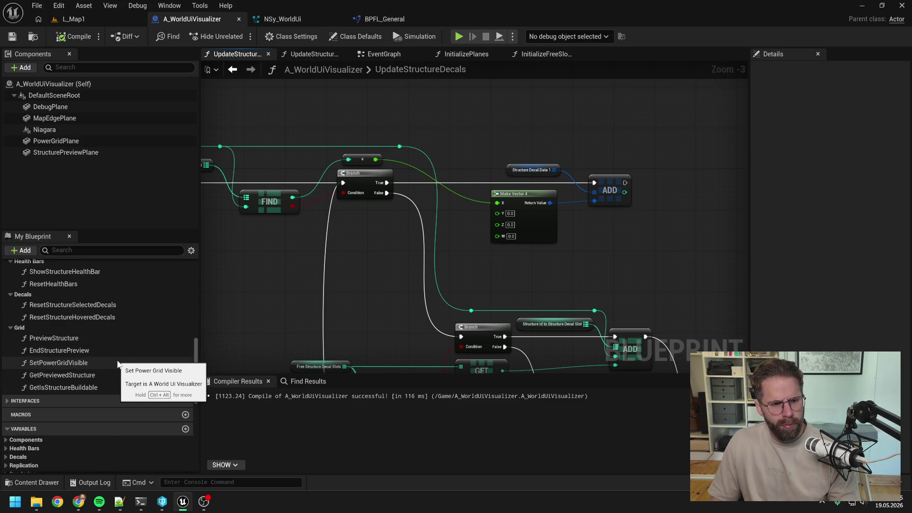
click(90, 339)
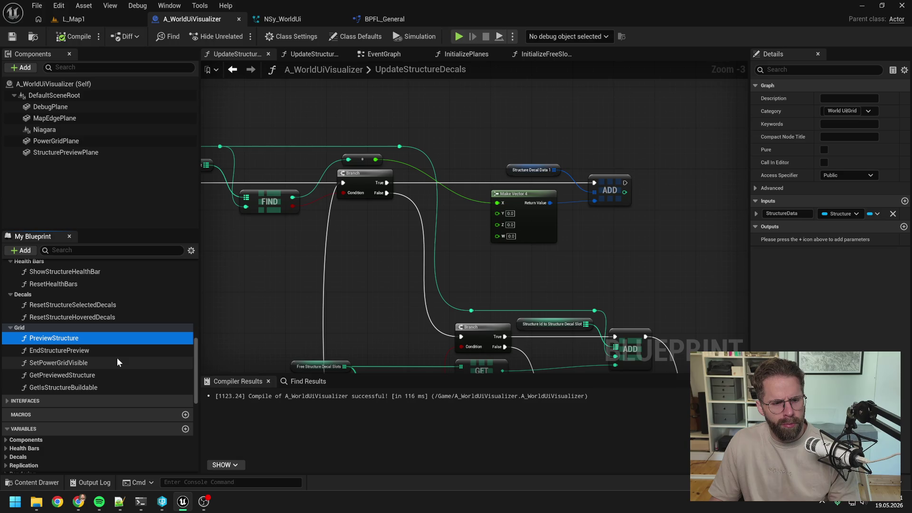
scroll(117, 358, up, 3)
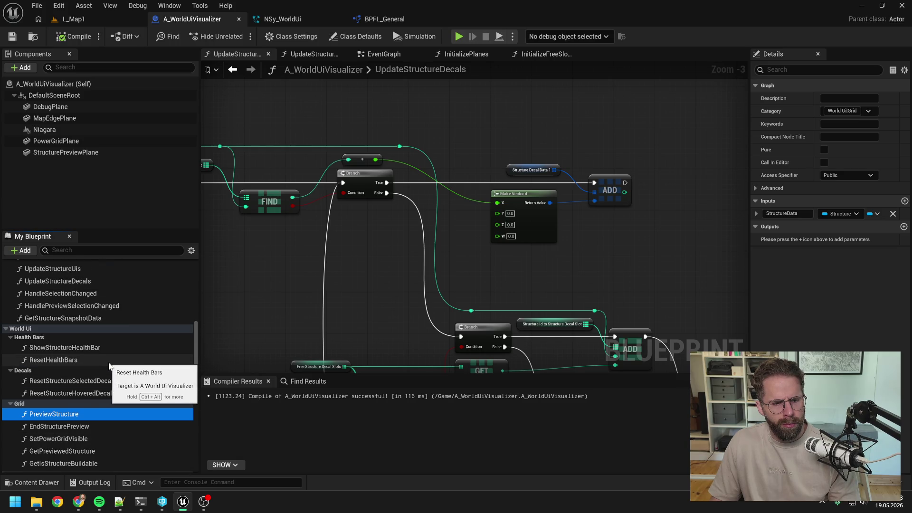
scroll(109, 365, up, 3)
scroll(108, 363, up, 2)
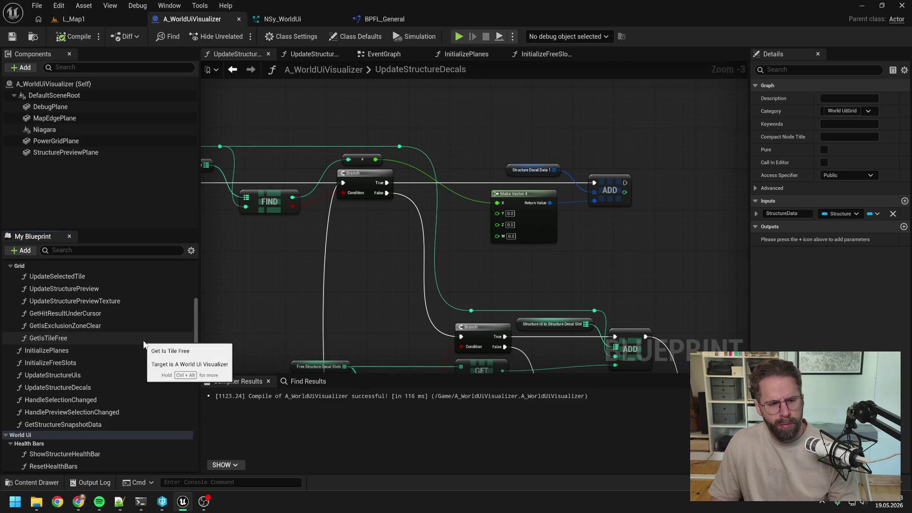
scroll(143, 340, down, 1)
click(127, 364)
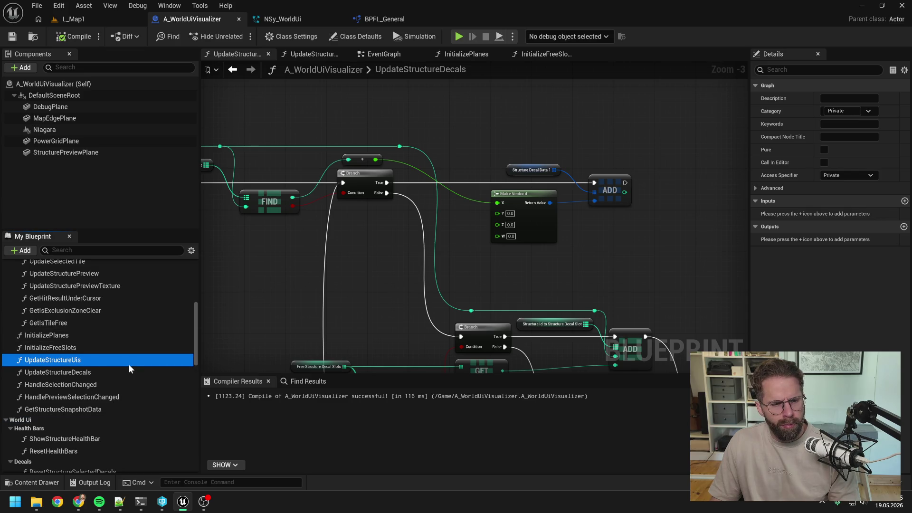
click(94, 374)
scroll(115, 343, down, 3)
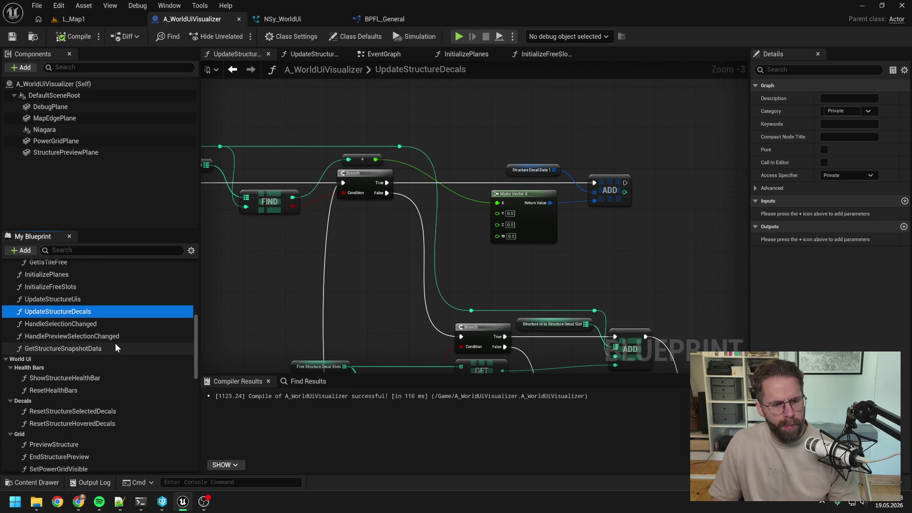
scroll(107, 375, up, 5)
scroll(105, 385, up, 2)
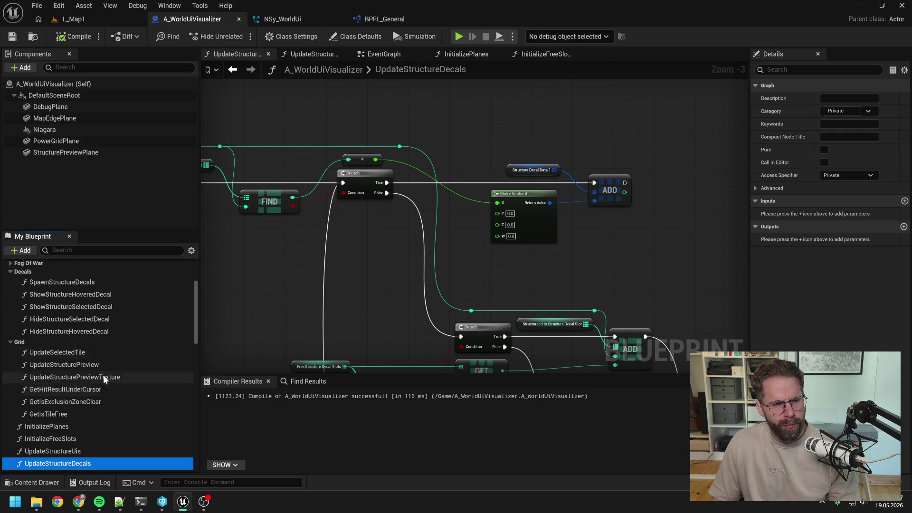
double_click(73, 284)
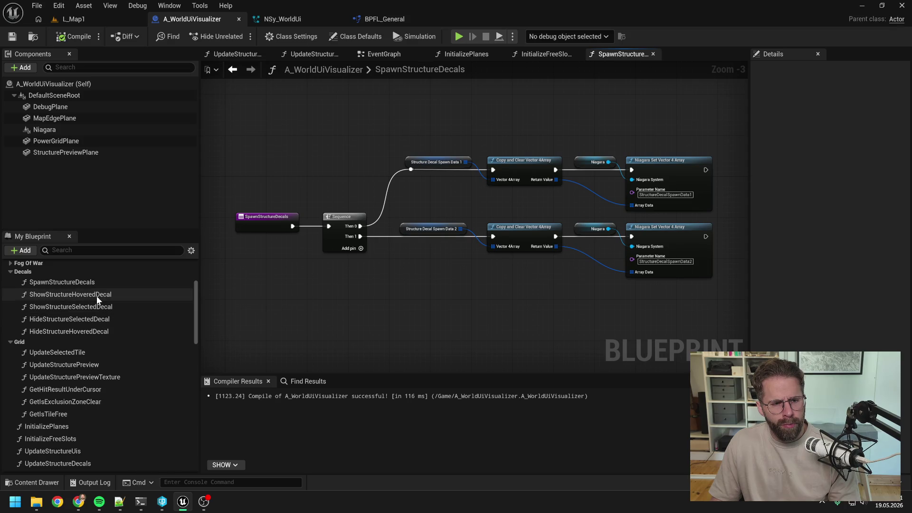
- Open the ShowStructureHoveredDecal graph and inspect its Branch, Get Structure Grid Size and Break Vector nodes
double_click(96, 294)
scroll(567, 233, up, 3)
scroll(566, 232, up, 1)
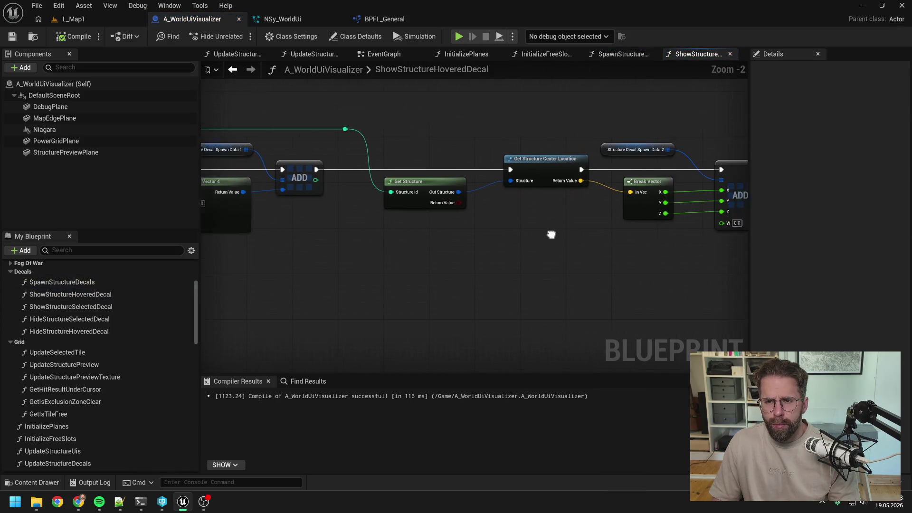
scroll(497, 242, down, 2)
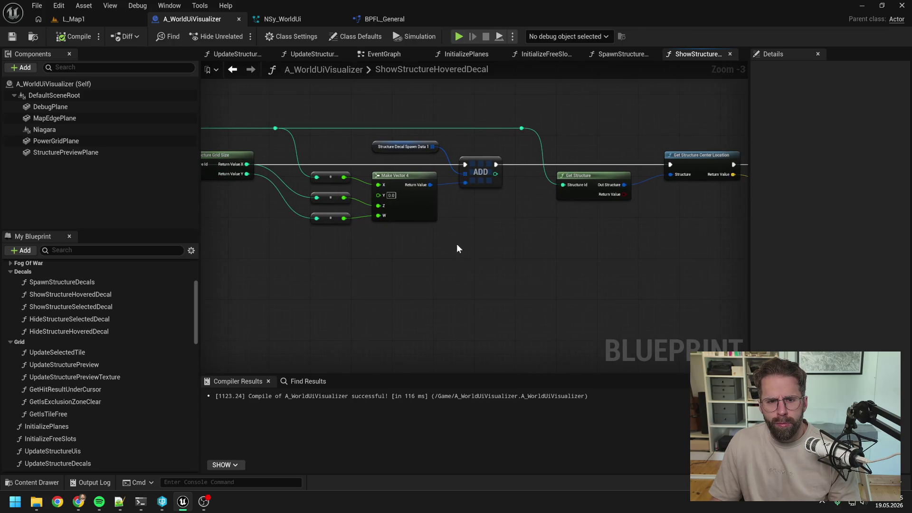
drag(457, 244, 621, 239)
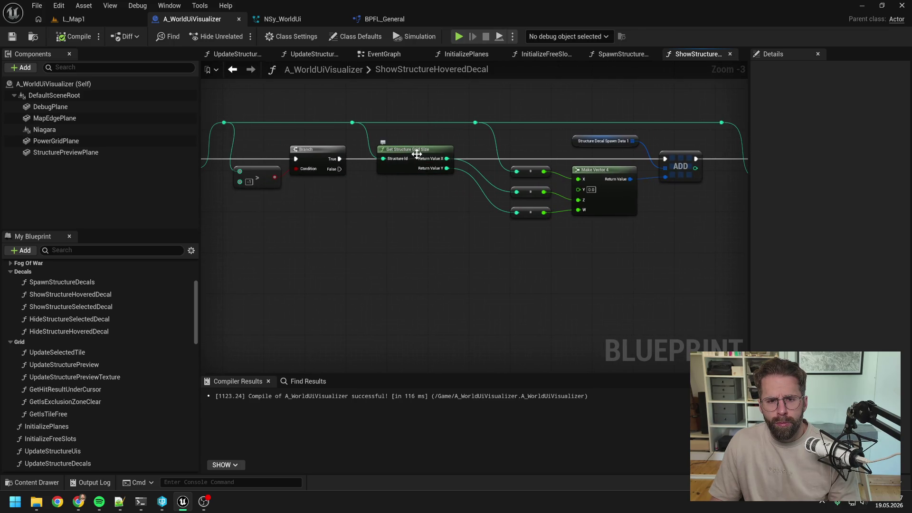
drag(417, 153, 417, 138)
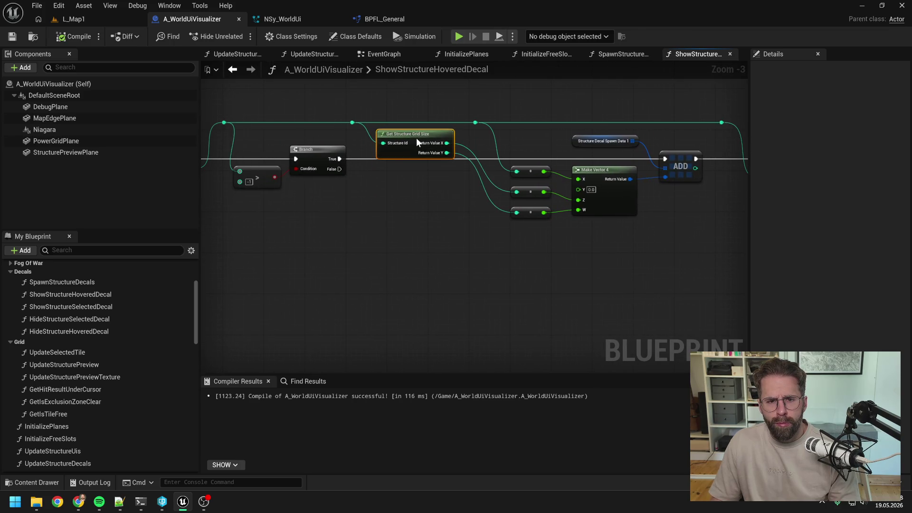
click(435, 198)
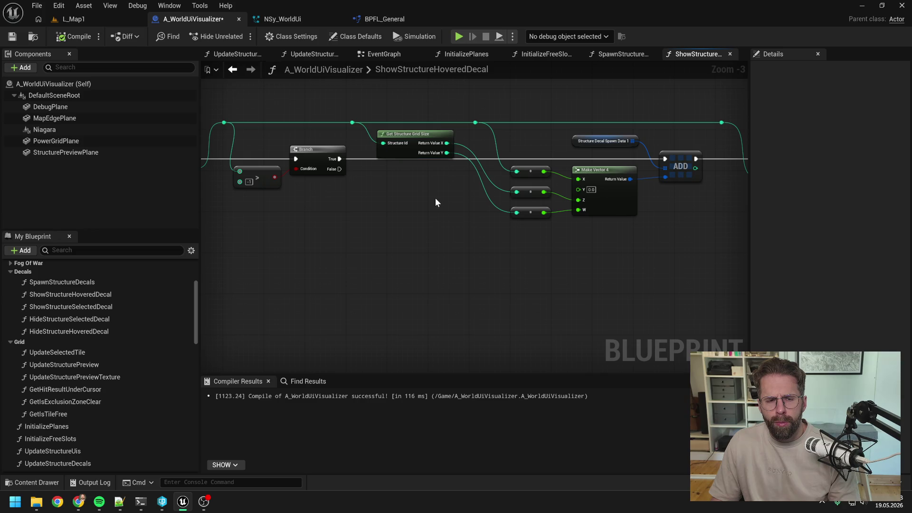
drag(435, 198, 466, 198)
scroll(466, 196, down, 1)
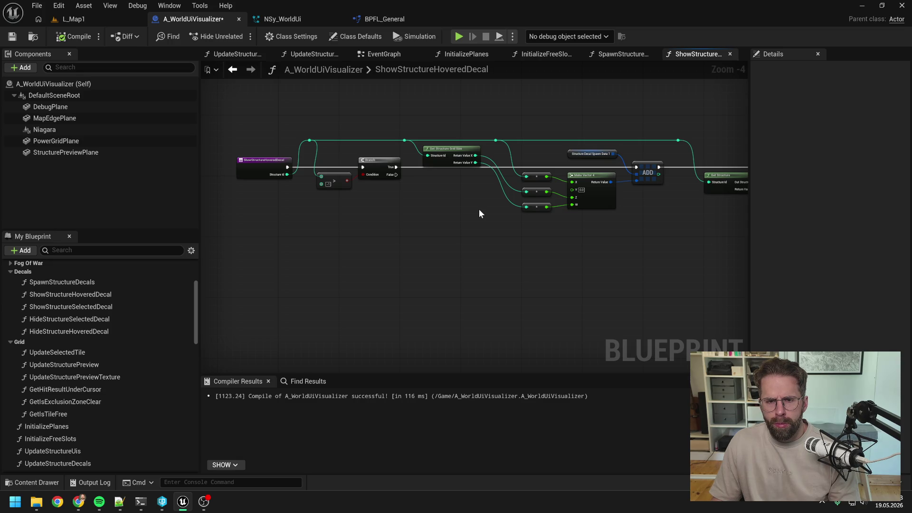
drag(479, 211, 426, 213)
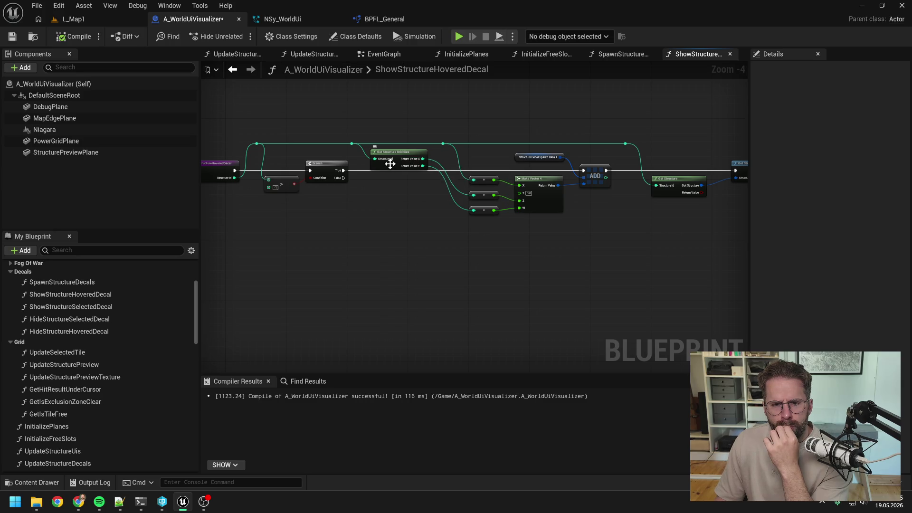
drag(409, 207, 387, 207)
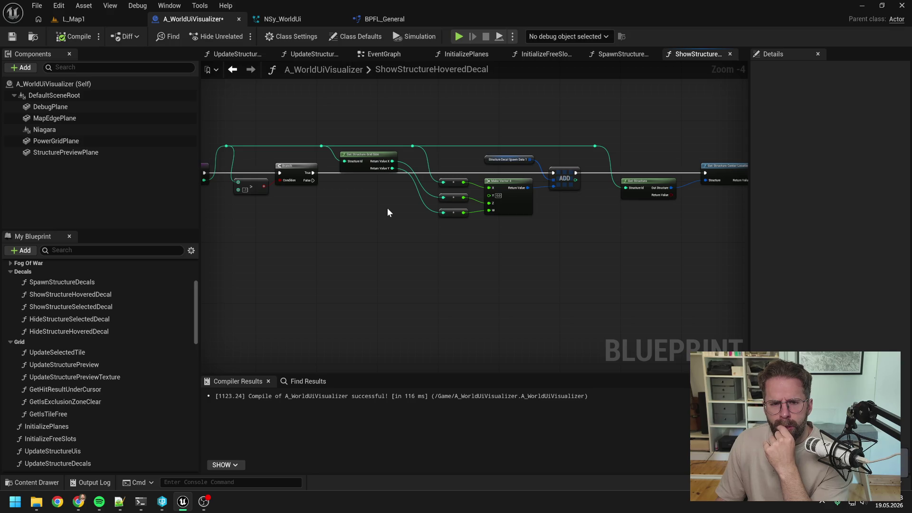
mouse_move(559, 240)
mouse_down()
mouse_move(472, 245)
mouse_move(478, 231)
mouse_move(382, 230)
mouse_move(543, 230)
mouse_up()
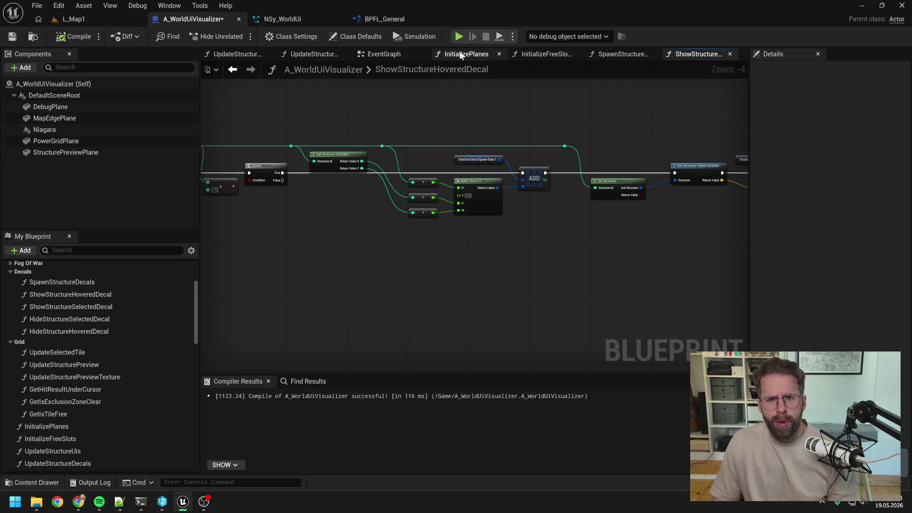
- In the UpdateStructureDecals graph, add a Get Structure Center Location node
click(625, 56)
click(299, 56)
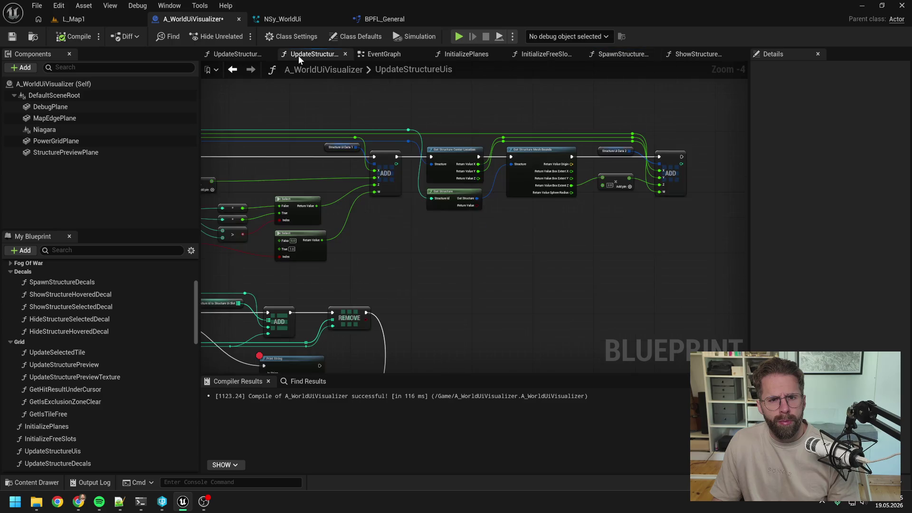
click(260, 54)
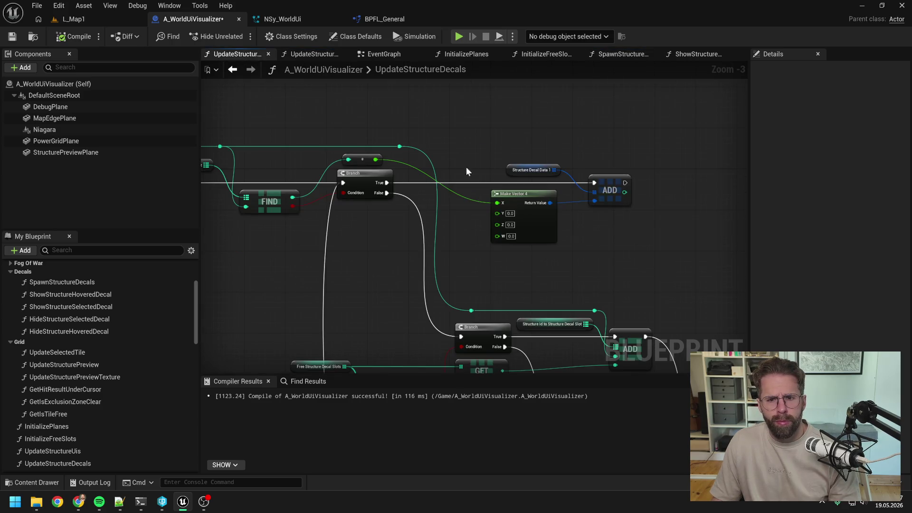
right_click(575, 206)
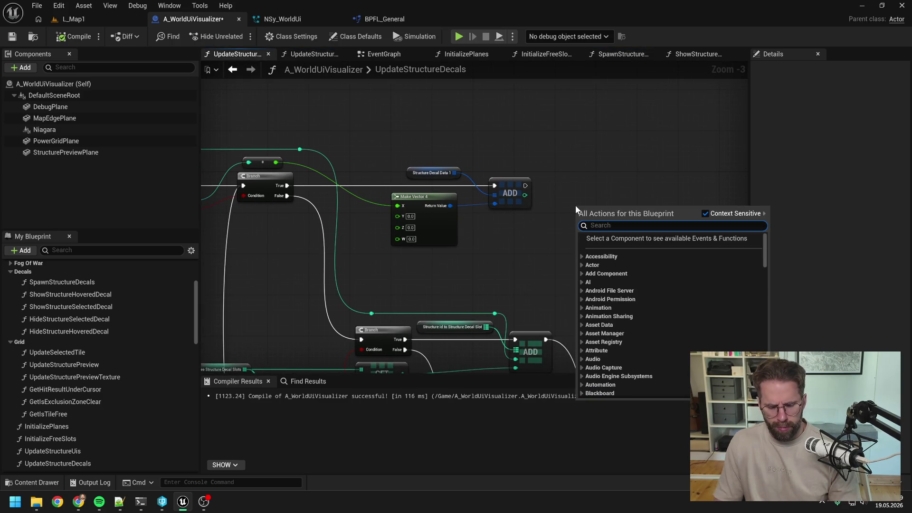
text(get struc loc)
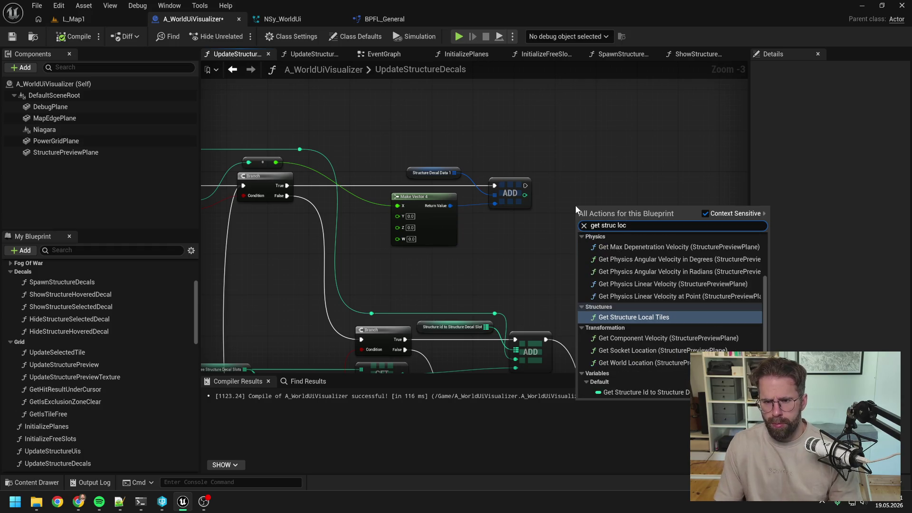
text(ation ce)
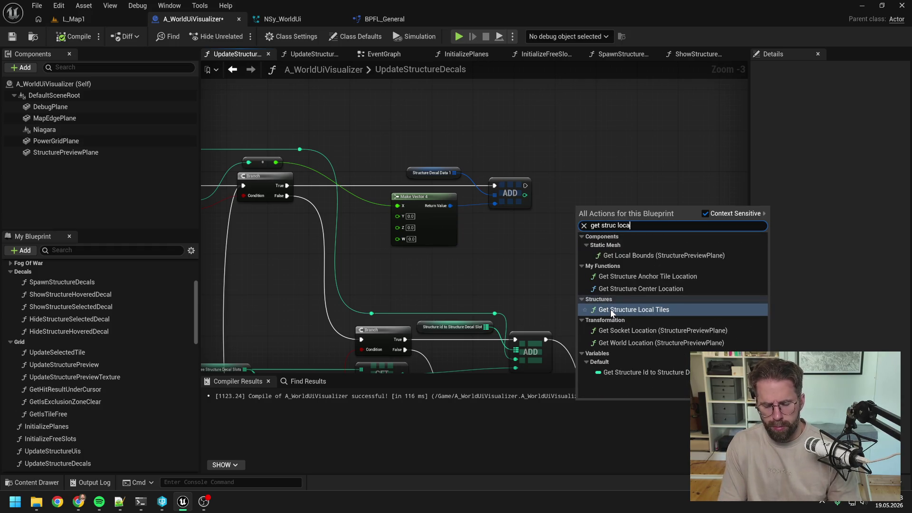
click(620, 247)
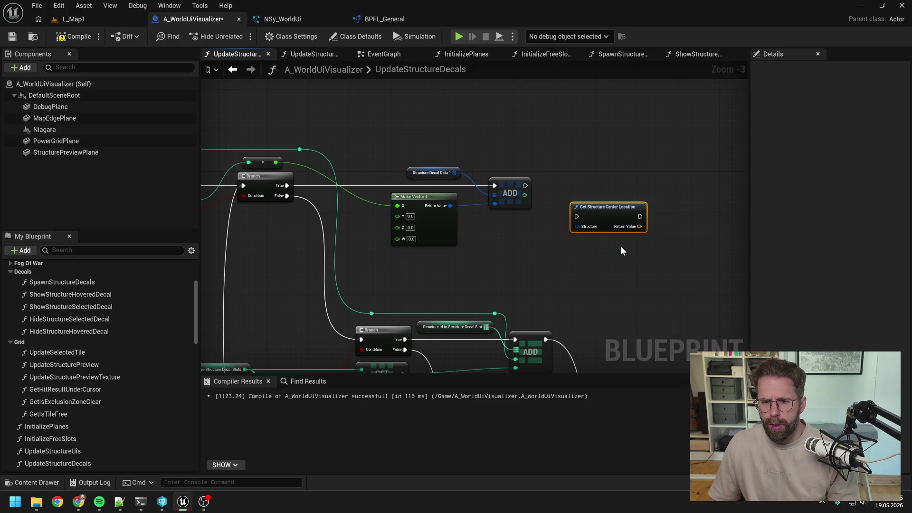
- Add a Get Structure Grid Size node and position it beside the Center Location node
right_click(590, 247)
text(get )
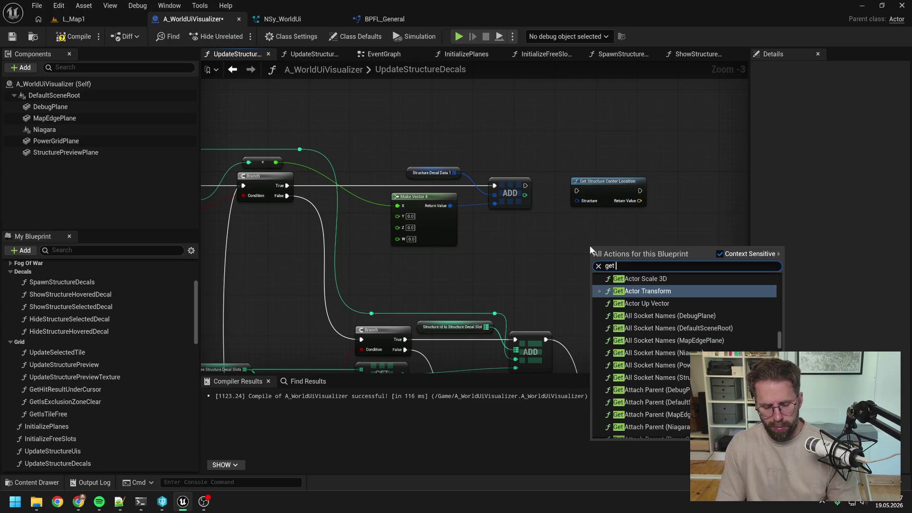
text(struc grid)
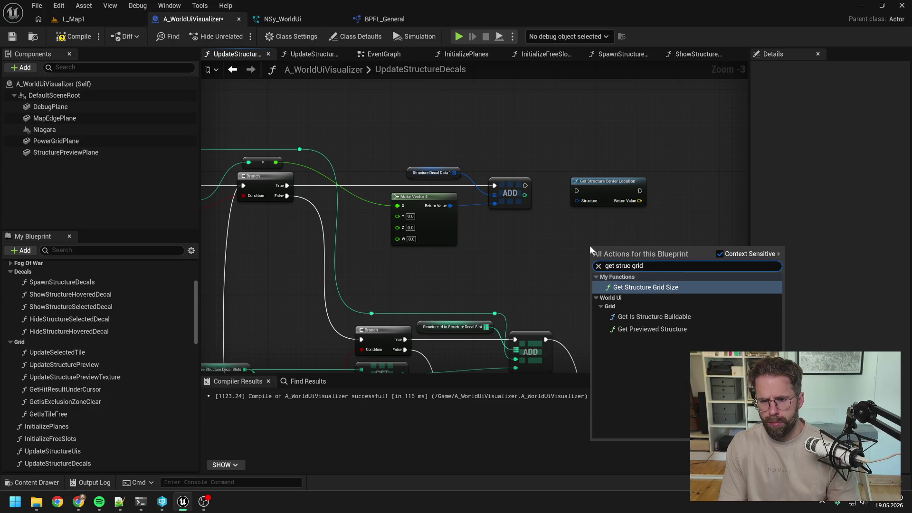
click(629, 286)
drag(624, 248, 609, 228)
click(614, 261)
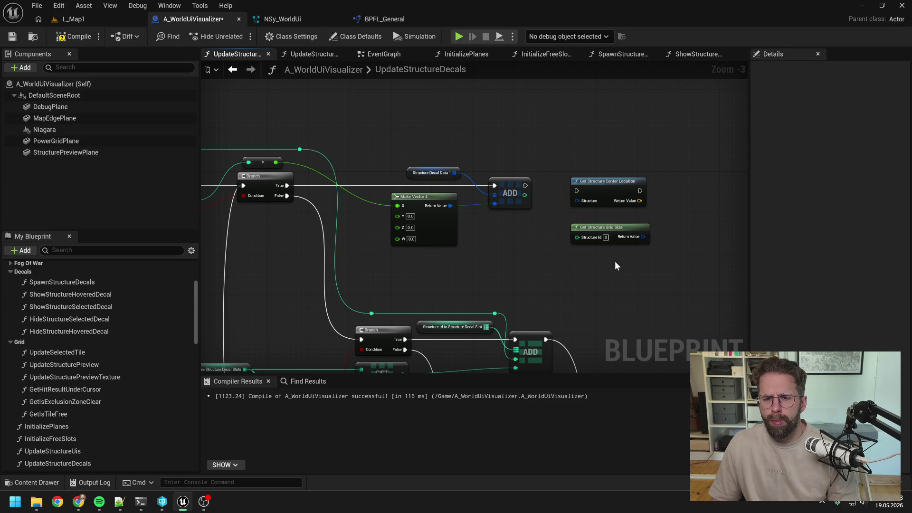
drag(613, 261, 544, 257)
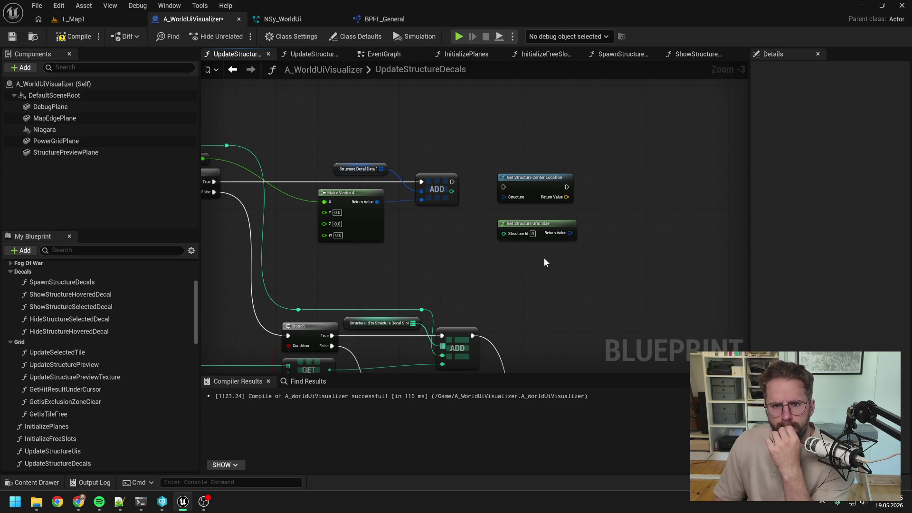
click(326, 55)
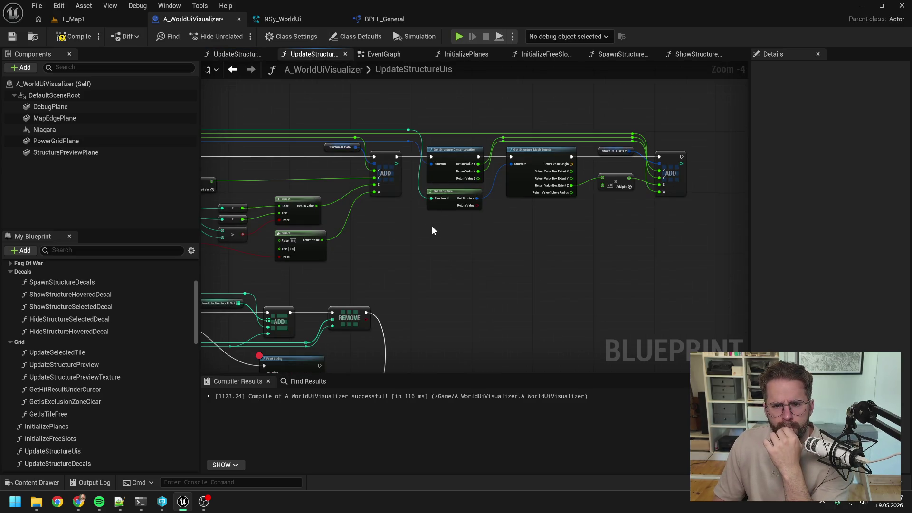
- Consult ShowStructureHoveredDecal, then move Get Structure Grid Size out of the way in UpdateStructureDecals
click(694, 54)
mouse_move(645, 124)
mouse_down()
mouse_move(509, 132)
mouse_move(612, 125)
mouse_move(621, 101)
mouse_move(646, 104)
mouse_move(481, 114)
mouse_up()
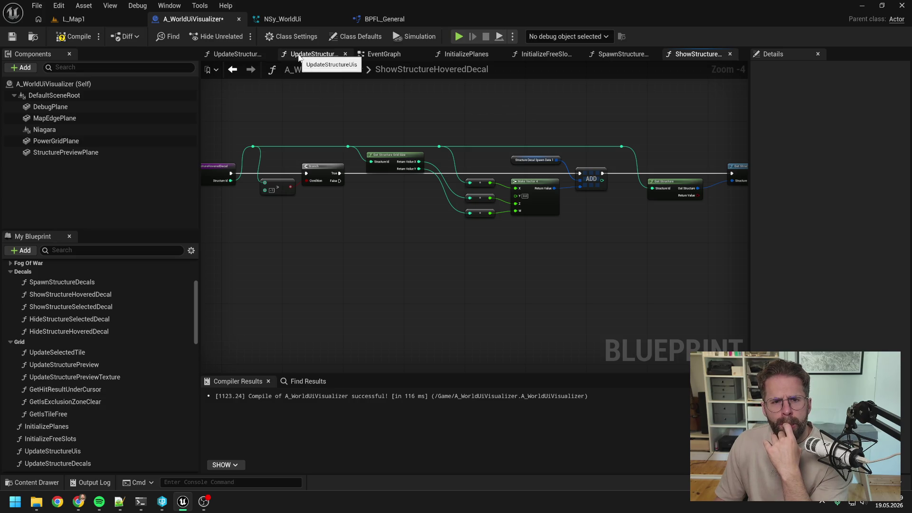
click(243, 54)
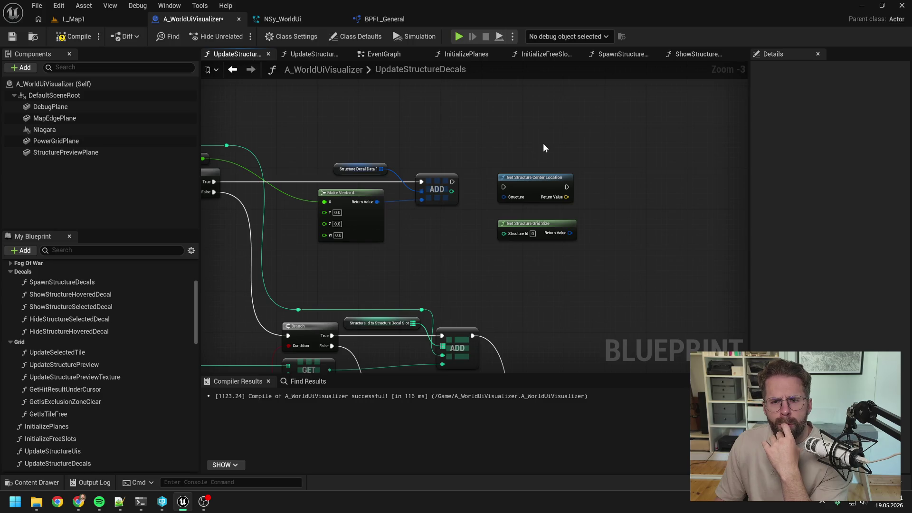
scroll(537, 150, down, 1)
mouse_move(537, 150)
mouse_down()
mouse_move(641, 155)
mouse_move(508, 235)
mouse_up()
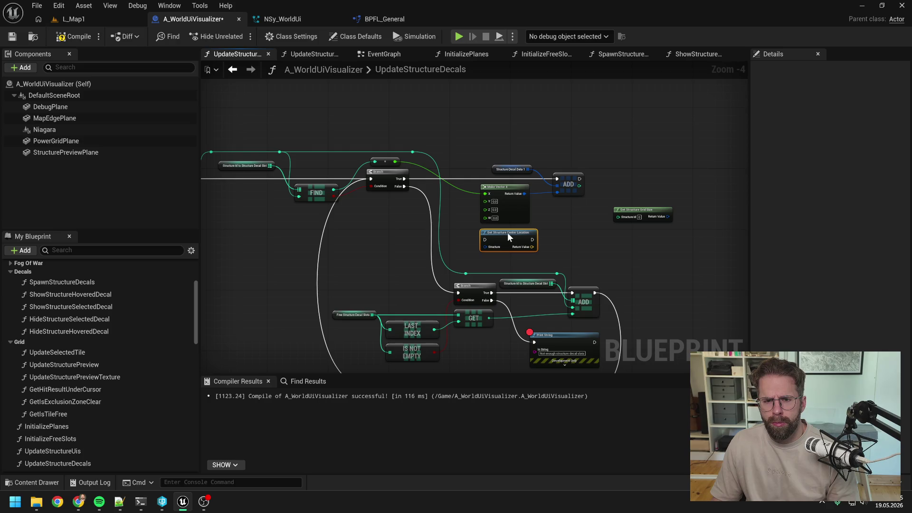
drag(658, 212, 689, 258)
click(605, 204)
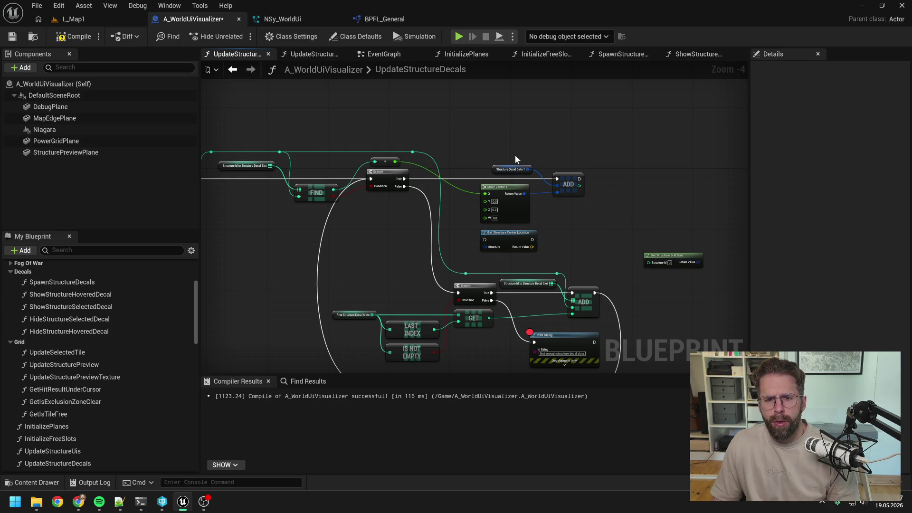
- Shift the Decal Data nodes right, reroute the green wire, and run Branch True into Center Location
mouse_move(499, 153)
mouse_down()
mouse_move(567, 190)
mouse_move(643, 182)
mouse_up()
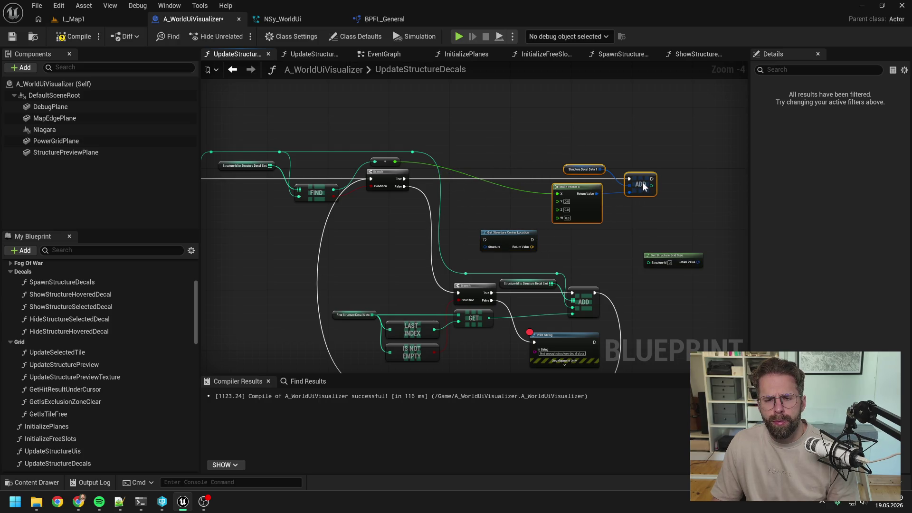
double_click(524, 191)
mouse_move(526, 192)
mouse_down()
mouse_move(528, 162)
mouse_move(537, 161)
mouse_up()
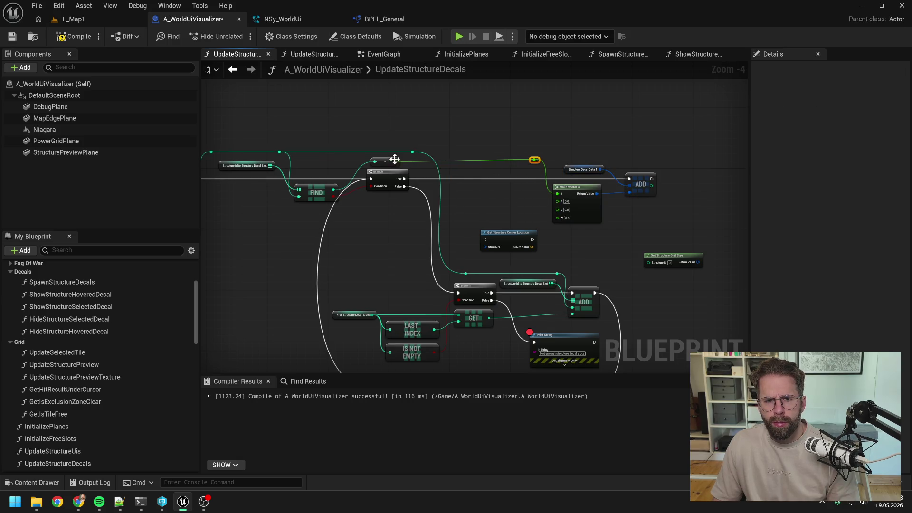
click(504, 193)
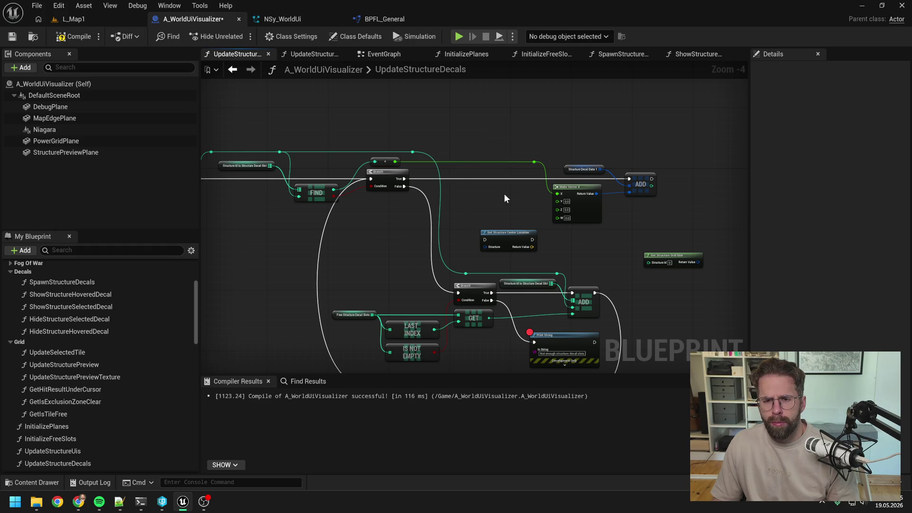
drag(514, 226, 494, 172)
drag(404, 178, 470, 181)
drag(468, 214, 640, 213)
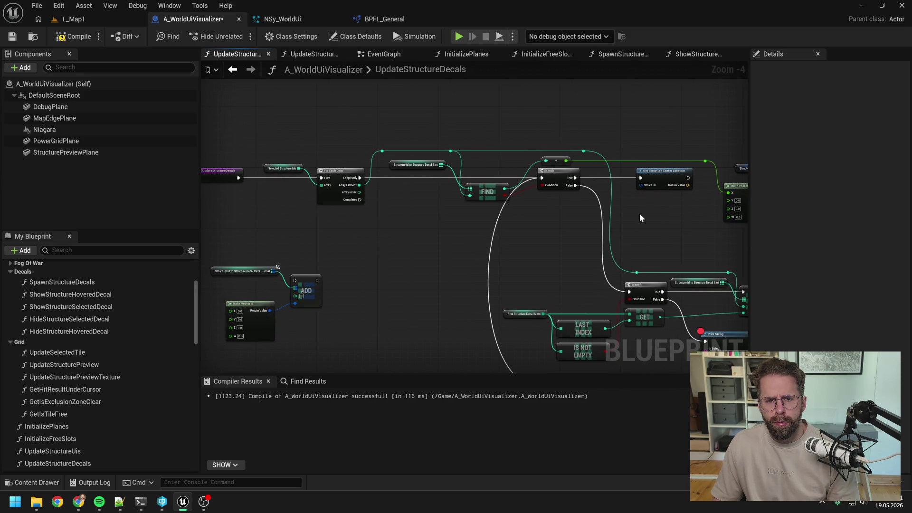
- Add a Get Structure node and shift Structure Decal Data, Make Vector 4 and ADD right
right_click(640, 213)
text(get structure)
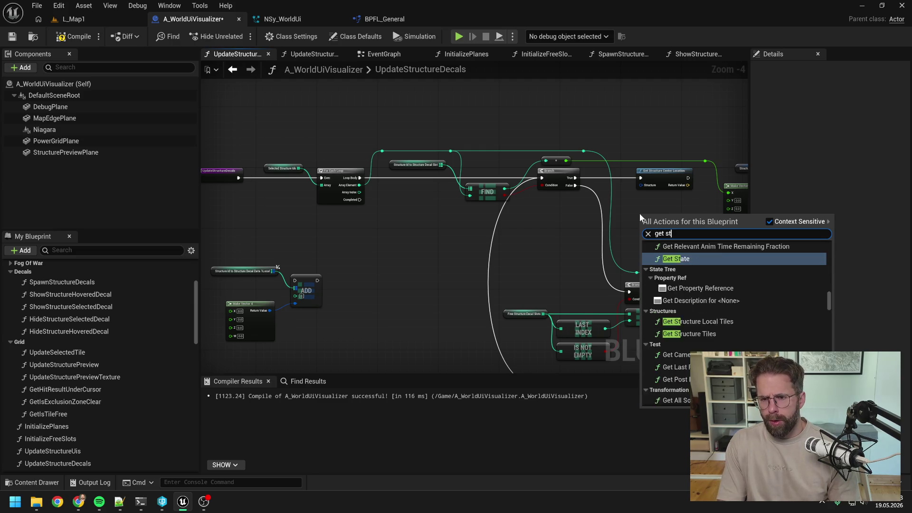
scroll(725, 320, up, 3)
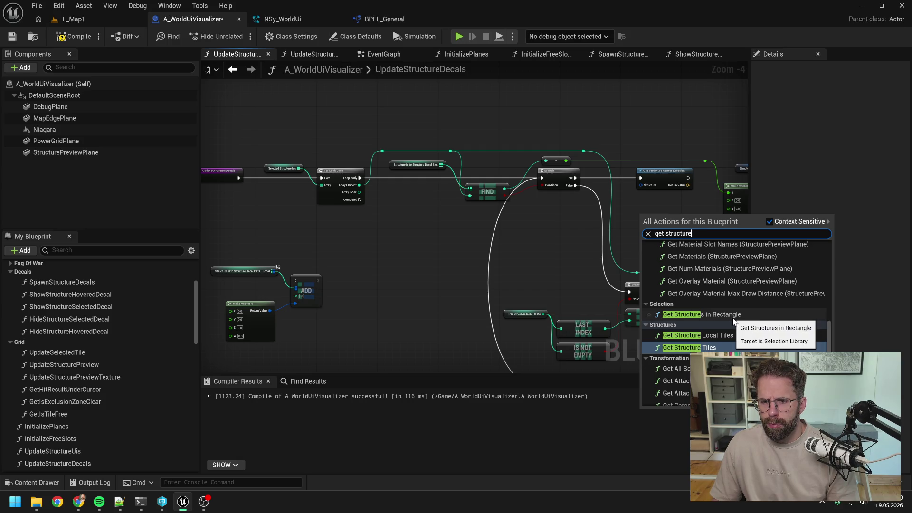
scroll(742, 317, up, 5)
scroll(743, 320, up, 8)
click(702, 312)
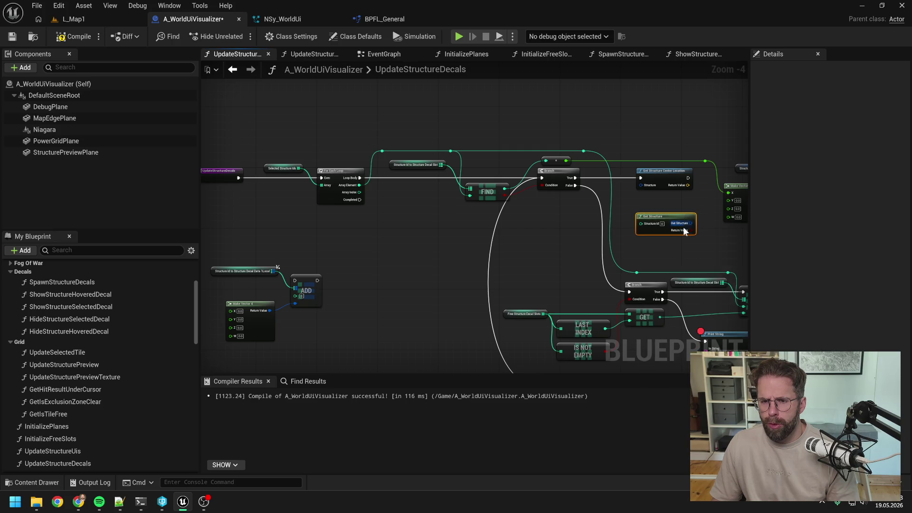
scroll(620, 261, up, 3)
click(577, 248)
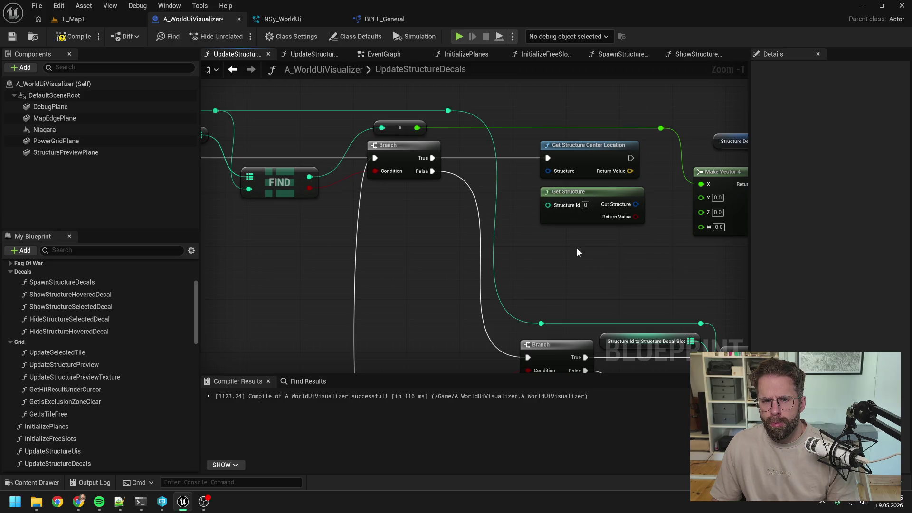
scroll(586, 260, down, 2)
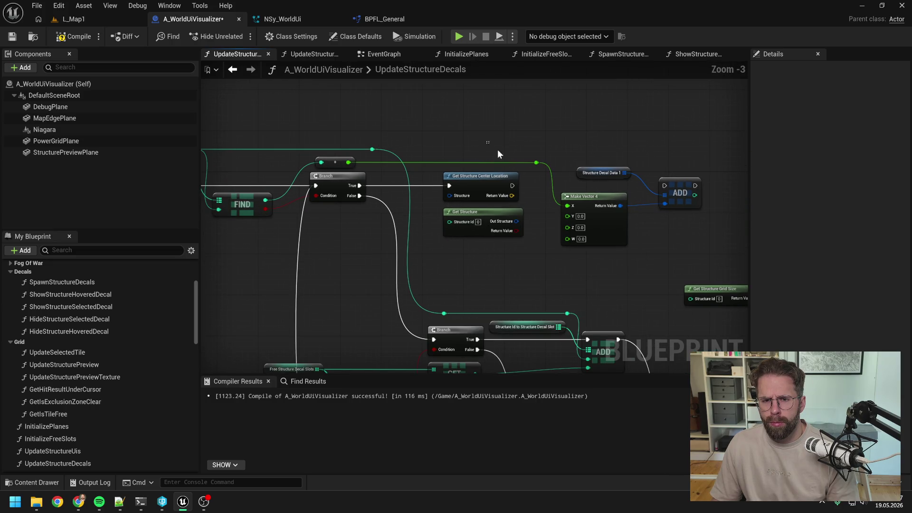
drag(548, 141, 675, 227)
key(f)
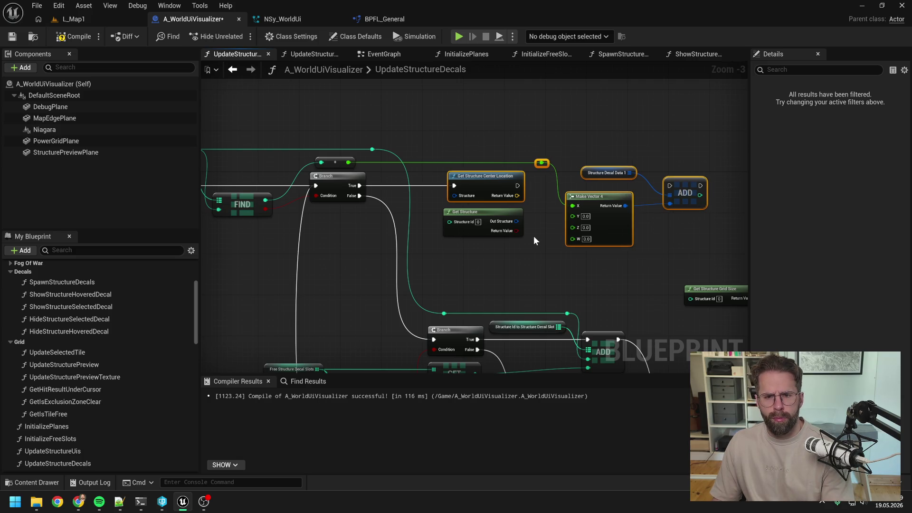
- Branch on Get Structure's Return Value after the first Branch's True, feeding it the structure id
mouse_move(516, 231)
mouse_down()
mouse_move(560, 189)
mouse_move(555, 174)
mouse_move(623, 186)
mouse_up()
text(branch)
key(Return)
mouse_move(360, 185)
mouse_down()
mouse_move(377, 194)
mouse_move(693, 180)
mouse_move(531, 184)
mouse_up()
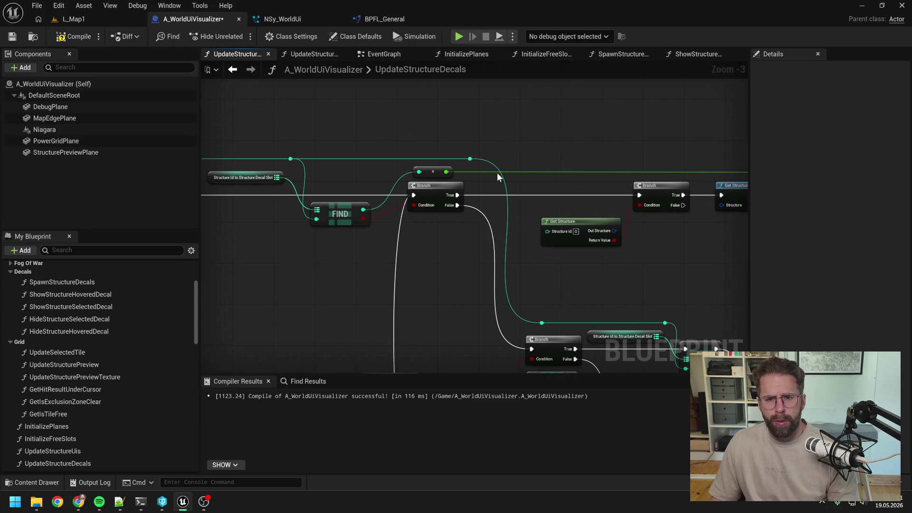
drag(472, 160, 548, 231)
mouse_move(654, 231)
mouse_down()
mouse_move(541, 231)
mouse_move(620, 218)
mouse_move(608, 203)
mouse_move(509, 226)
mouse_up()
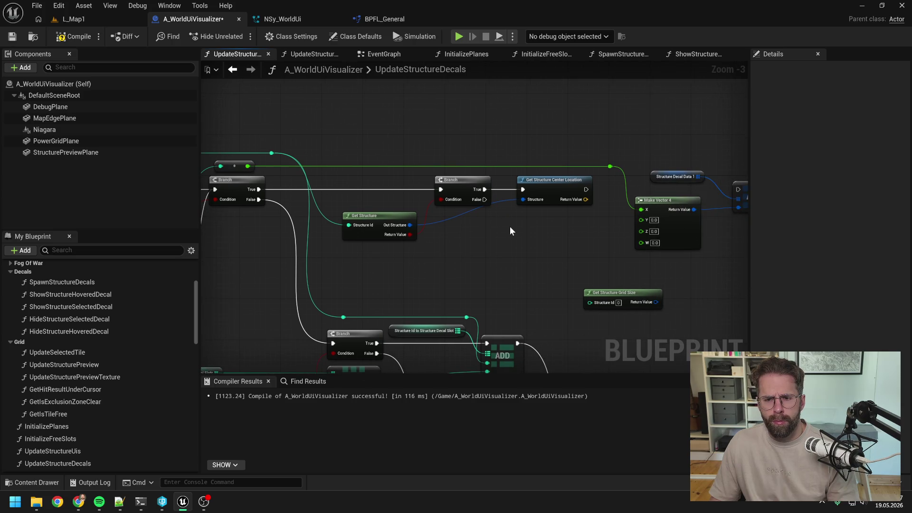
- Split Center Location's output and connect its X, Y, Z to Make Vector 4's Y, Z, W
drag(544, 233, 433, 238)
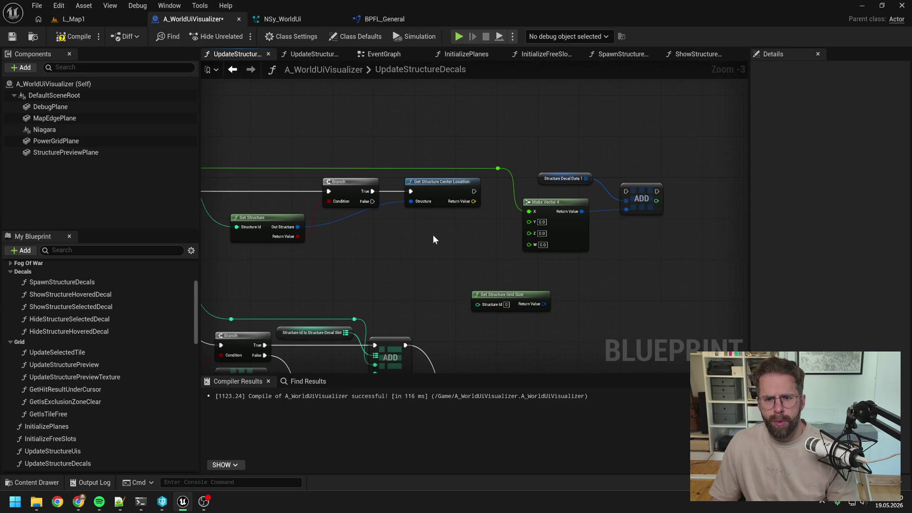
right_click(473, 201)
click(497, 256)
mouse_move(474, 201)
mouse_down()
mouse_move(531, 226)
mouse_move(529, 212)
mouse_move(530, 230)
mouse_up()
drag(474, 220, 530, 241)
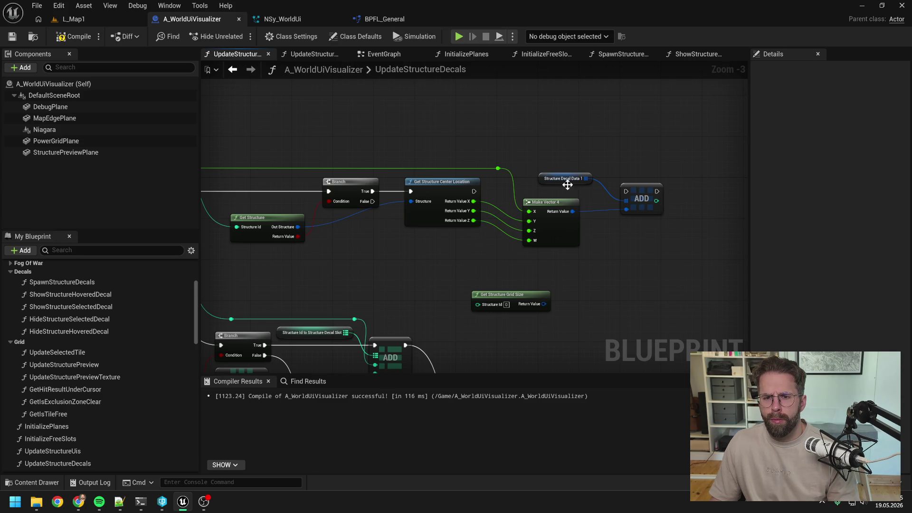
drag(565, 182, 557, 178)
scroll(168, 355, down, 2)
- Add a StructureIdToStructureDecalData1Local getter with an ADD fed by Make Vector 4 after Center Location
scroll(153, 360, down, 10)
click(28, 467)
mouse_move(96, 466)
mouse_down()
mouse_move(121, 433)
mouse_move(605, 143)
mouse_move(640, 167)
mouse_move(650, 149)
mouse_move(683, 170)
mouse_up()
click(640, 167)
text(add)
click(720, 227)
mouse_move(474, 191)
mouse_down()
mouse_move(691, 176)
mouse_move(711, 192)
mouse_up()
drag(573, 211, 689, 221)
- Delete the old Structure Decal Data 1 and ADD nodes and move Get Structure Grid Size right
click(641, 191)
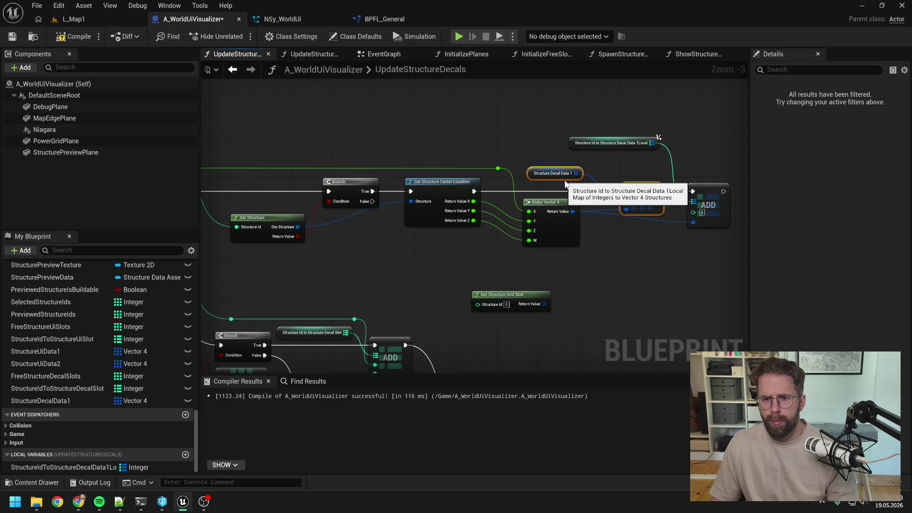
key(Delete)
scroll(655, 175, down, 1)
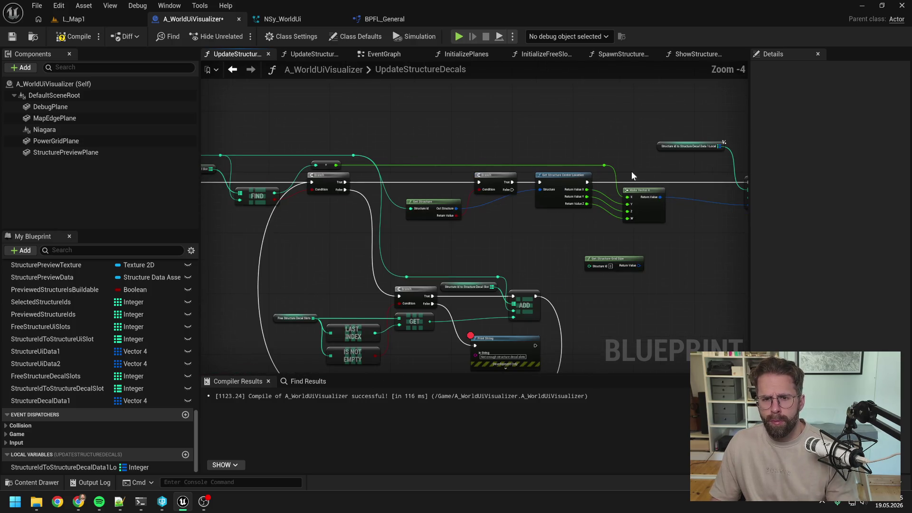
mouse_move(351, 155)
mouse_down()
mouse_move(770, 201)
mouse_move(589, 198)
mouse_move(587, 163)
mouse_move(514, 176)
mouse_up()
mouse_move(564, 145)
mouse_down()
mouse_move(622, 202)
mouse_move(602, 192)
mouse_up()
click(550, 240)
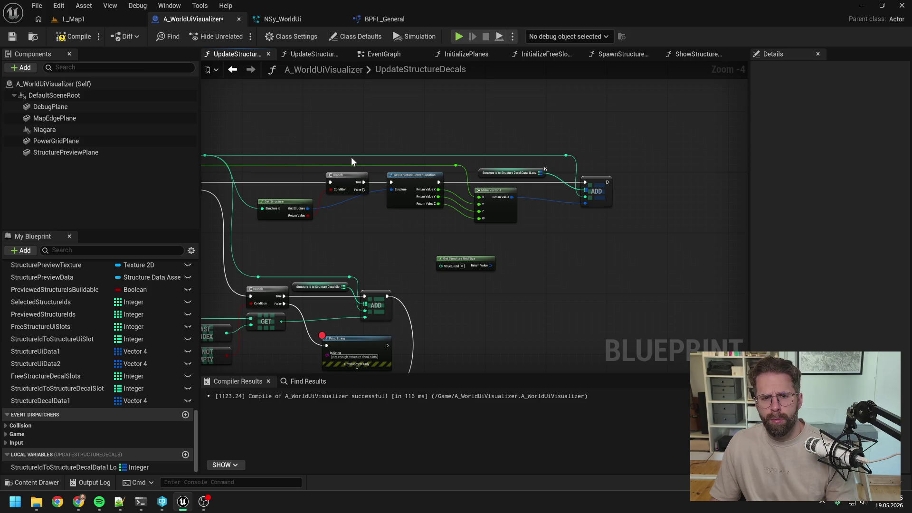
drag(477, 127, 595, 124)
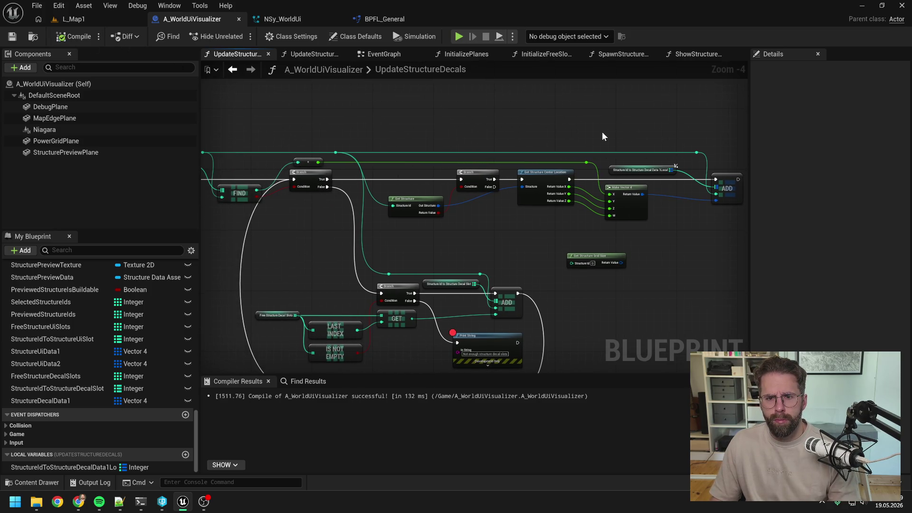
drag(594, 139, 503, 131)
drag(516, 255, 621, 250)
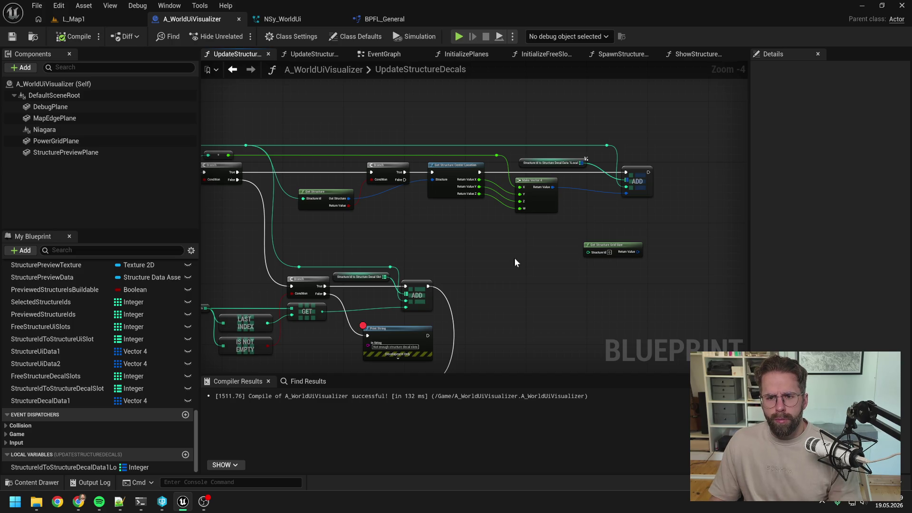
- Duplicate the 1Local map variable as StructureIdToStructureDecalData2Local and save the blueprint
click(110, 467)
key(ctrl+w)
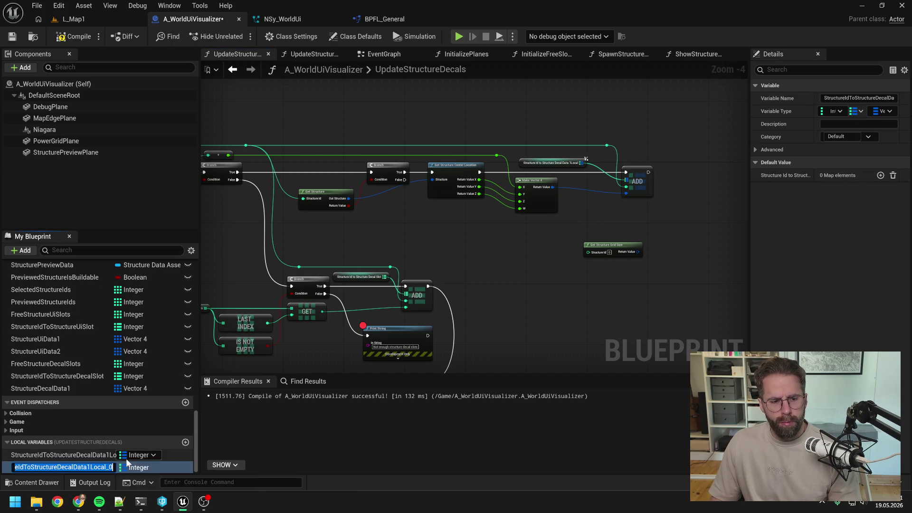
text(StructureIdToStructureDecalData2Local)
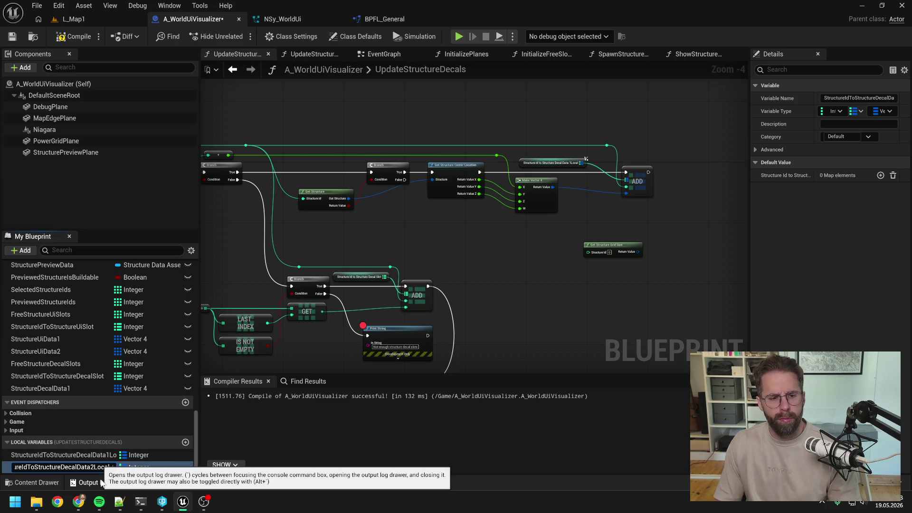
text(al)
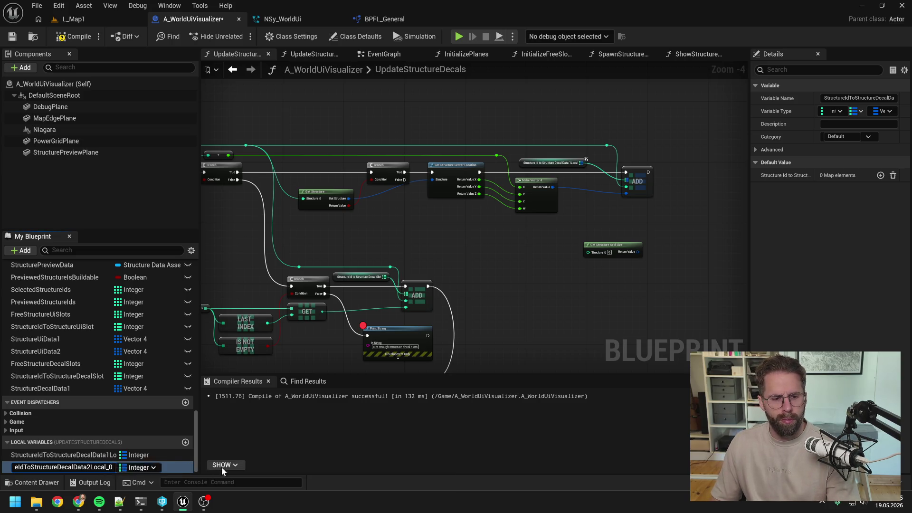
click(266, 455)
key(ctrl+s)
- Paste a copy of the map getter and ADD, chained after the first ADD, using the 2Local map
drag(429, 291, 327, 292)
key(ctrl+v)
click(611, 191)
drag(548, 173, 698, 174)
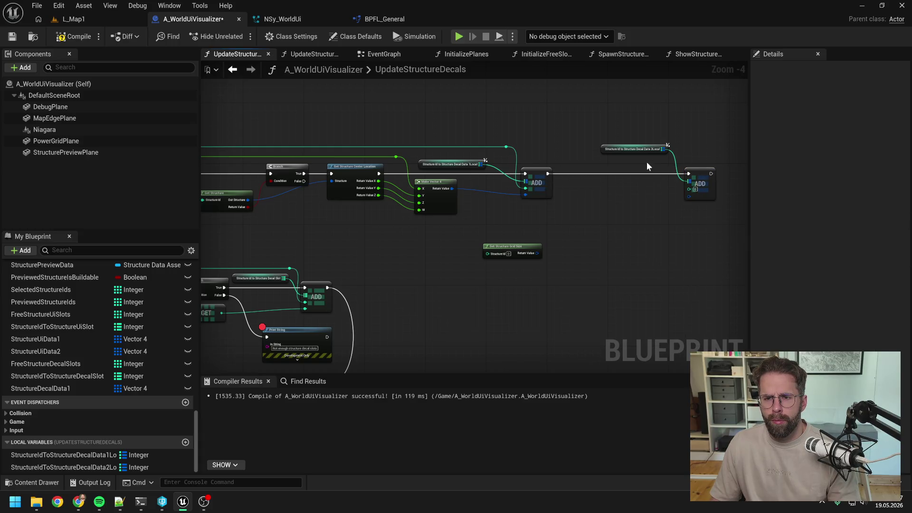
drag(634, 149, 646, 165)
mouse_move(651, 199)
mouse_down()
mouse_move(602, 177)
mouse_move(613, 178)
mouse_up()
right_click(610, 197)
click(637, 254)
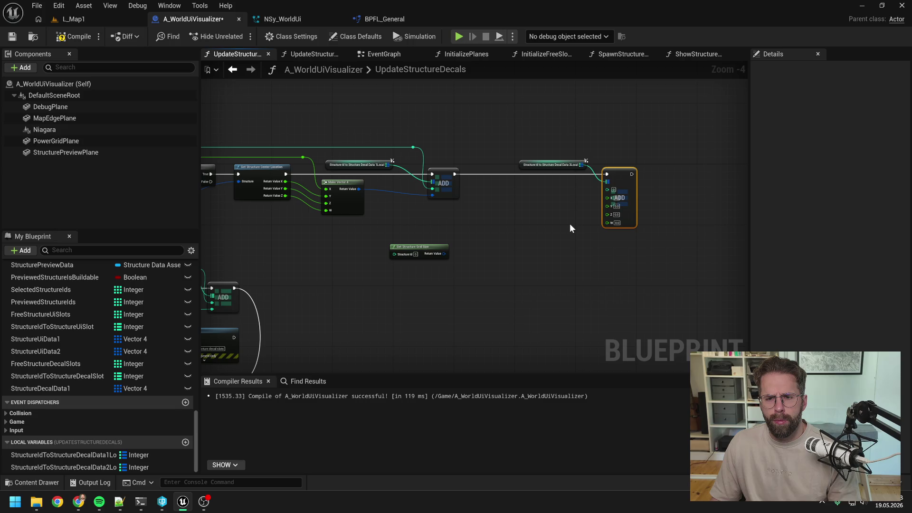
drag(568, 223, 622, 223)
double_click(466, 149)
mouse_move(467, 148)
mouse_down()
mouse_move(672, 198)
mouse_move(640, 191)
mouse_move(641, 152)
mouse_up()
- Add Get Structure Grid Size, split its return value, and wire X and Y into the new ADD
right_click(584, 212)
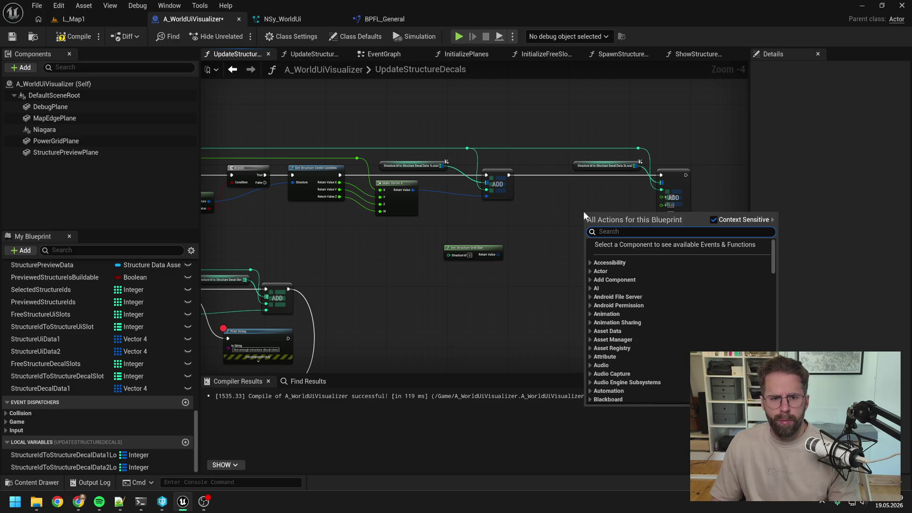
text(get stru grid)
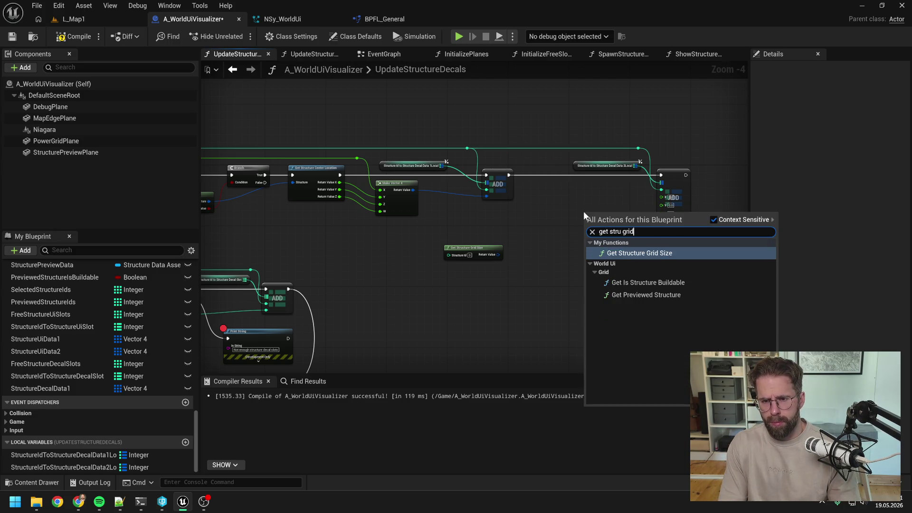
key(Return)
mouse_move(607, 206)
mouse_down()
mouse_move(602, 181)
mouse_move(677, 195)
mouse_up()
right_click(619, 192)
click(637, 245)
scroll(637, 205, up, 2)
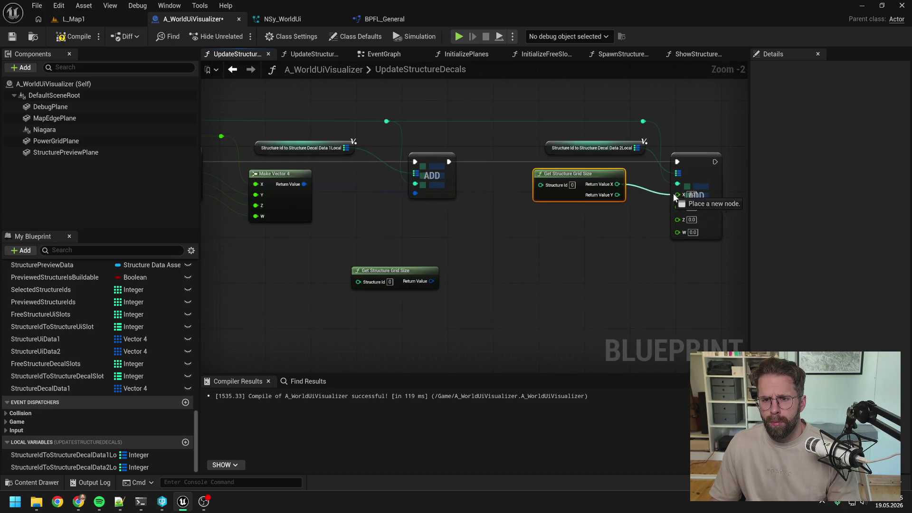
drag(570, 174, 525, 180)
click(624, 185)
drag(571, 200, 677, 204)
click(629, 208)
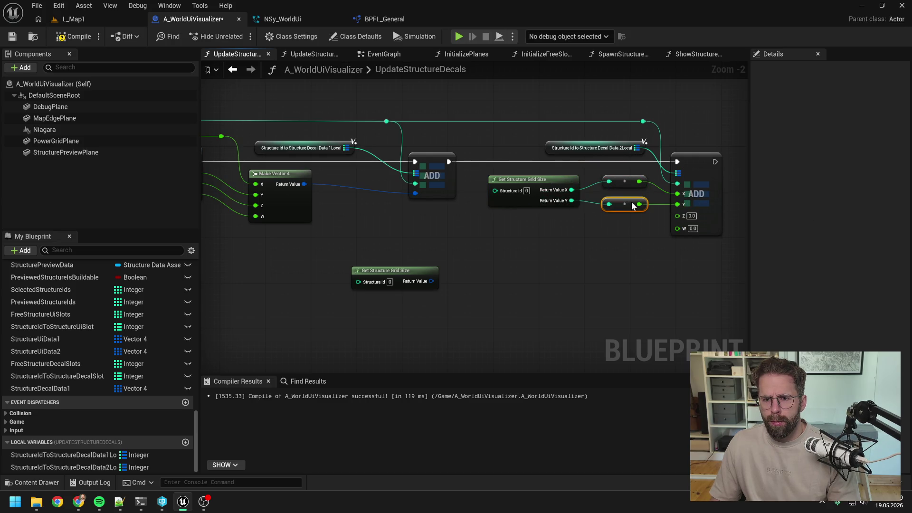
- Reroute the structure id wire, delete the spare Get Structure Grid Size node, and review the chain
mouse_move(463, 127)
mouse_down()
mouse_move(550, 135)
mouse_move(584, 199)
mouse_up()
double_click(559, 129)
scroll(546, 222, down, 1)
click(394, 260)
scroll(529, 230, down, 1)
key(Delete)
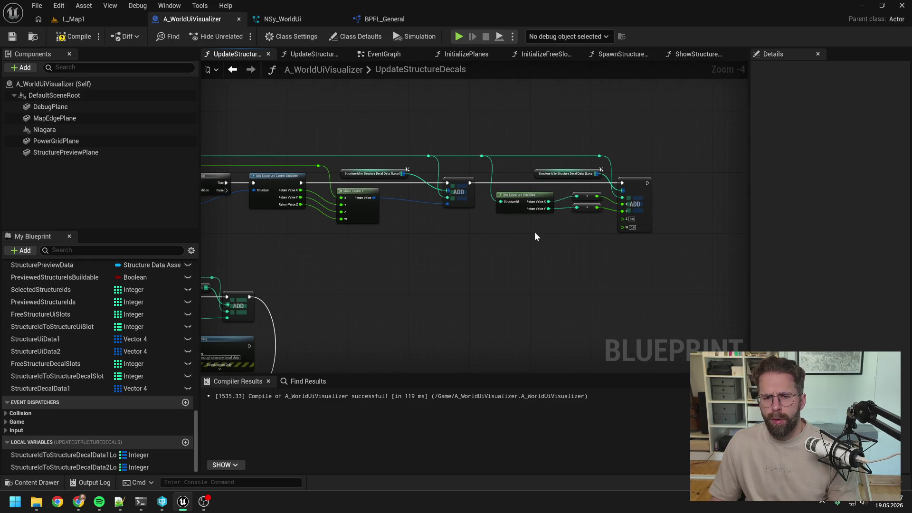
mouse_move(512, 239)
mouse_down()
mouse_move(669, 203)
mouse_move(518, 217)
mouse_move(549, 216)
mouse_up()
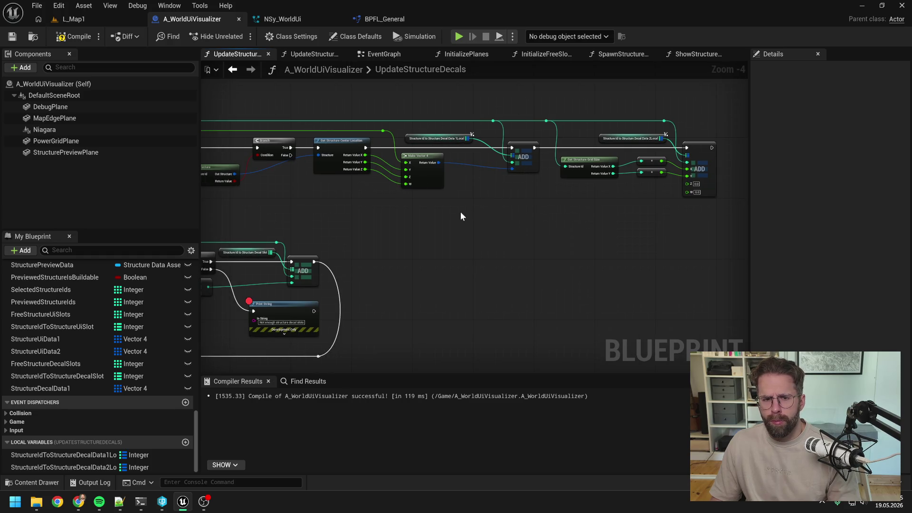
scroll(457, 212, down, 1)
mouse_move(437, 235)
mouse_down()
mouse_move(571, 220)
mouse_move(464, 218)
mouse_move(432, 198)
mouse_move(494, 197)
mouse_move(410, 184)
mouse_move(558, 197)
mouse_up()
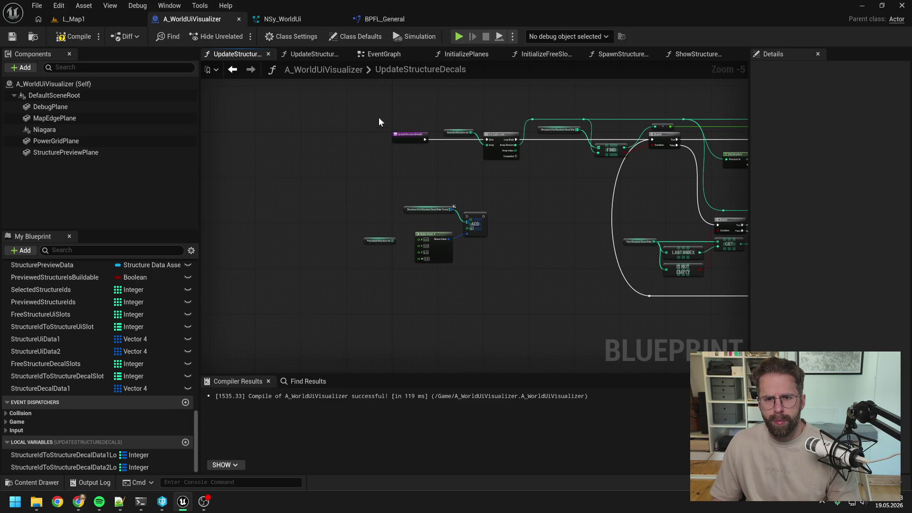
- Gather the lower loop's nodes and move them higher in the graph
mouse_move(509, 183)
mouse_down()
mouse_move(354, 153)
mouse_move(293, 238)
mouse_move(215, 219)
mouse_up()
mouse_move(285, 206)
mouse_down()
mouse_move(321, 236)
mouse_move(520, 326)
mouse_up()
key(Up)
key(Up)
key(Up)
key(Up)
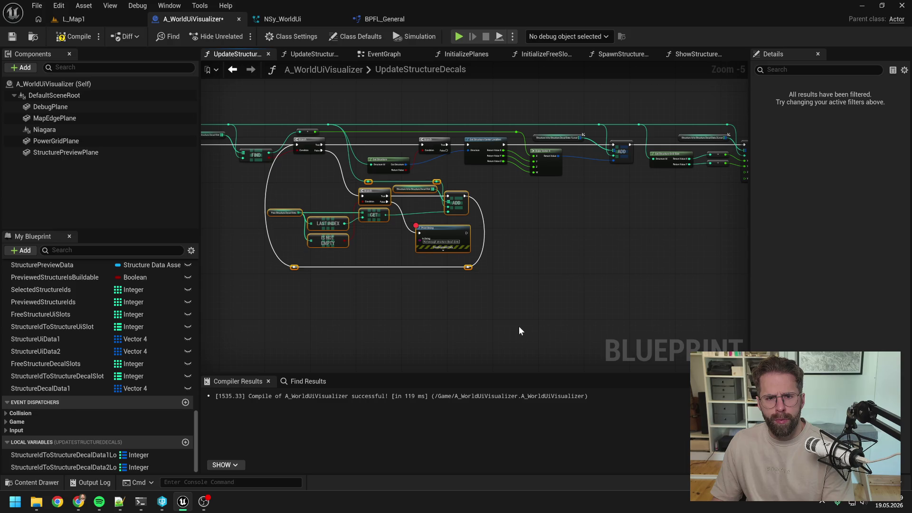
click(554, 286)
mouse_move(548, 241)
mouse_down()
mouse_move(469, 228)
mouse_move(605, 220)
mouse_move(471, 213)
mouse_up()
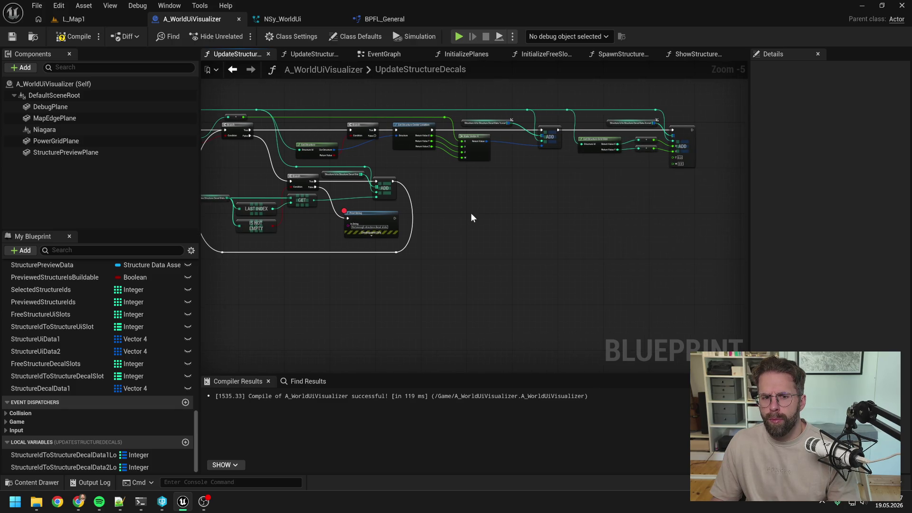
- Delete the leftover Make Vector 4, ADD and map nodes
mouse_move(451, 209)
mouse_down()
mouse_move(414, 190)
mouse_move(478, 193)
mouse_up()
scroll(467, 201, up, 1)
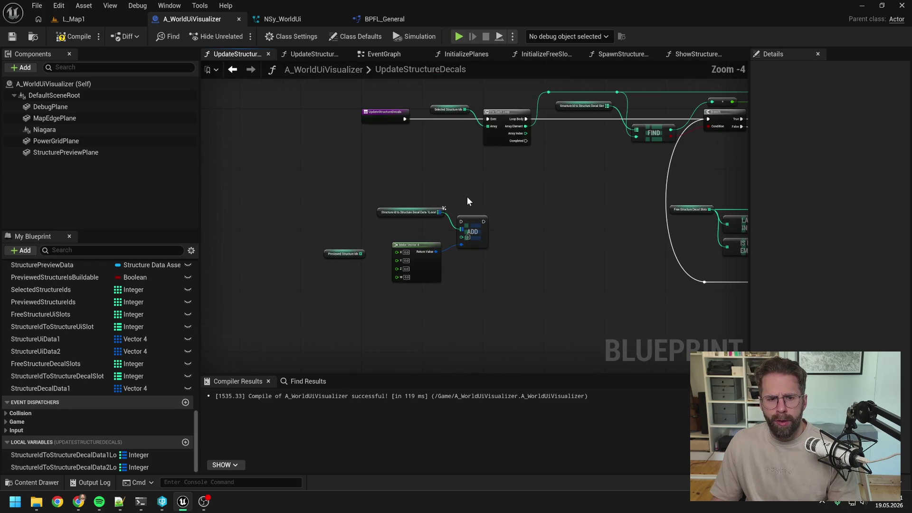
drag(413, 194, 502, 295)
scroll(482, 248, down, 1)
key(Delete)
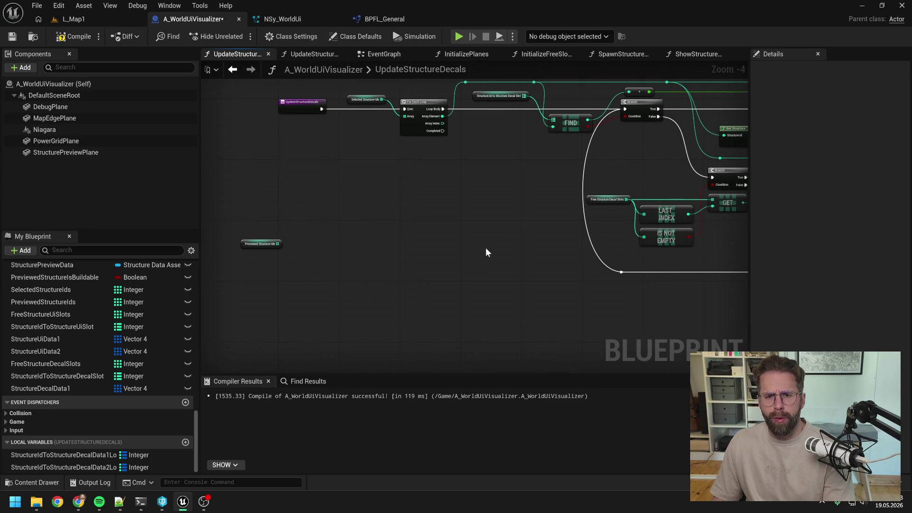
scroll(401, 207, down, 1)
scroll(404, 212, up, 1)
- Add a For Each Loop over Previewed Structure Ids that runs after the first loop completes
mouse_move(269, 213)
mouse_down()
mouse_move(355, 191)
mouse_move(419, 275)
mouse_move(387, 267)
mouse_move(419, 282)
mouse_up()
text(for)
key(Return)
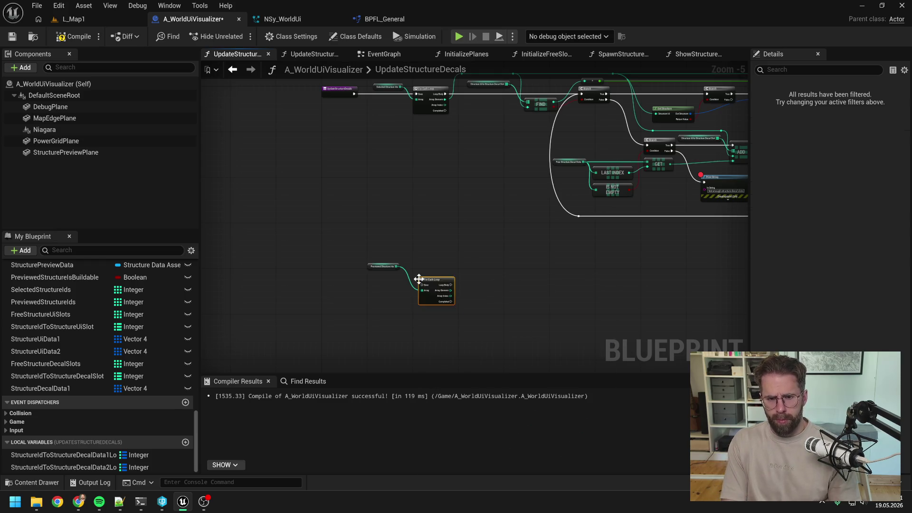
mouse_move(444, 138)
mouse_down()
mouse_move(423, 283)
mouse_move(429, 272)
mouse_move(429, 264)
mouse_move(386, 272)
mouse_up()
click(401, 265)
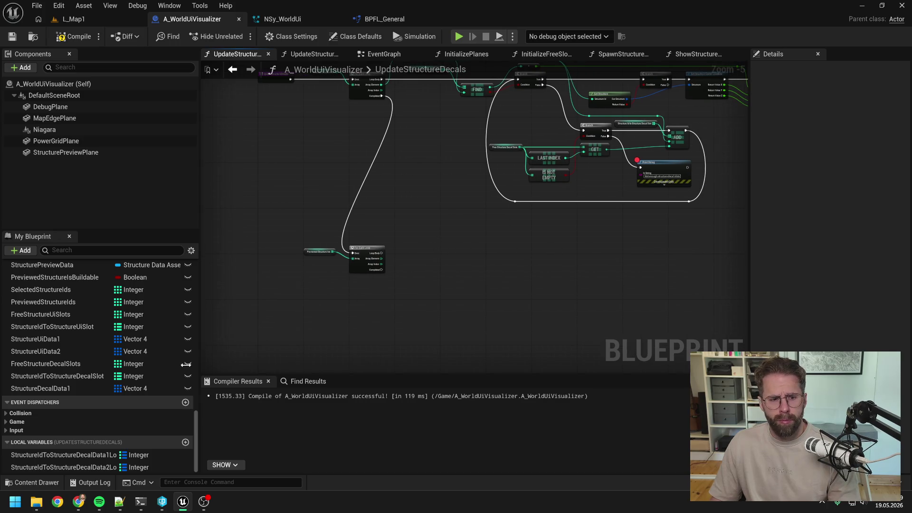
- Add a FIND on the StructureIdToStructureDecalData1Local map keyed by each array element
mouse_move(78, 454)
mouse_down()
mouse_move(119, 440)
mouse_move(409, 241)
mouse_up()
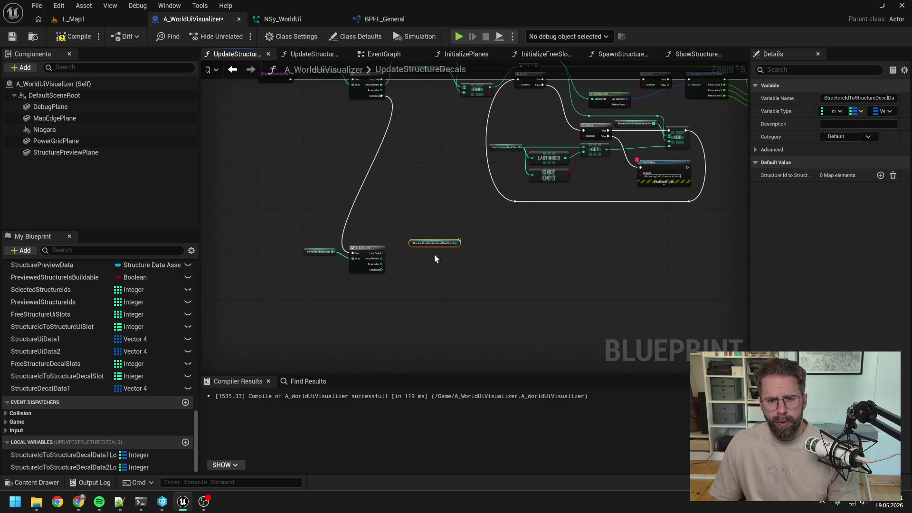
scroll(434, 262, up, 4)
mouse_move(485, 236)
mouse_down()
mouse_move(508, 256)
mouse_move(524, 298)
mouse_up()
text(find)
key(Return)
drag(310, 272, 521, 306)
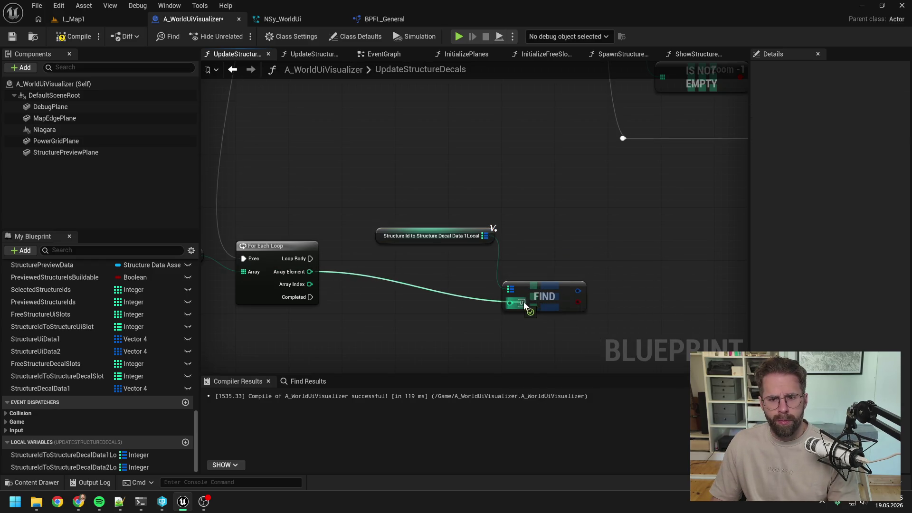
- Add a Branch on FIND's result, executed from the loop body
scroll(527, 266, down, 2)
mouse_move(476, 248)
mouse_down()
mouse_move(466, 251)
mouse_move(532, 244)
mouse_move(533, 223)
mouse_up()
scroll(497, 265, down, 3)
scroll(497, 264, up, 3)
text(branch)
key(Return)
mouse_move(298, 230)
mouse_down()
mouse_move(538, 243)
mouse_move(533, 235)
mouse_move(483, 298)
mouse_up()
- Review the new lower loop and drag the 2Local map variable into the graph
scroll(510, 230, down, 1)
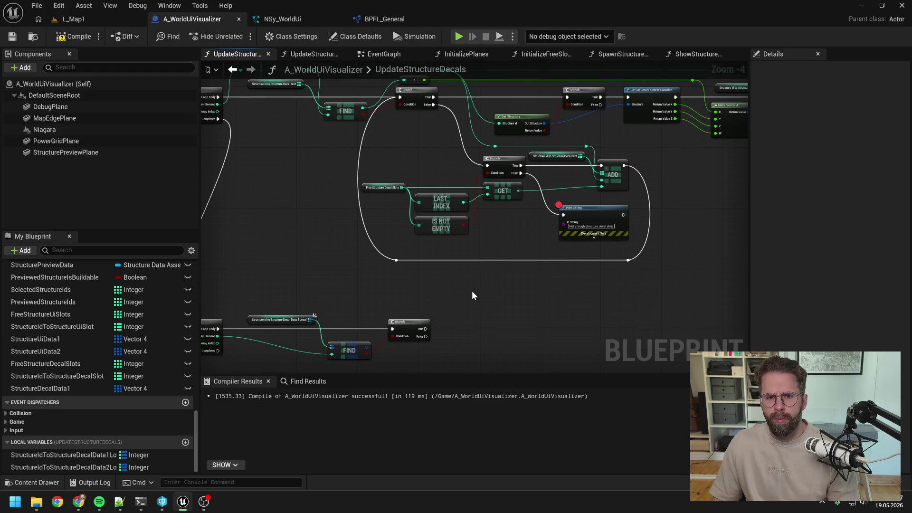
scroll(472, 296, down, 1)
drag(472, 296, 605, 271)
scroll(565, 261, up, 1)
drag(565, 260, 500, 238)
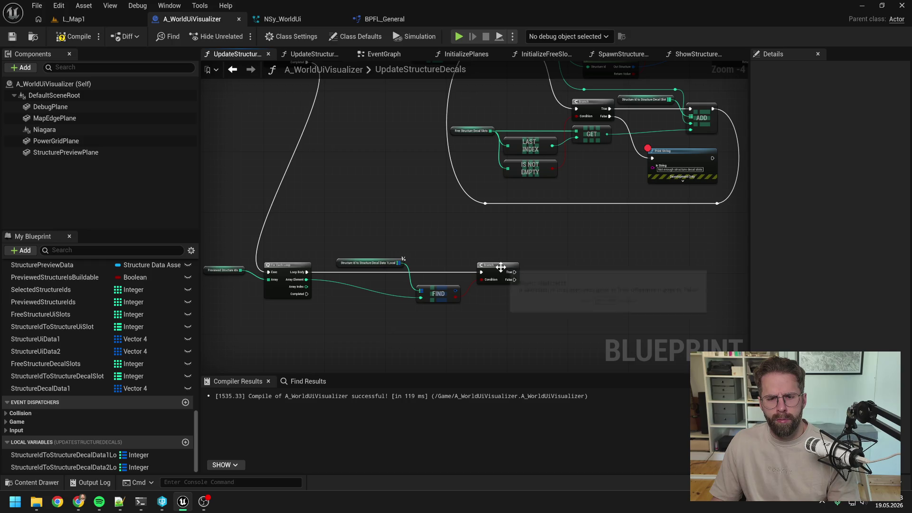
drag(572, 279, 550, 258)
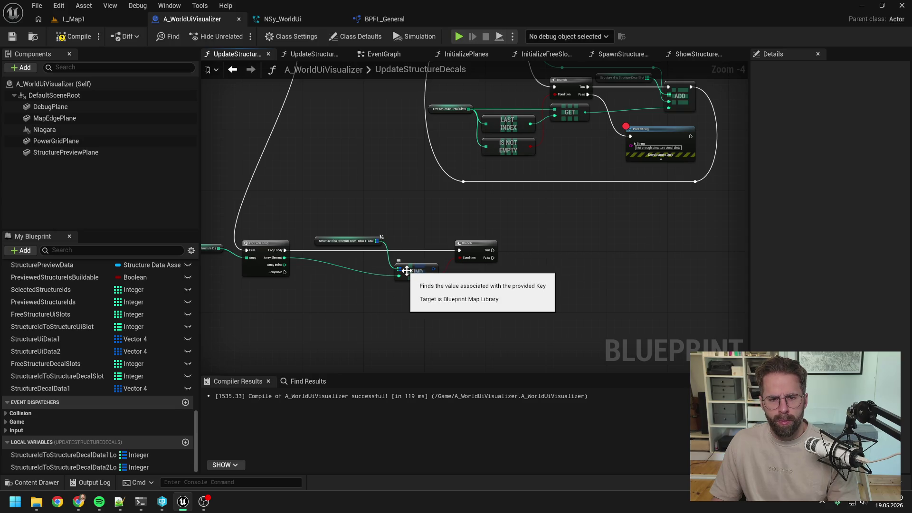
mouse_move(95, 467)
mouse_down()
mouse_move(529, 278)
mouse_move(370, 218)
mouse_up()
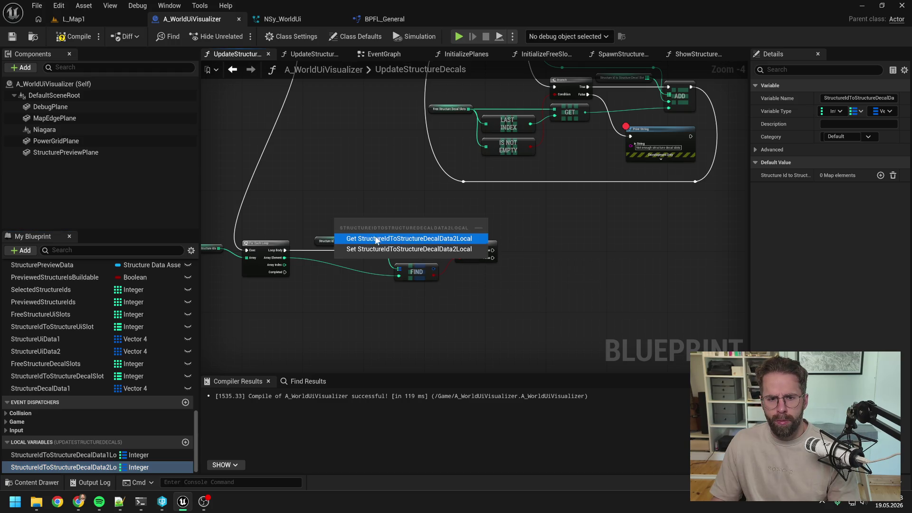
- Replace the 1Local map getter in the new loop with a 2Local map getter
click(375, 237)
scroll(402, 232, up, 1)
mouse_move(378, 218)
mouse_down()
mouse_move(359, 217)
mouse_move(398, 286)
mouse_up()
click(410, 243)
click(337, 243)
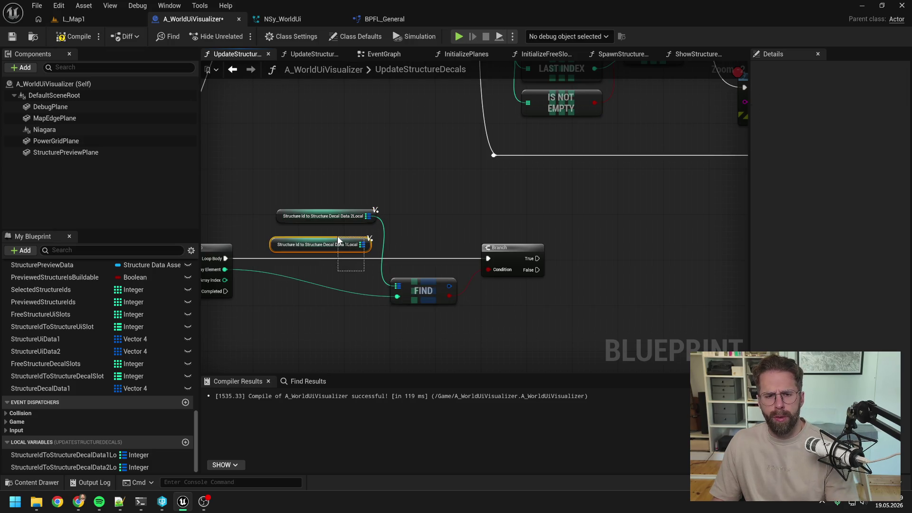
key(Delete)
mouse_move(352, 222)
mouse_down()
mouse_move(351, 245)
mouse_move(620, 249)
mouse_up()
click(414, 229)
scroll(415, 227, down, 2)
- Add an ADD node on the 2Local map, run from the Branch's True output
text(add)
key(Return)
mouse_move(509, 247)
mouse_down()
mouse_move(620, 258)
mouse_move(639, 250)
mouse_up()
click(582, 284)
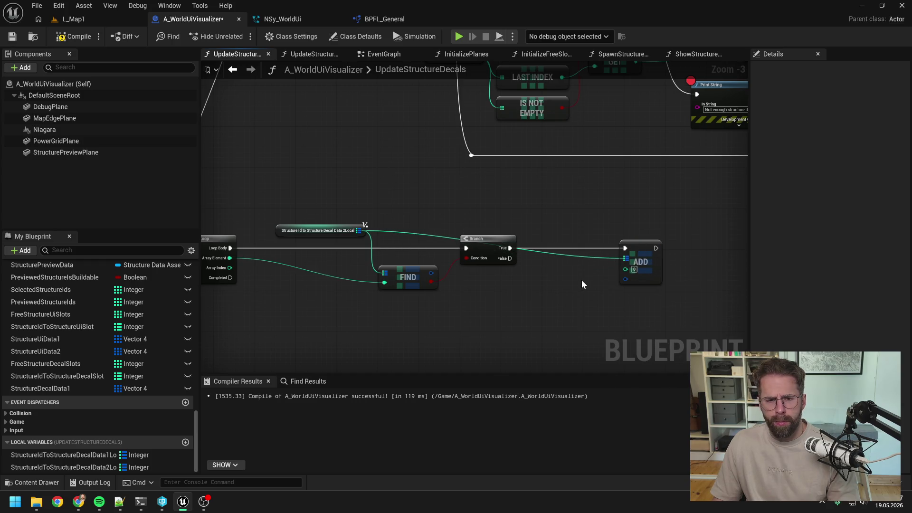
- Route the array element through reroute points into ADD's key
double_click(353, 279)
mouse_move(359, 281)
mouse_down()
mouse_move(372, 218)
mouse_move(271, 212)
mouse_up()
double_click(347, 213)
click(416, 201)
mouse_move(364, 212)
mouse_down()
mouse_move(625, 269)
mouse_move(605, 261)
mouse_move(594, 212)
mouse_up()
double_click(606, 267)
- Feed ADD's value from a Make Vector 4 built from Break Vector 4 of FIND's value, Z set to 1.0
drag(571, 267, 548, 282)
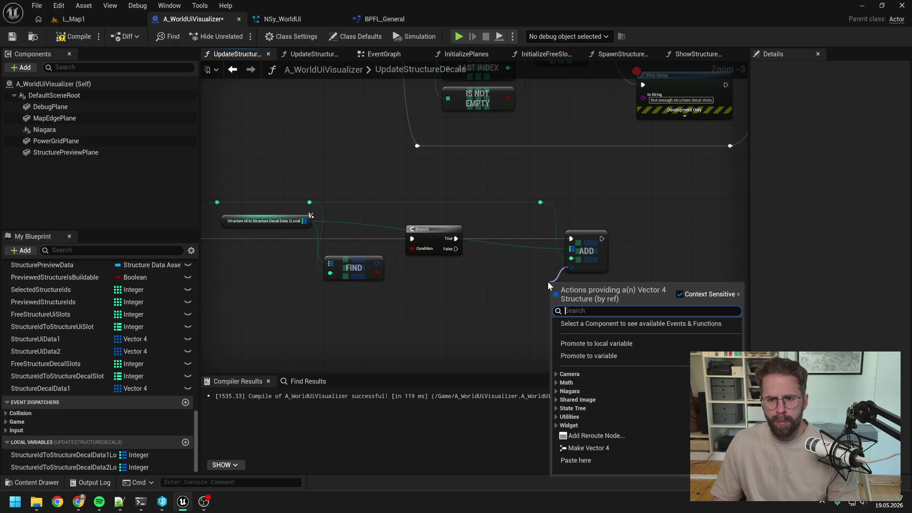
text(make)
click(588, 323)
mouse_move(377, 264)
mouse_down()
mouse_move(424, 283)
mouse_move(552, 295)
mouse_up()
text(break)
key(Return)
drag(462, 305, 551, 304)
click(531, 338)
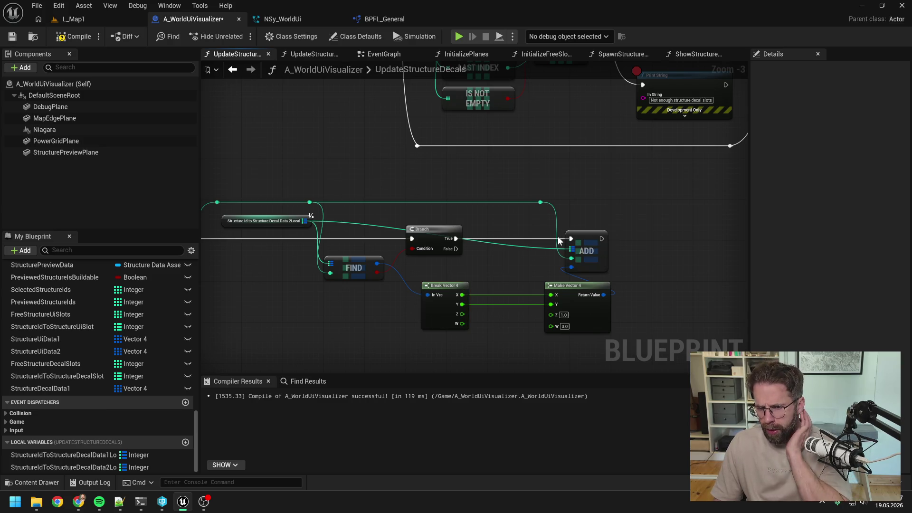
- Pass the W component through to Make Vector 4 and reposition the vector nodes and ADD
drag(613, 256, 680, 255)
drag(462, 324, 551, 325)
drag(514, 272, 418, 328)
drag(572, 296, 556, 280)
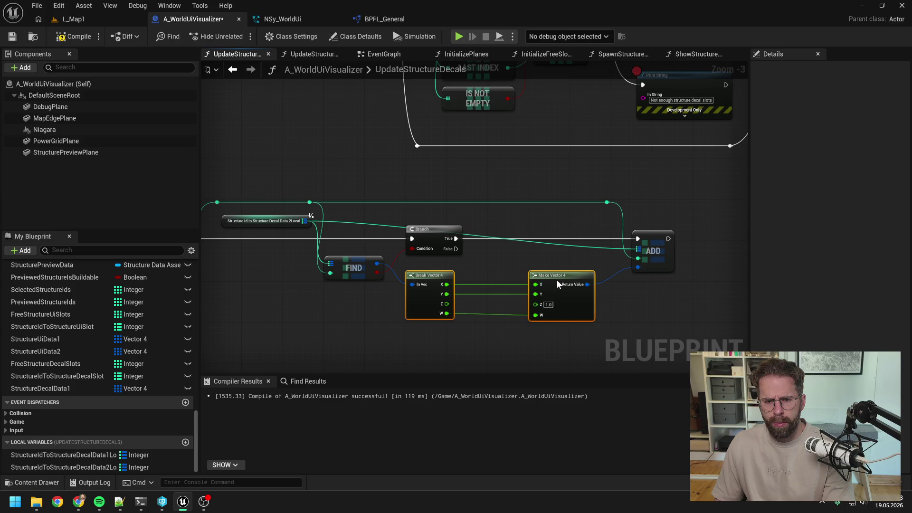
click(646, 309)
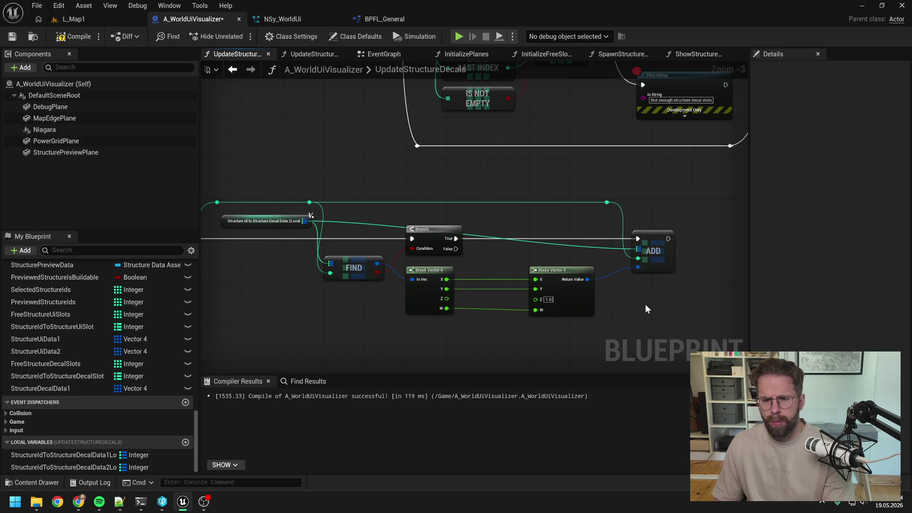
- Route the 2Local map wire through two reroutes into FIND's map input
double_click(615, 248)
drag(615, 247, 612, 215)
double_click(548, 212)
drag(550, 213, 335, 213)
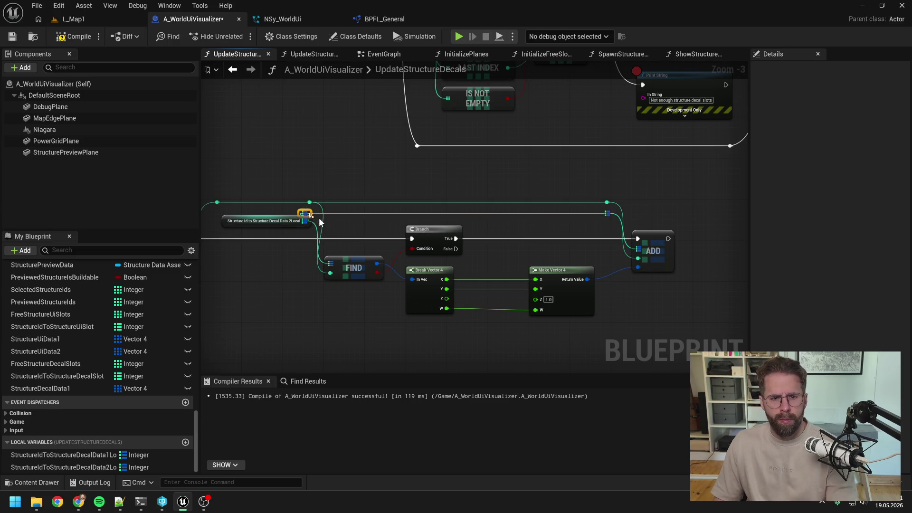
drag(310, 214, 332, 264)
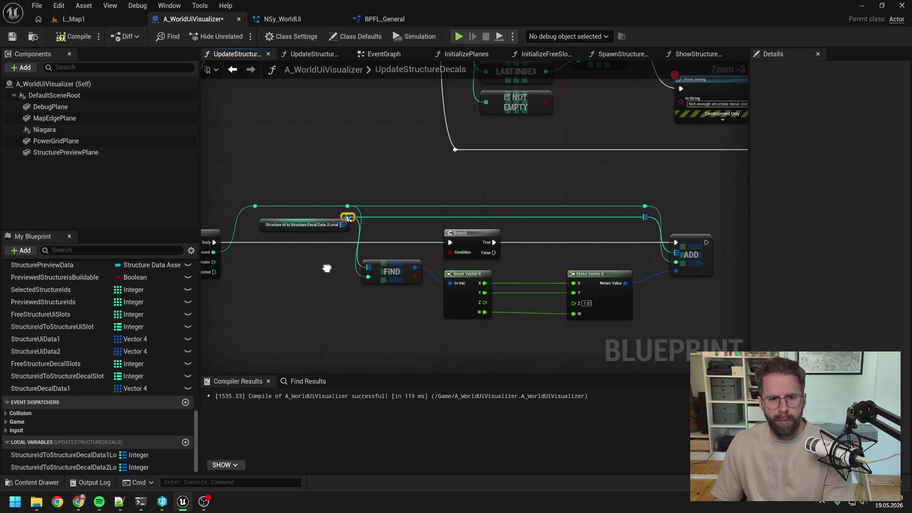
- Shift the Make Vector 4 and ADD group to the left
click(342, 232)
click(409, 236)
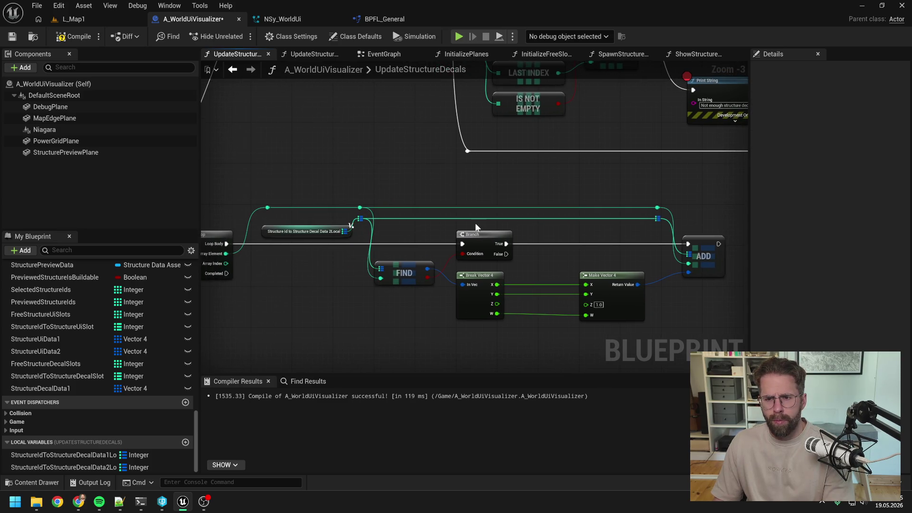
click(491, 272)
ctrl+click(617, 296)
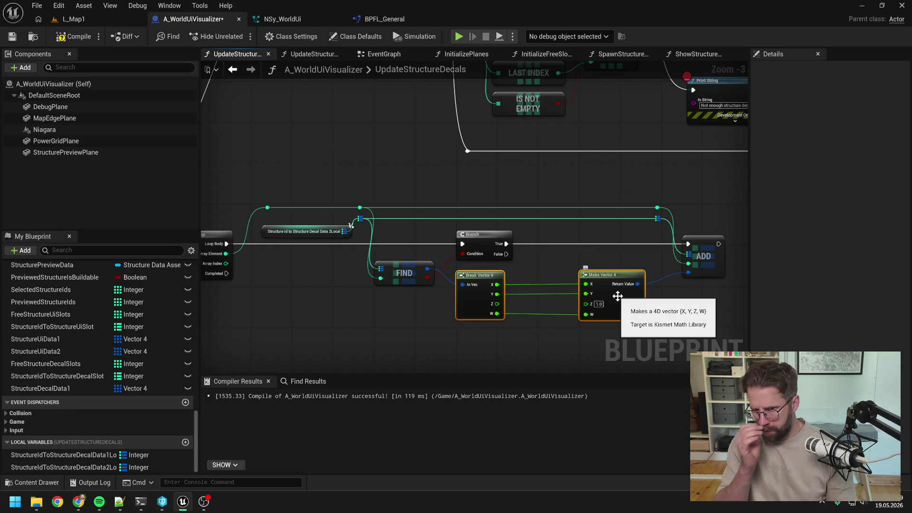
click(585, 188)
mouse_move(584, 188)
mouse_down()
mouse_move(713, 297)
mouse_move(679, 307)
mouse_up()
- Disconnect Get Structure Center Location's outputs from the first Make Vector 4's Y, Z and W
scroll(611, 285, down, 2)
scroll(529, 281, up, 3)
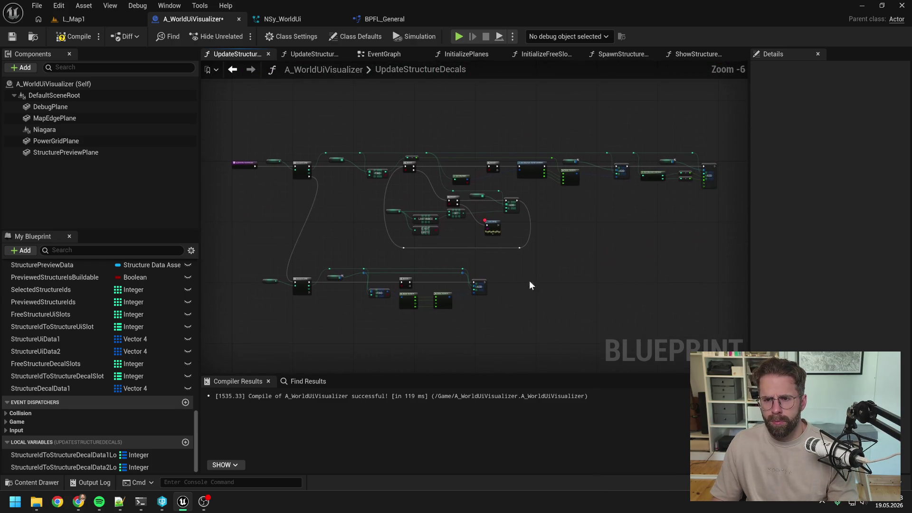
scroll(559, 245, down, 3)
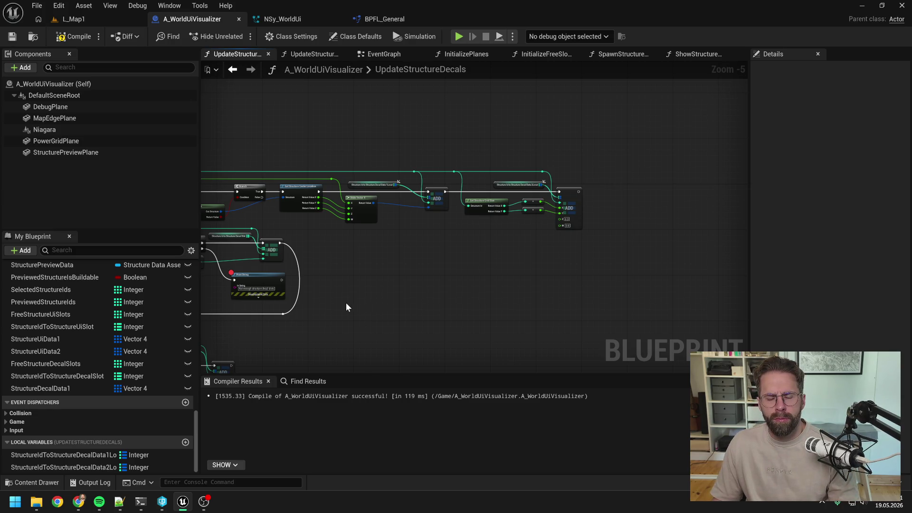
mouse_move(346, 304)
mouse_down()
mouse_move(386, 288)
mouse_move(540, 278)
mouse_move(523, 210)
mouse_up()
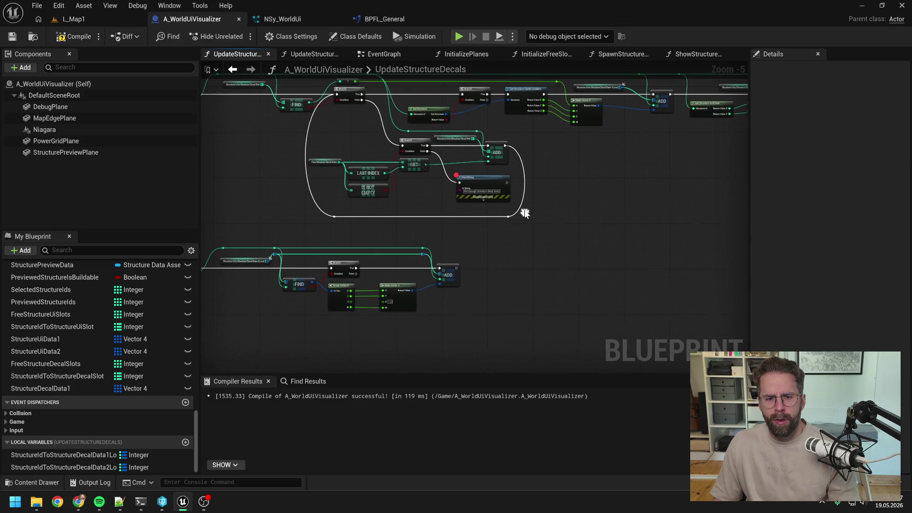
drag(415, 285, 414, 344)
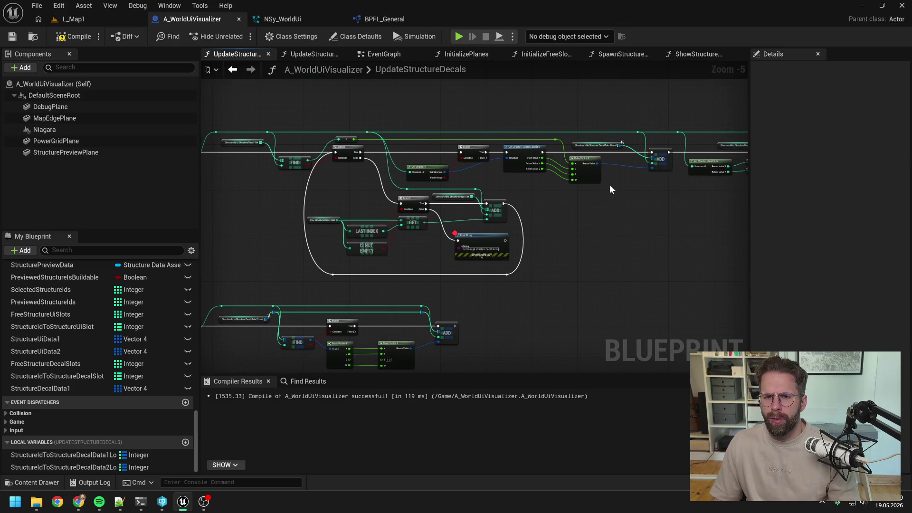
drag(607, 185, 511, 207)
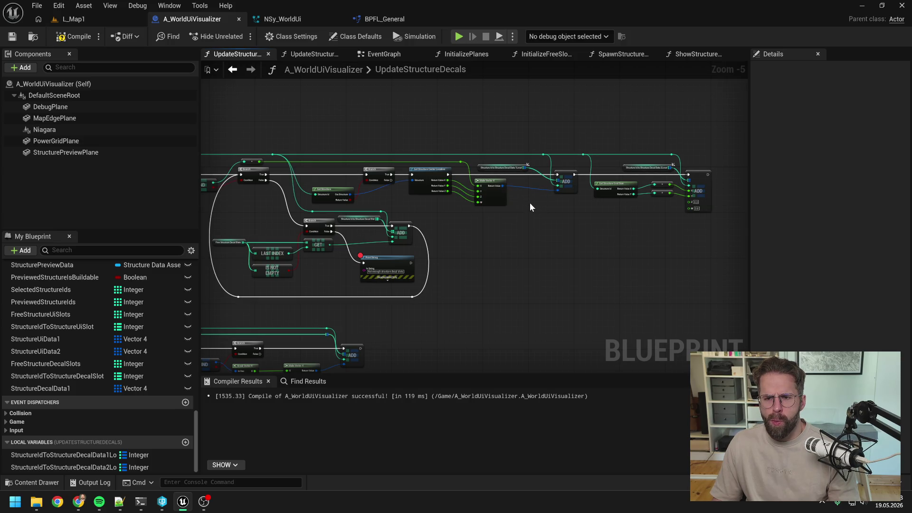
scroll(523, 204, up, 1)
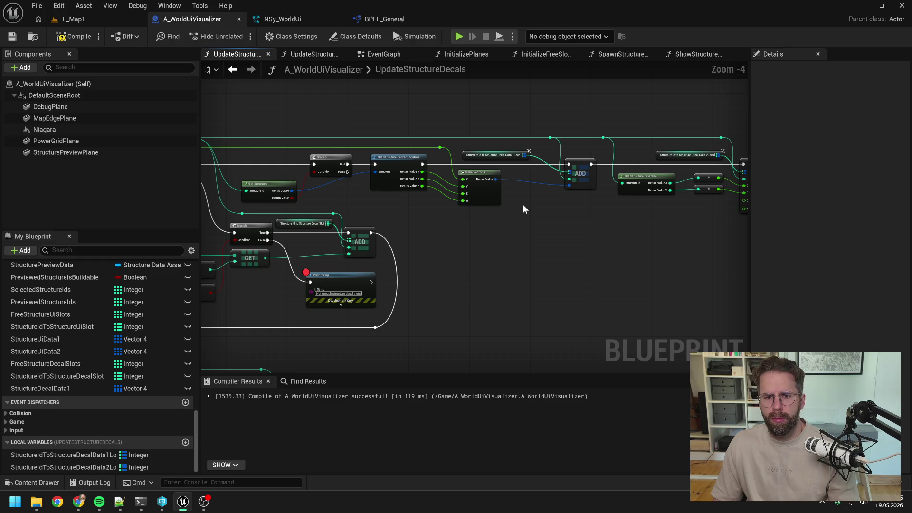
drag(529, 207, 523, 222)
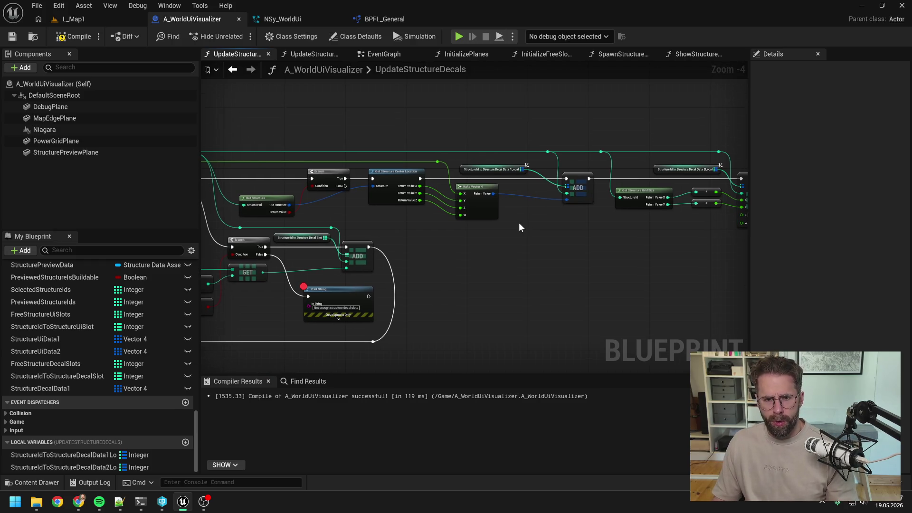
alt+click(421, 193)
alt+click(420, 193)
alt+click(420, 200)
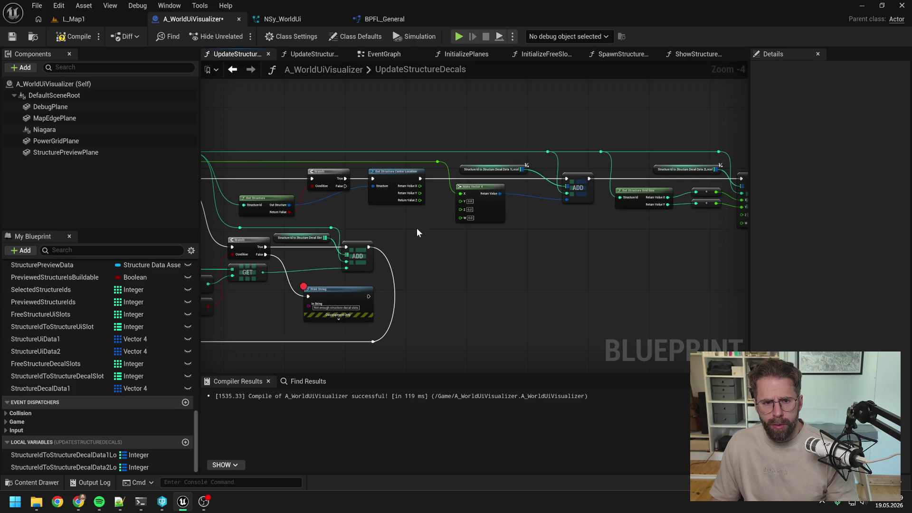
- Detach Get Structure Center Location's execution wires and move it below the chain
alt+click(372, 179)
alt+click(421, 178)
drag(397, 172, 632, 251)
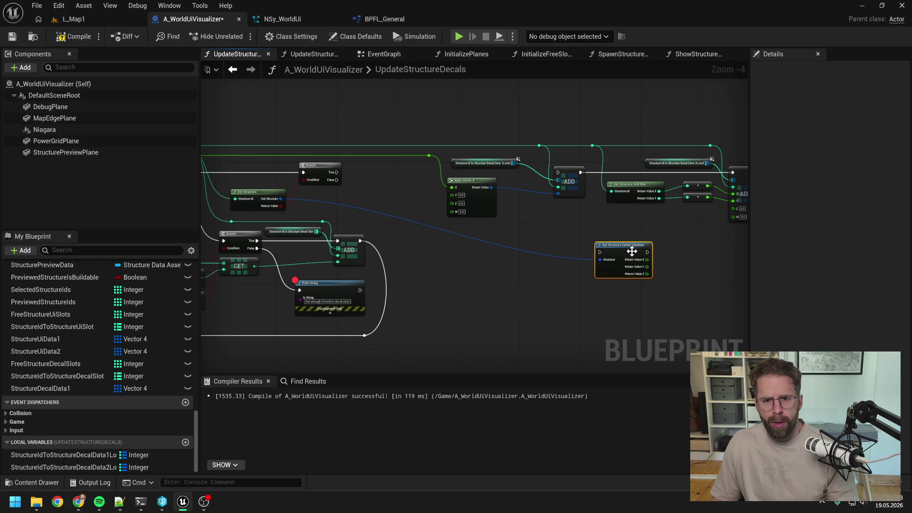
click(579, 226)
mouse_move(578, 226)
mouse_down()
mouse_move(533, 227)
mouse_move(584, 224)
mouse_move(549, 218)
mouse_up()
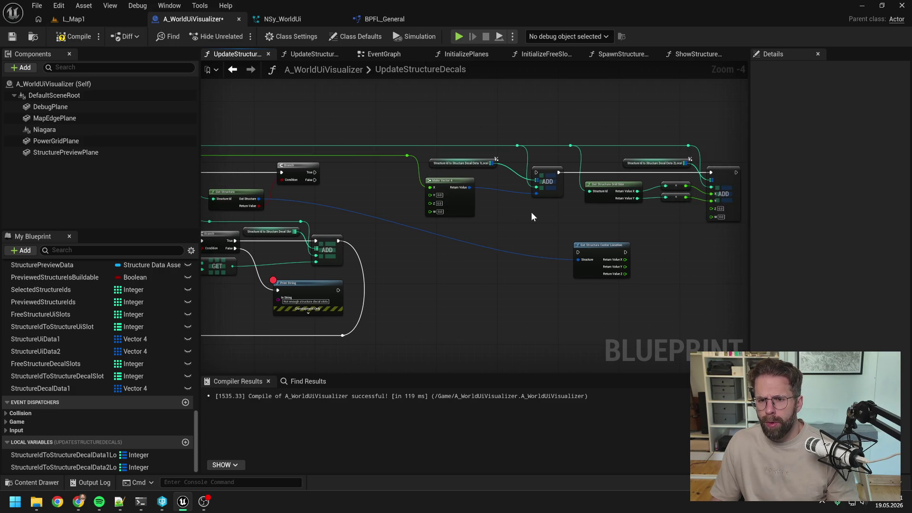
- Place Get Structure Grid Size in front of Make Vector 4 and rewire its inputs
alt+click(686, 186)
alt+click(686, 197)
alt+click(589, 191)
mouse_move(696, 226)
mouse_down()
mouse_move(617, 183)
mouse_move(354, 196)
mouse_up()
click(418, 241)
drag(416, 201, 430, 211)
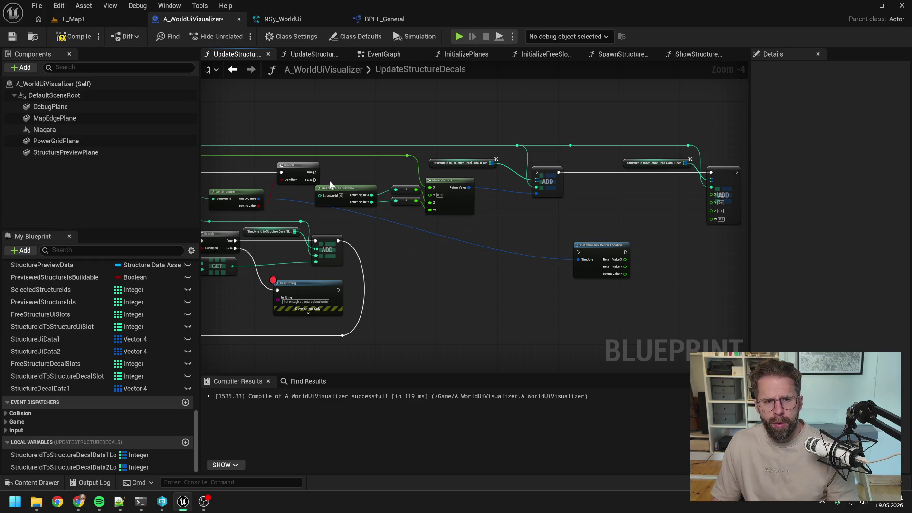
- Shift the nodes after the Branch about 60 px right
scroll(344, 171, down, 1)
mouse_move(391, 125)
mouse_down()
mouse_move(425, 203)
mouse_move(632, 266)
mouse_up()
drag(393, 208, 421, 208)
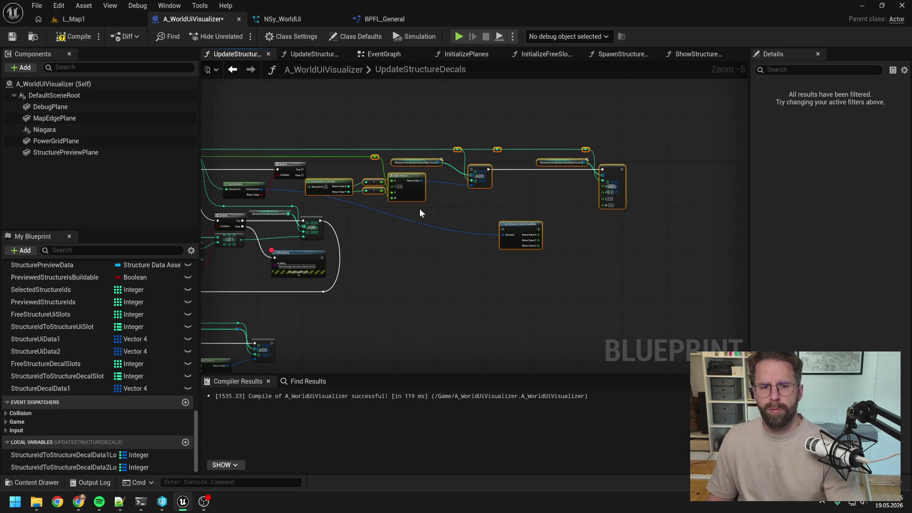
- Wire the Branch True output into the first ADD through a reroute point
click(415, 211)
scroll(477, 218, up, 2)
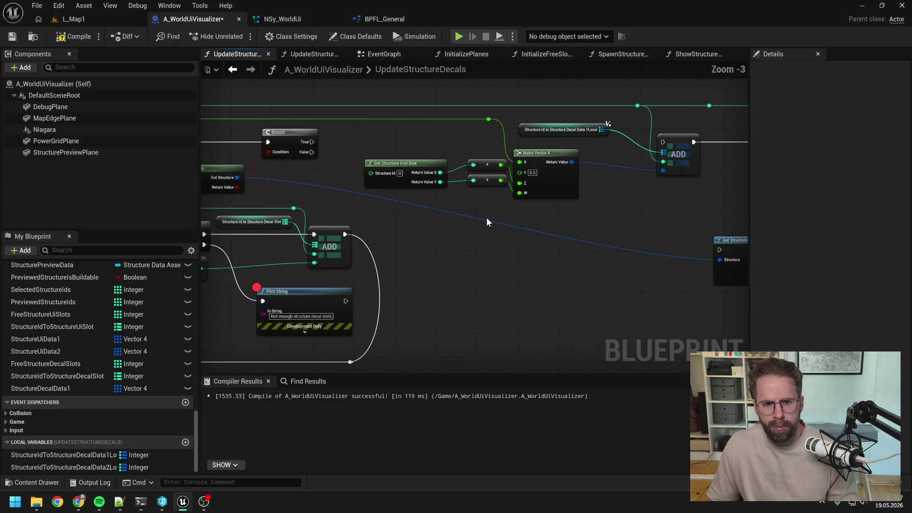
drag(311, 141, 663, 142)
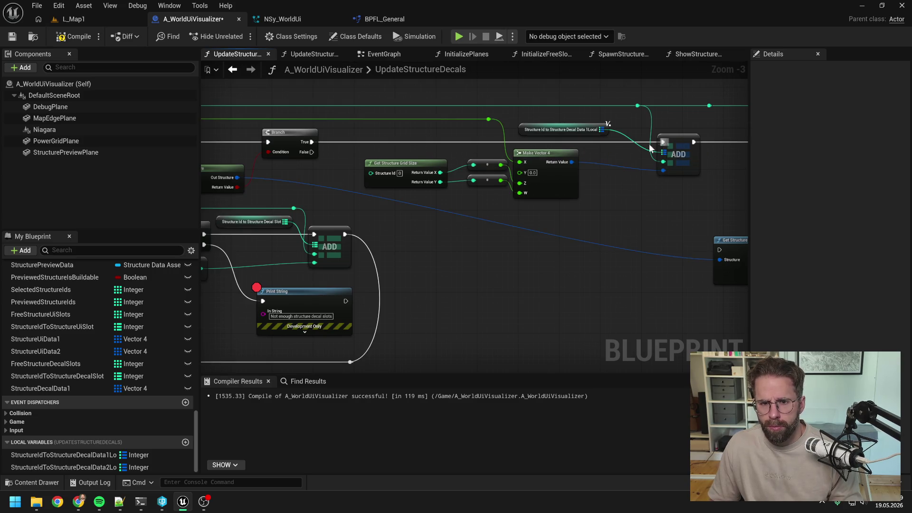
drag(424, 133, 432, 123)
double_click(432, 121)
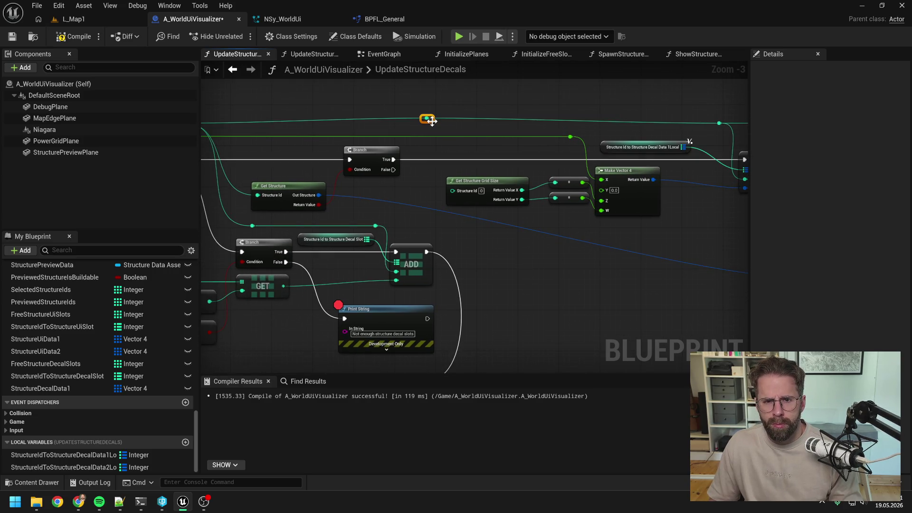
mouse_move(526, 179)
mouse_down()
mouse_move(434, 178)
mouse_move(507, 176)
mouse_up()
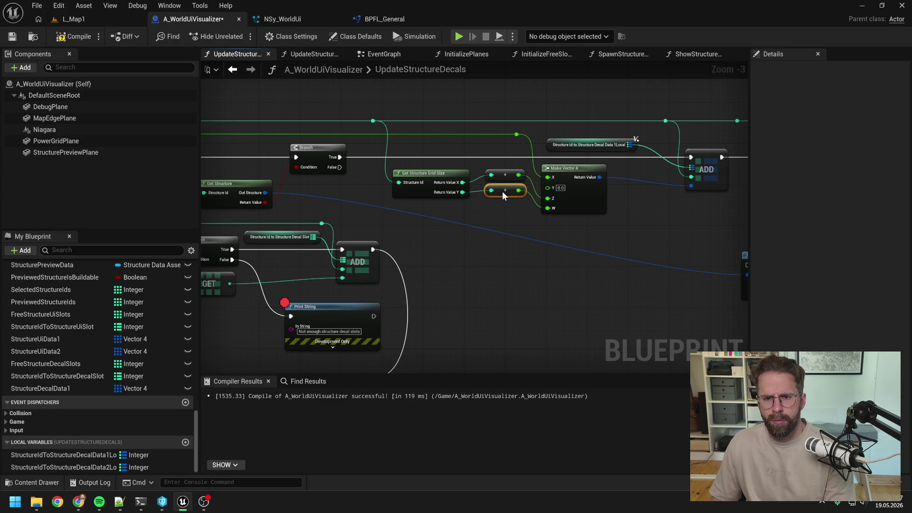
- Run Get Structure Center Location after the first ADD, feeding its X, Y, Z into the second ADD
scroll(503, 192, down, 2)
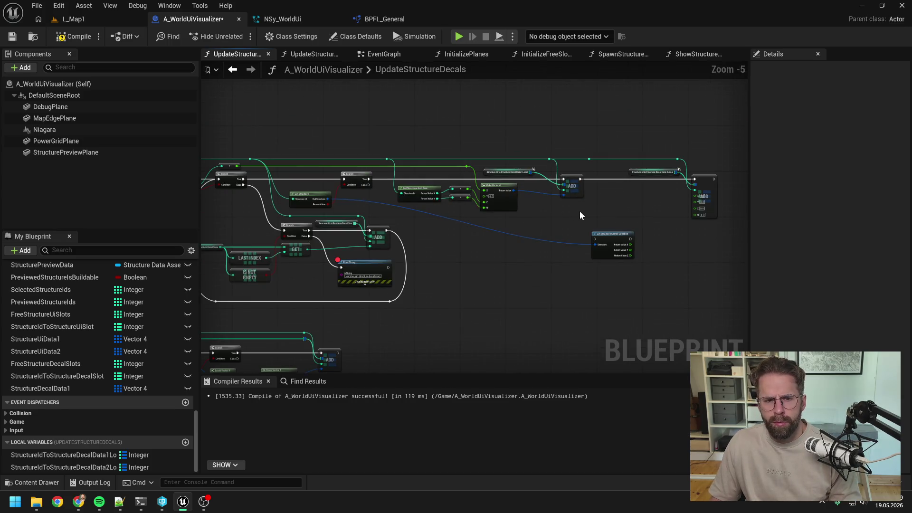
scroll(580, 215, up, 1)
mouse_move(496, 179)
mouse_down()
mouse_move(510, 260)
mouse_move(565, 201)
mouse_move(567, 175)
mouse_up()
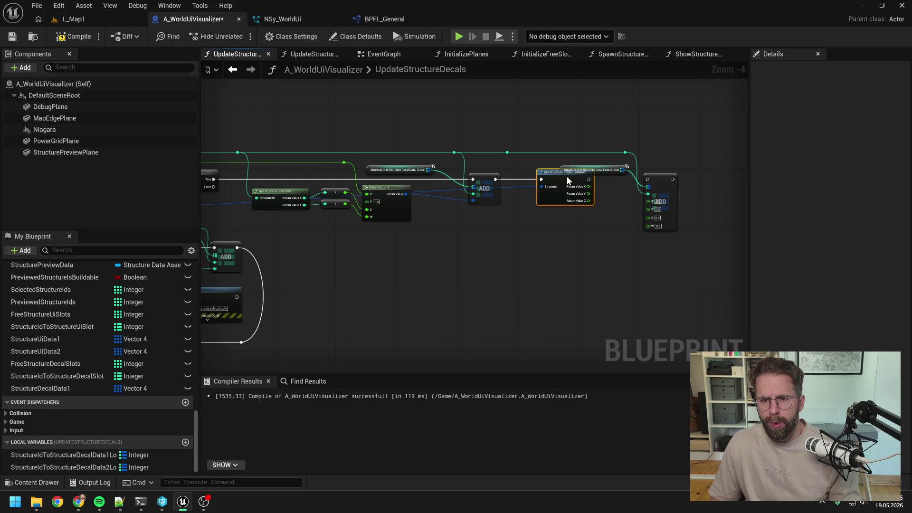
mouse_move(621, 150)
mouse_down()
mouse_move(678, 208)
mouse_move(690, 208)
mouse_move(665, 208)
mouse_move(680, 208)
mouse_up()
click(639, 198)
drag(588, 179, 692, 179)
drag(588, 186, 695, 202)
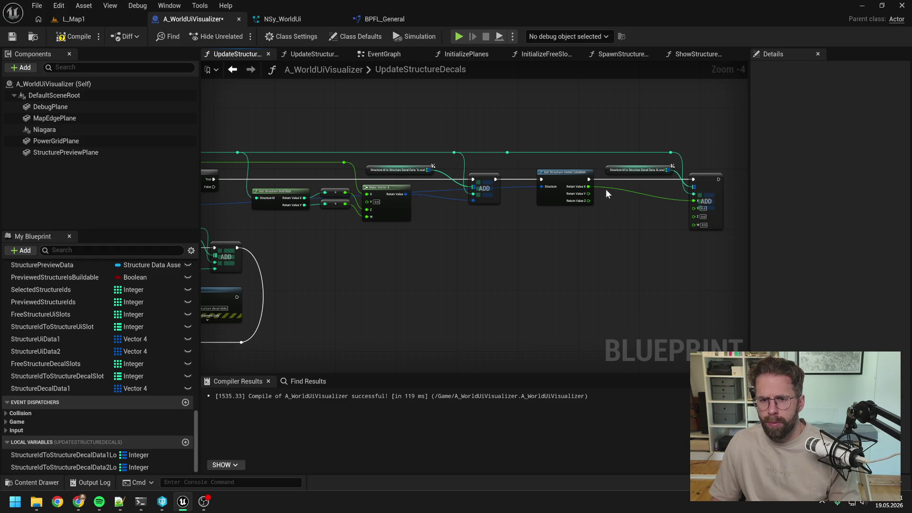
drag(589, 194, 697, 208)
drag(589, 201, 697, 216)
- Route the structure wire below the ADD through reroutes and compile the blueprint
drag(518, 233, 626, 227)
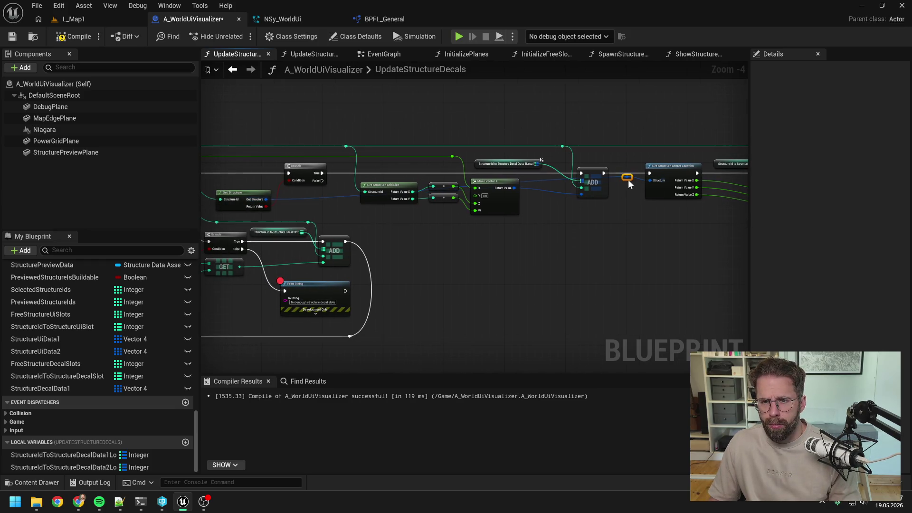
mouse_move(631, 179)
mouse_down()
mouse_move(627, 212)
mouse_move(365, 219)
mouse_up()
double_click(604, 211)
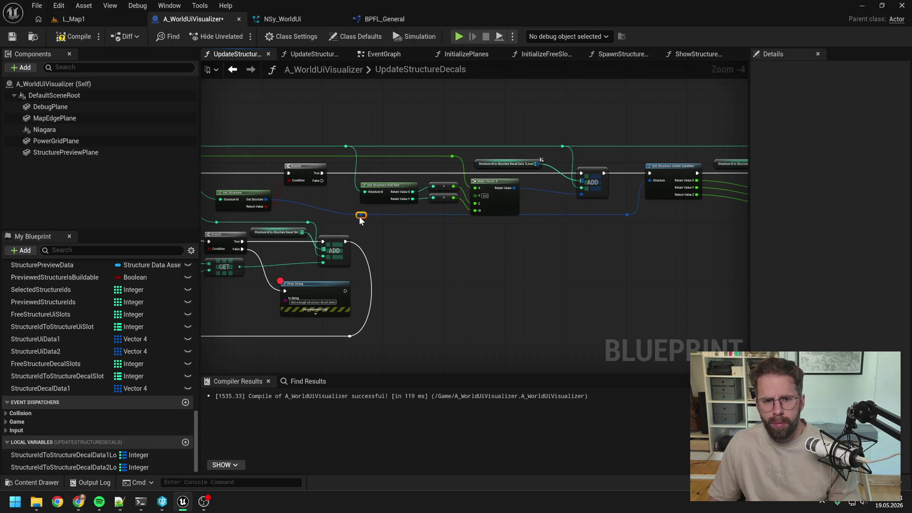
click(631, 226)
click(74, 37)
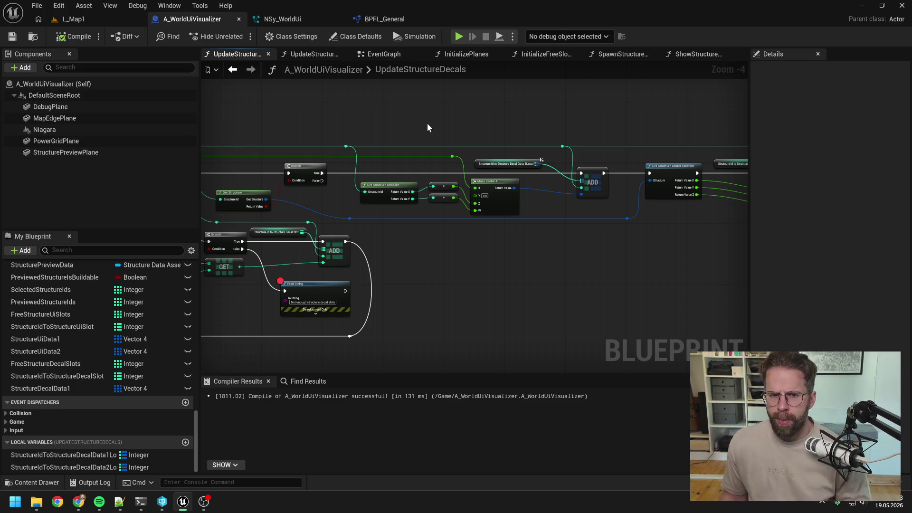
drag(428, 128, 503, 121)
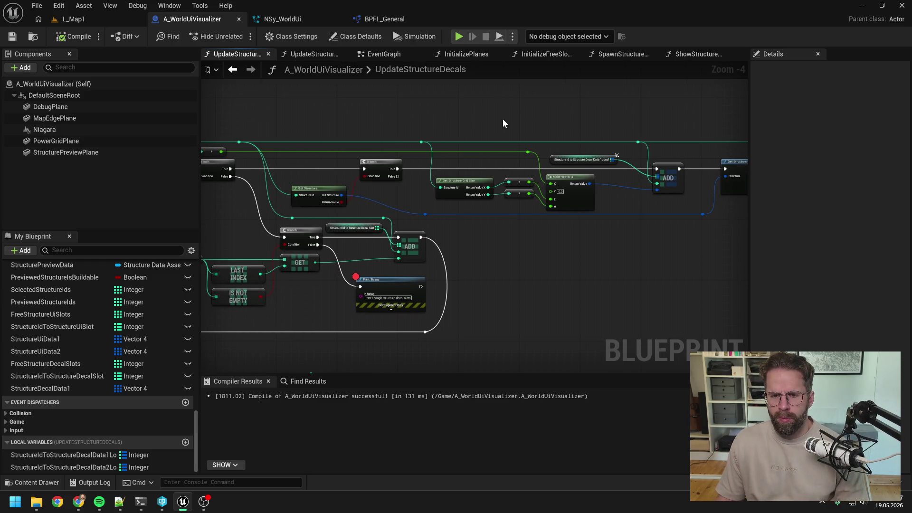
drag(518, 195, 578, 165)
click(529, 183)
key(ctrl+s)
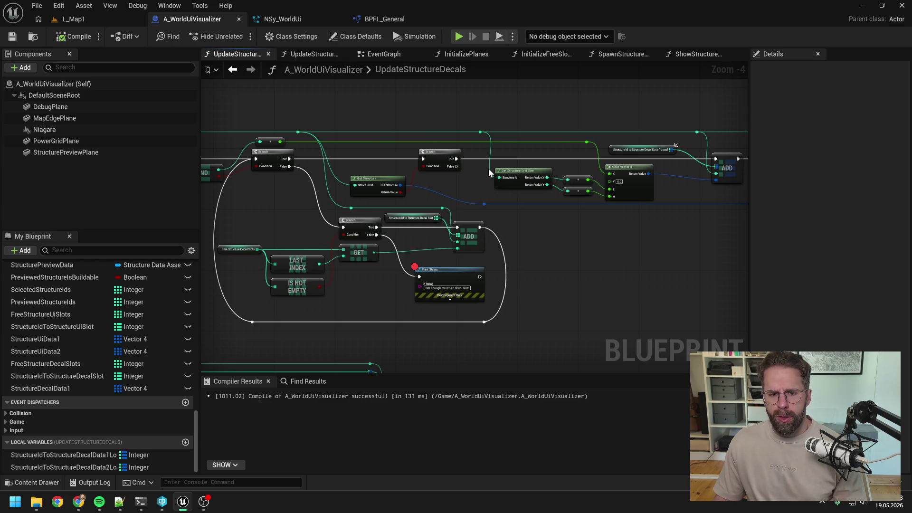
drag(475, 171, 581, 167)
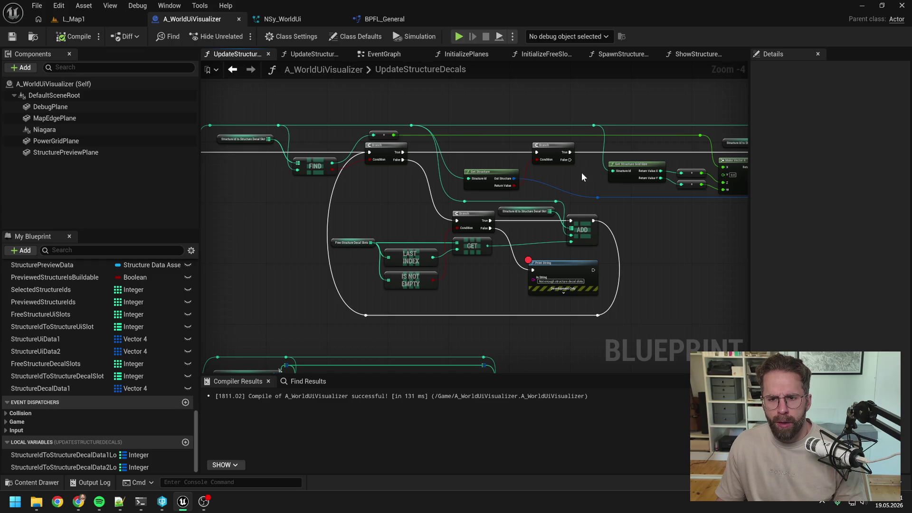
drag(584, 177, 474, 185)
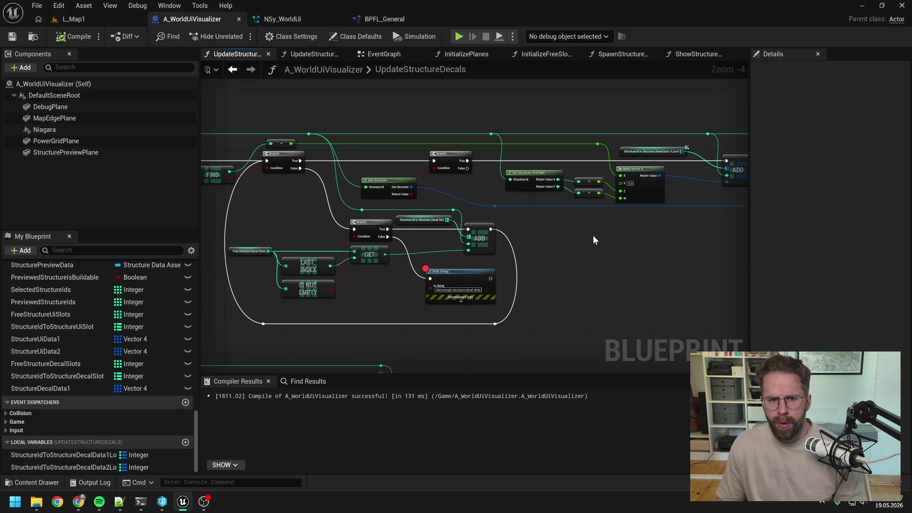
drag(582, 248, 438, 249)
drag(550, 255, 486, 251)
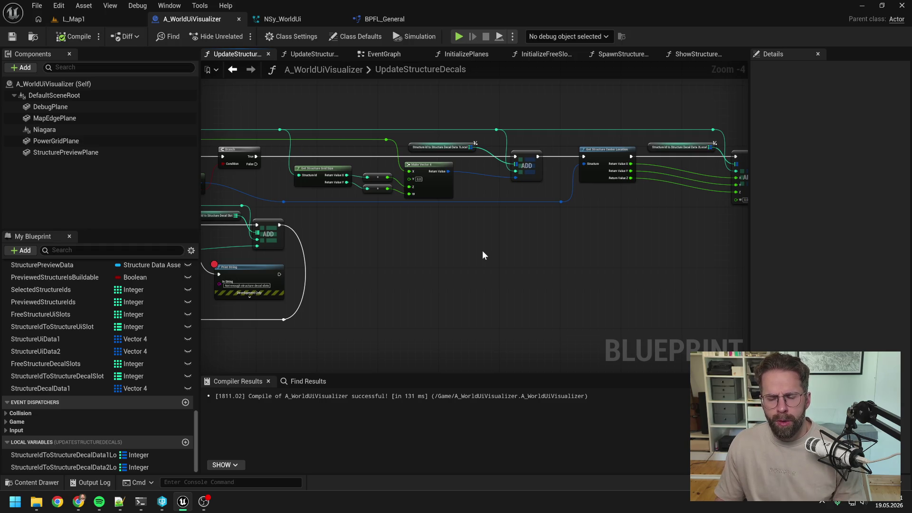
drag(367, 255, 501, 244)
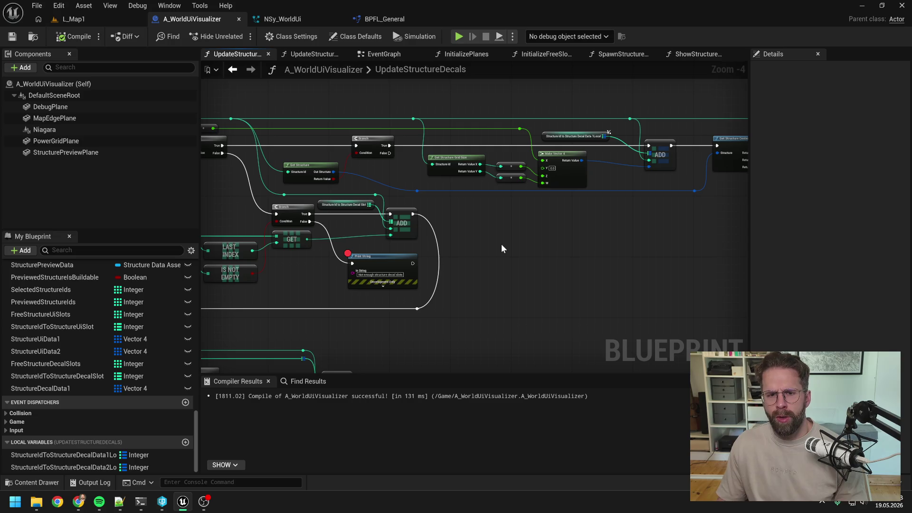
scroll(500, 244, down, 2)
scroll(433, 216, up, 1)
drag(345, 192, 443, 187)
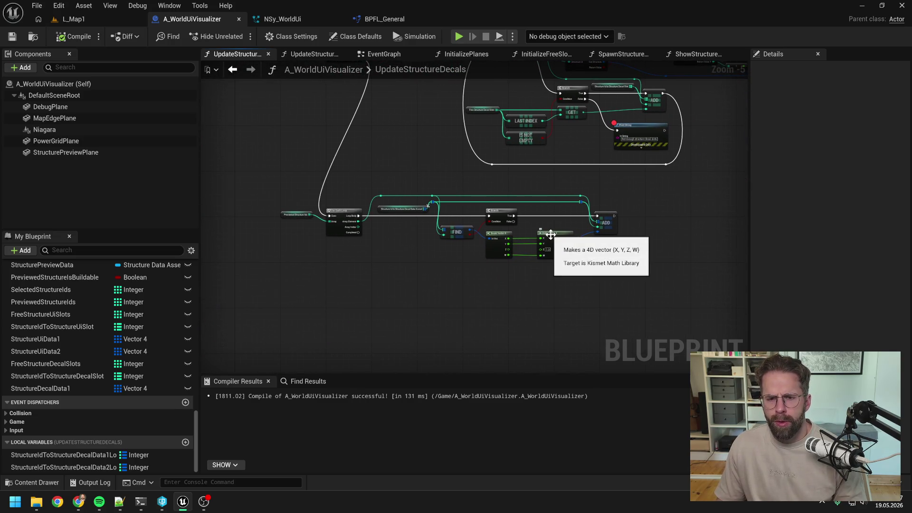
- Replace the lower loop's Data2Local getter with a StructureIdToStructureDecalData1Local getter wired into the loop
scroll(551, 236, up, 1)
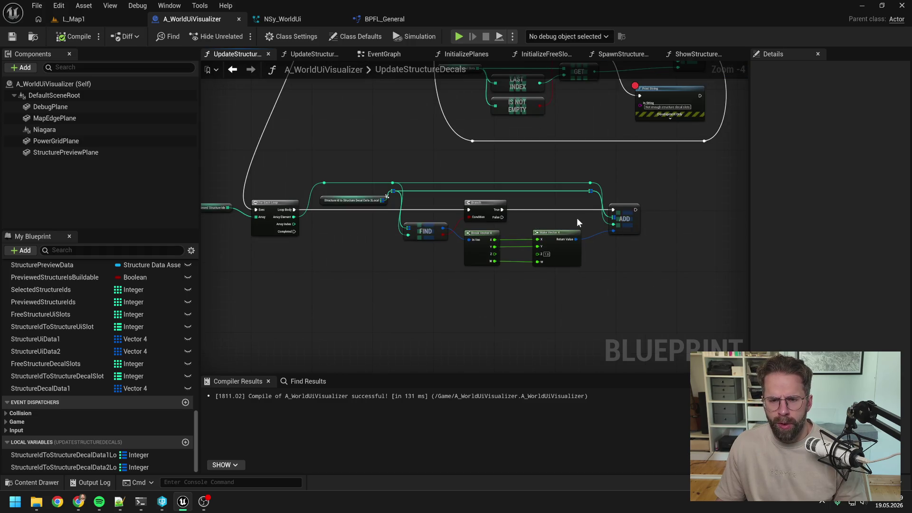
mouse_move(95, 454)
mouse_down()
mouse_move(341, 241)
mouse_move(357, 253)
mouse_up()
click(358, 253)
scroll(361, 238, up, 3)
drag(410, 223, 413, 153)
key(Delete)
drag(356, 232, 343, 173)
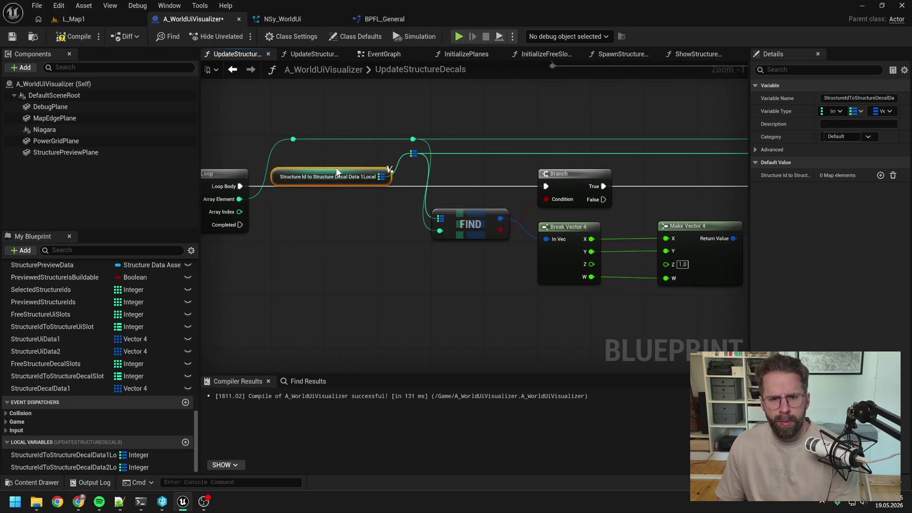
- Wire Break Vector 4 Z into Make Vector 4 Z, set Y to 1.0, and compile
scroll(415, 192, down, 2)
drag(510, 212, 494, 231)
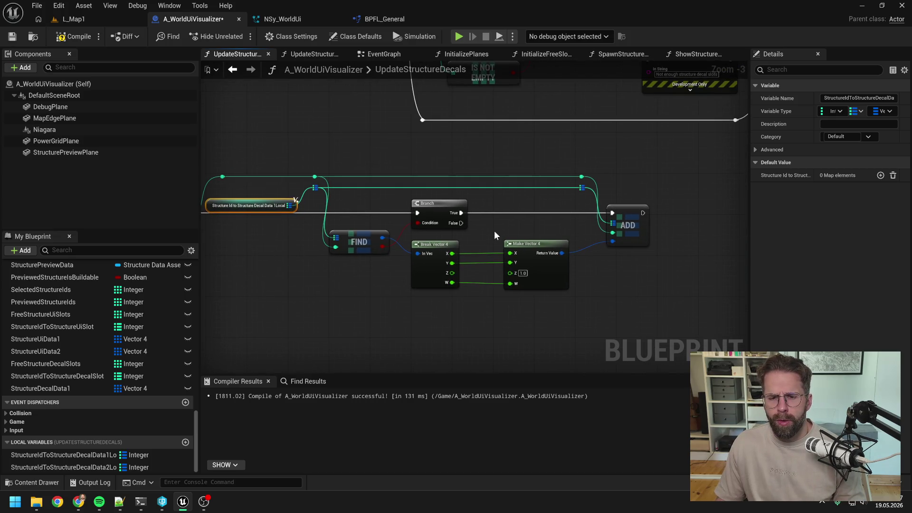
alt+click(511, 263)
drag(510, 273, 451, 273)
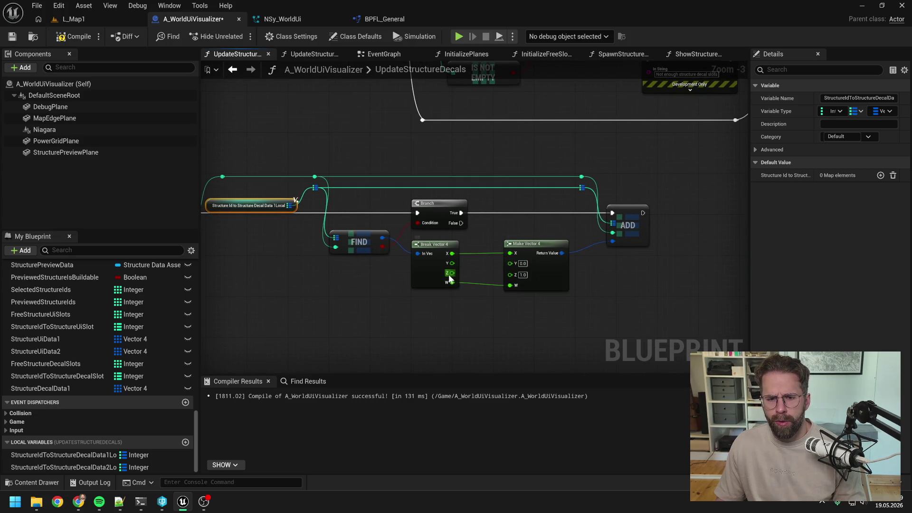
click(523, 264)
text(1)
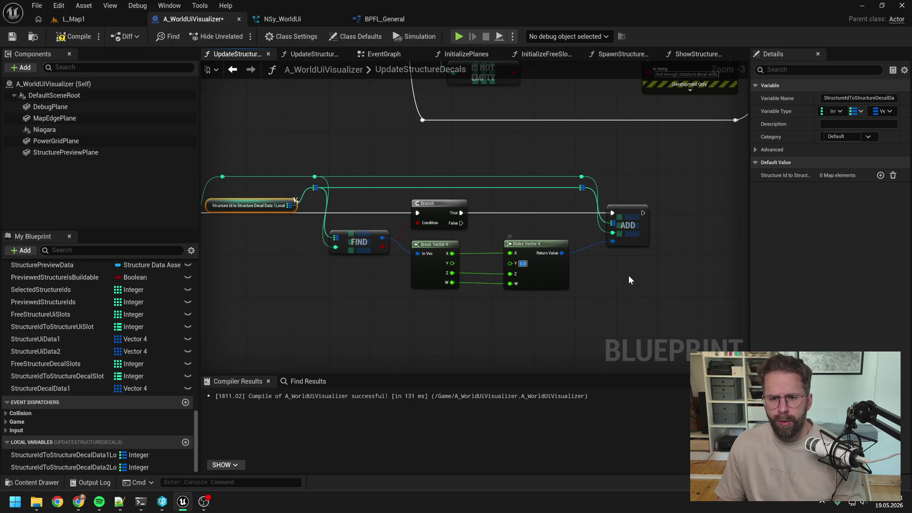
click(628, 275)
scroll(601, 275, down, 1)
click(73, 36)
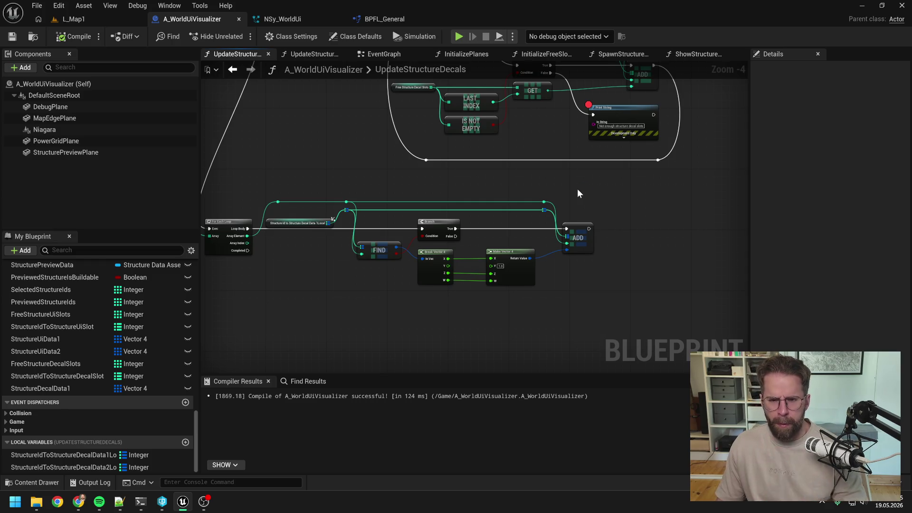
- Change the lower loop's Make Vector 4 Y value from 1.0 to 2.0
mouse_move(627, 197)
mouse_down()
mouse_move(617, 274)
mouse_move(432, 319)
mouse_up()
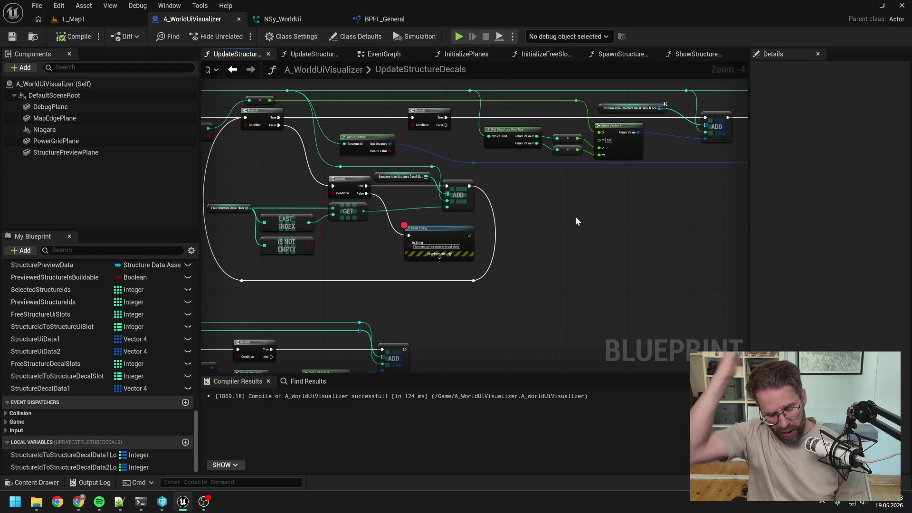
drag(535, 261, 646, 136)
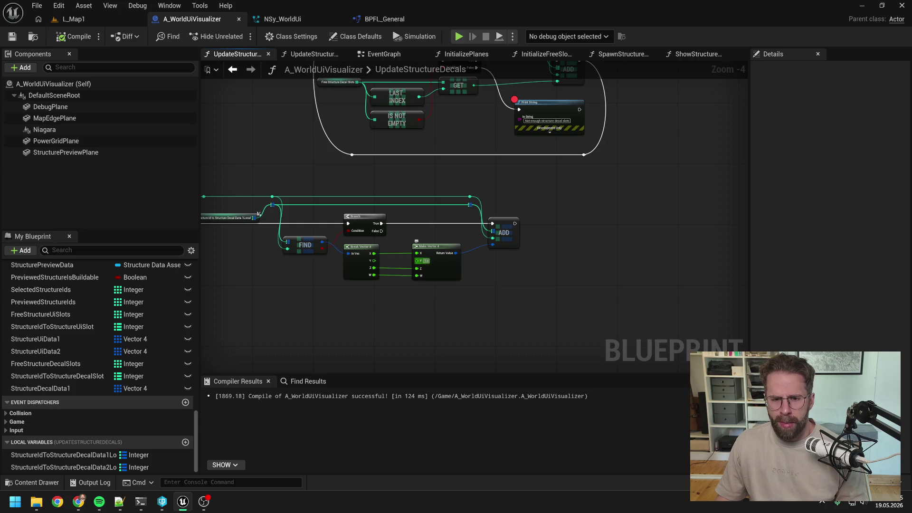
drag(525, 272, 563, 231)
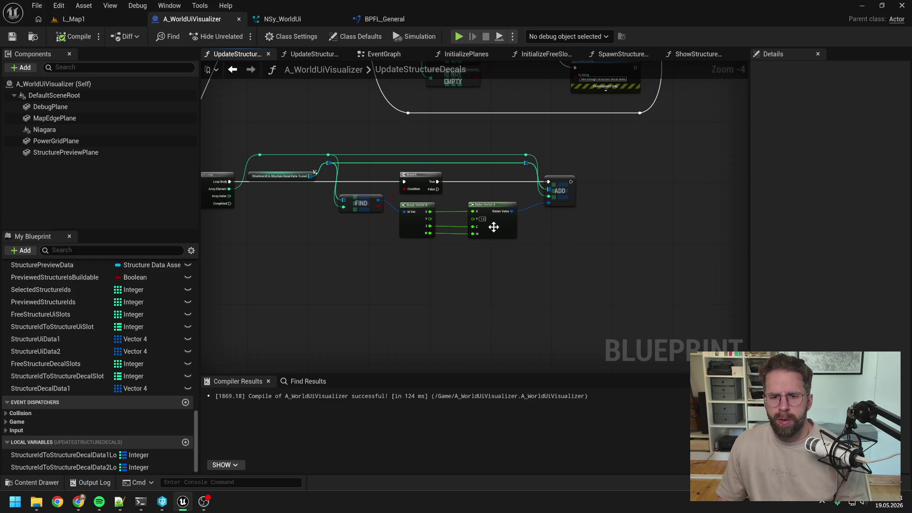
scroll(483, 233, up, 1)
text(2)
key(Return)
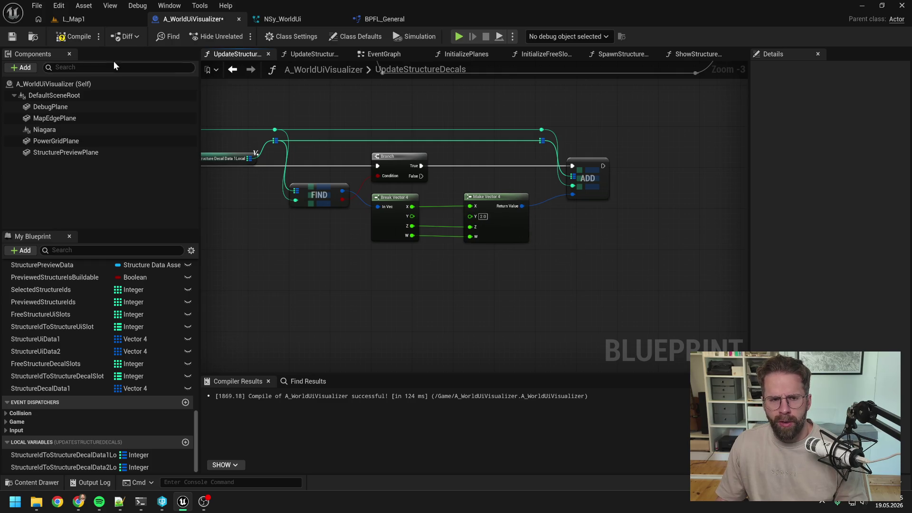
scroll(526, 146, down, 2)
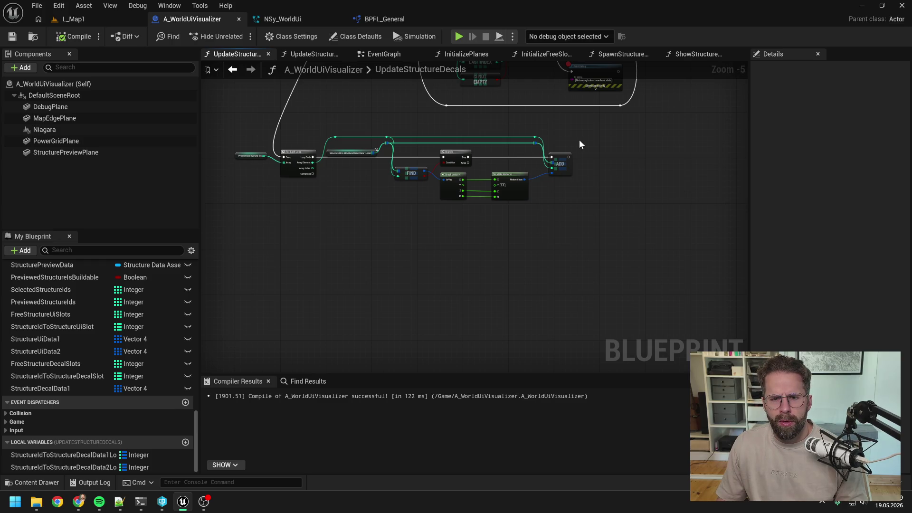
drag(591, 142, 544, 152)
- Shift the lower loop's vector and ADD nodes right to make room, then save the blueprint
drag(496, 221, 387, 189)
drag(456, 150, 524, 187)
key(f)
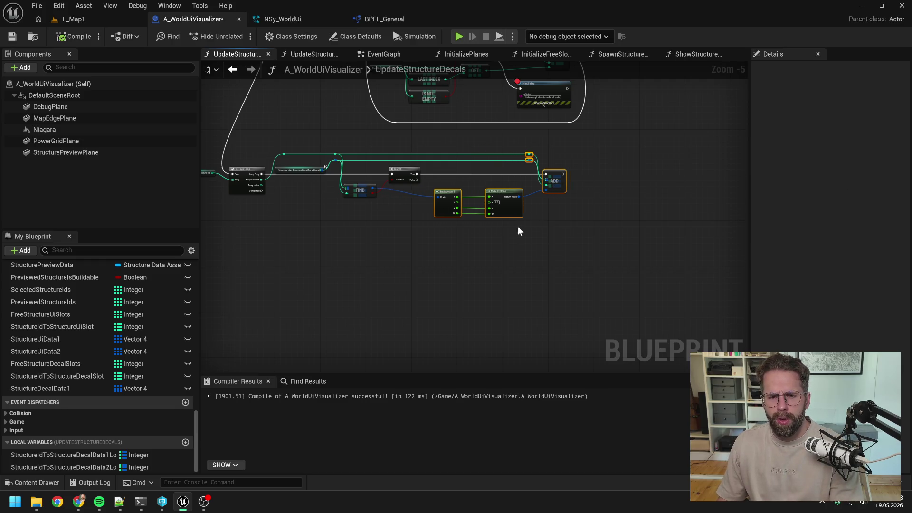
drag(517, 233, 471, 191)
drag(540, 193, 540, 183)
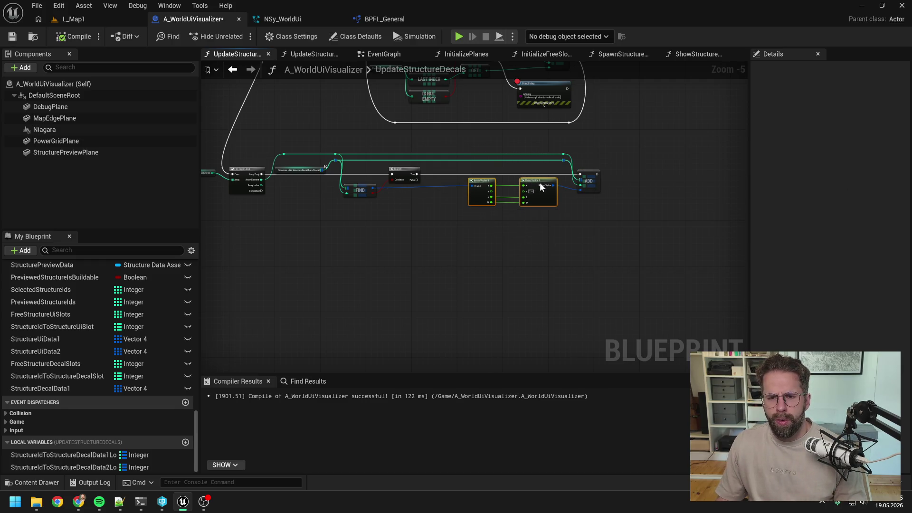
click(540, 221)
key(ctrl+s)
- Paste a copy of the free-slot Branch/GET/ADD/Print String group below, fed from Branch False via a reroute
mouse_move(383, 192)
mouse_down()
mouse_move(403, 223)
mouse_move(372, 258)
mouse_move(534, 207)
mouse_move(562, 158)
mouse_up()
drag(588, 208, 558, 90)
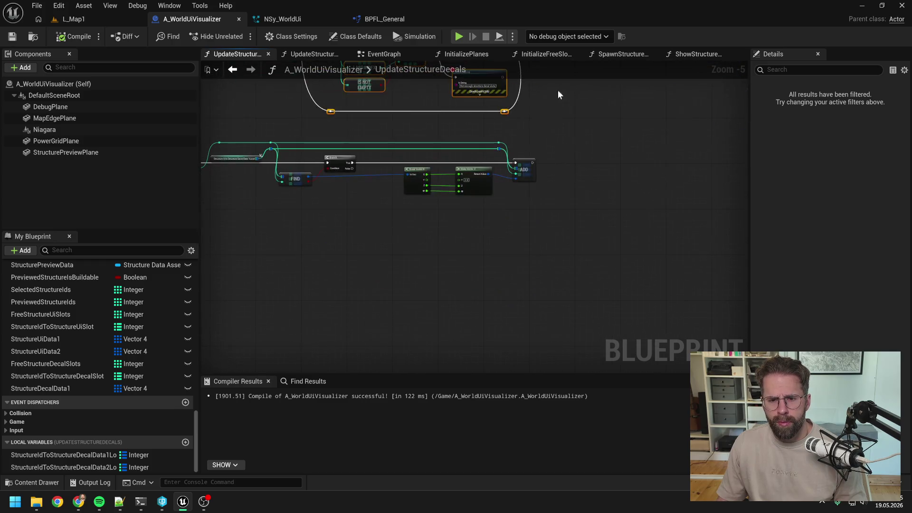
key(ctrl+v)
mouse_move(456, 244)
mouse_down()
mouse_move(403, 237)
mouse_move(442, 266)
mouse_move(454, 259)
mouse_up()
drag(462, 292, 475, 281)
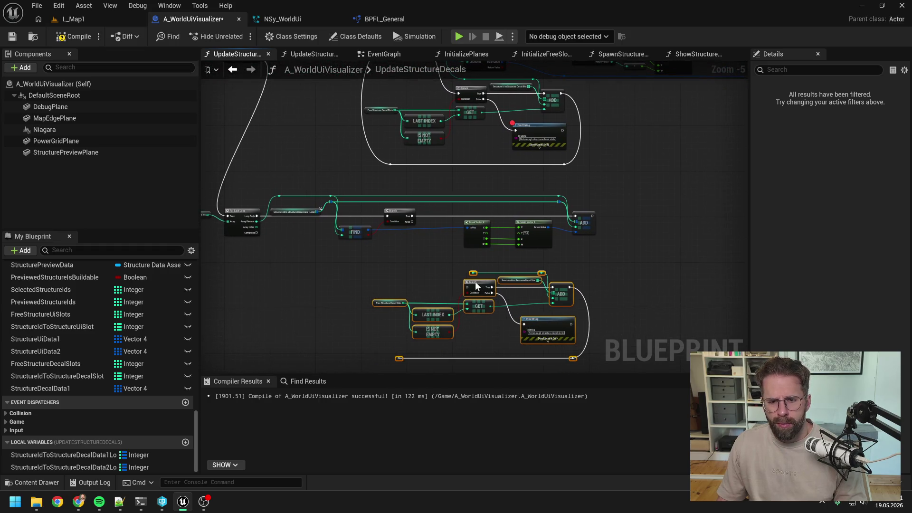
click(438, 265)
drag(412, 222, 468, 287)
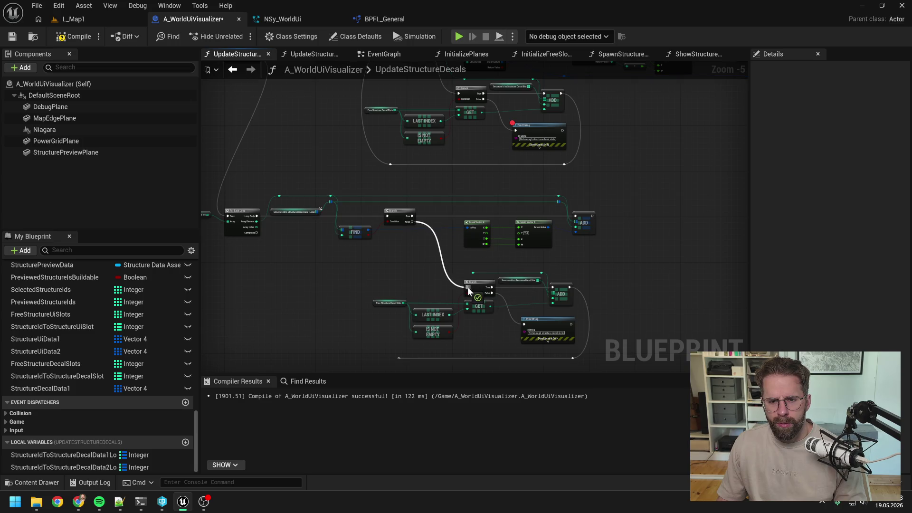
drag(456, 256, 489, 264)
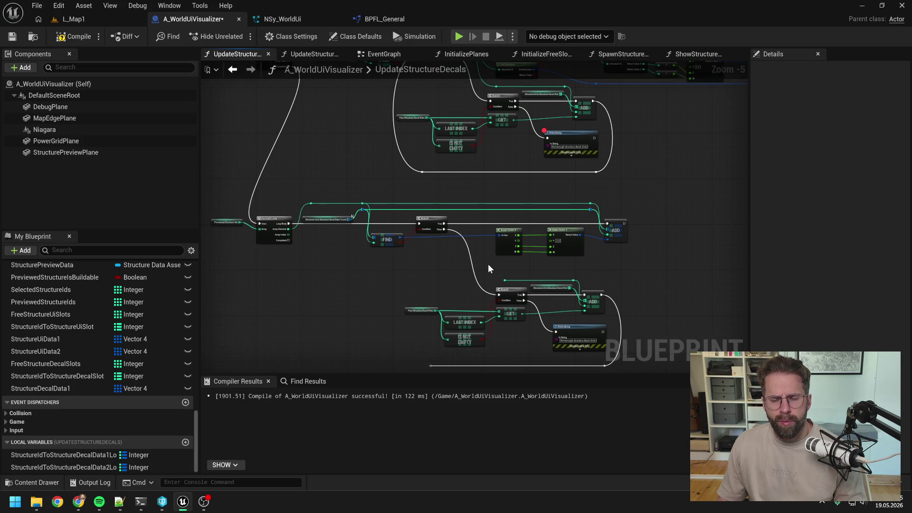
scroll(475, 250, up, 1)
double_click(477, 188)
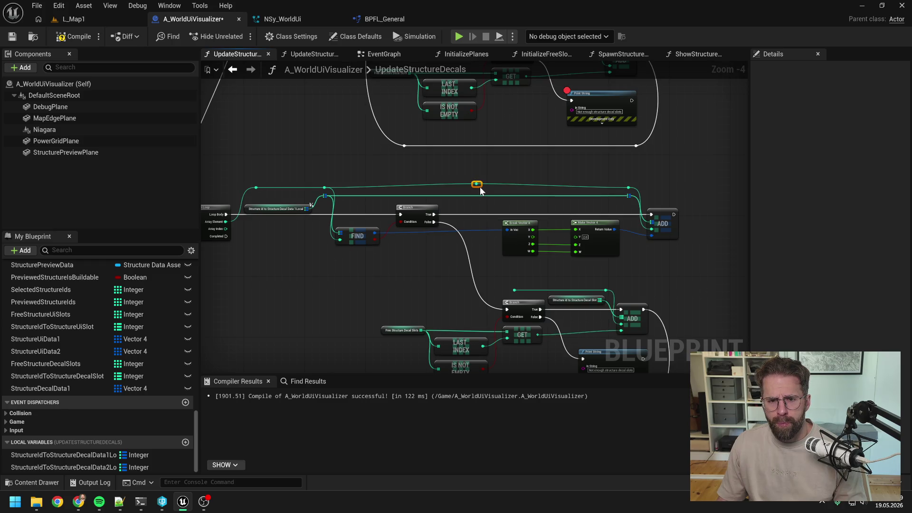
- Wire the reroute into the pasted Branch, delete the old ADD-to-reroute exec wire, and save
drag(478, 186, 480, 190)
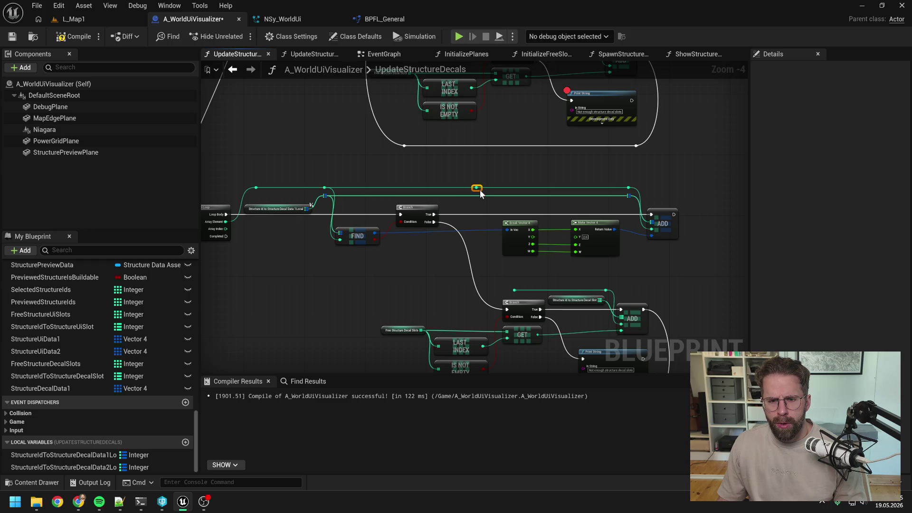
mouse_move(479, 190)
mouse_down()
mouse_move(471, 189)
mouse_move(489, 283)
mouse_move(491, 261)
mouse_move(513, 292)
mouse_move(489, 220)
mouse_up()
click(518, 265)
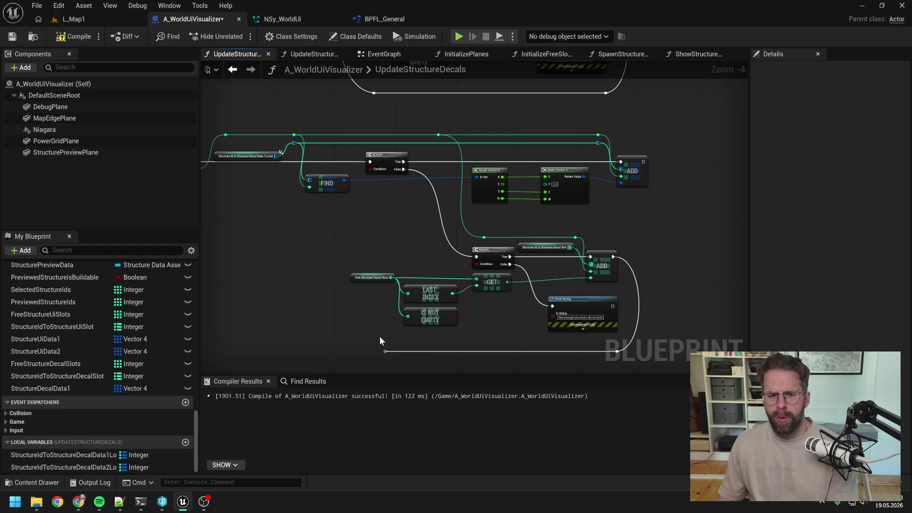
click(579, 334)
key(Delete)
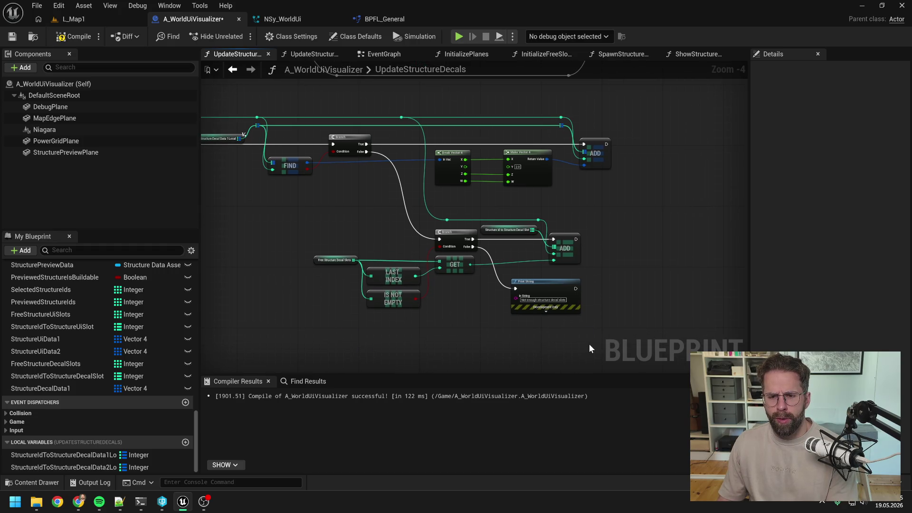
drag(527, 335, 503, 325)
key(ctrl+s)
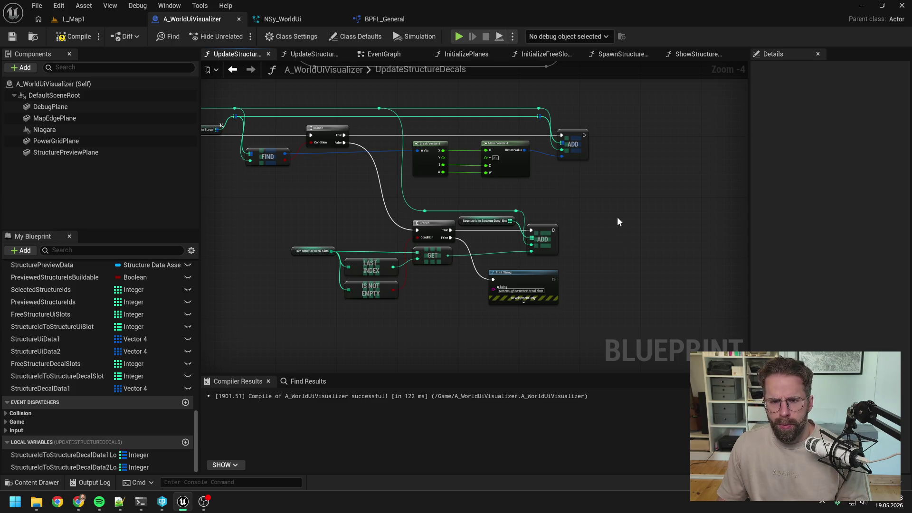
- Move the Get Structure chain after the copied ADD, connecting its exec and the Structure Id reroute
scroll(603, 210, down, 1)
mouse_move(602, 210)
mouse_down()
mouse_move(571, 264)
mouse_move(575, 312)
mouse_move(571, 293)
mouse_move(540, 286)
mouse_up()
mouse_move(358, 149)
mouse_down()
mouse_move(424, 191)
mouse_move(426, 153)
mouse_move(486, 212)
mouse_move(341, 201)
mouse_up()
mouse_move(390, 122)
mouse_down()
mouse_move(507, 173)
mouse_move(715, 224)
mouse_up()
key(ctrl+x)
drag(575, 366, 566, 202)
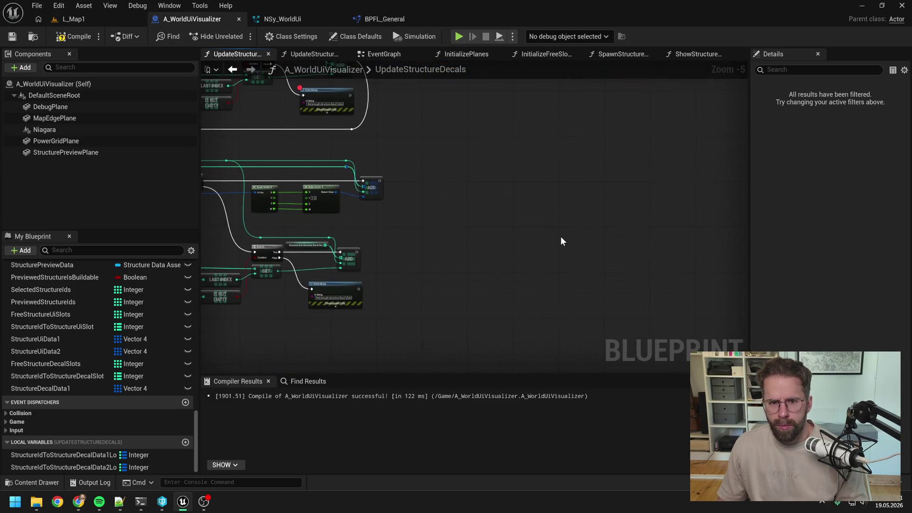
key(ctrl+v)
mouse_move(419, 242)
mouse_down()
mouse_move(462, 247)
mouse_move(418, 255)
mouse_move(532, 210)
mouse_up()
scroll(531, 210, up, 1)
scroll(531, 210, up, 2)
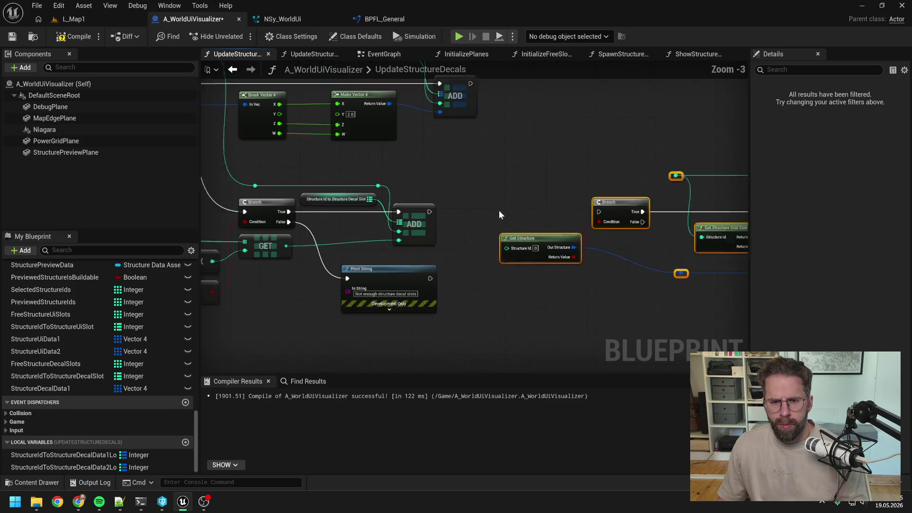
drag(421, 212, 612, 212)
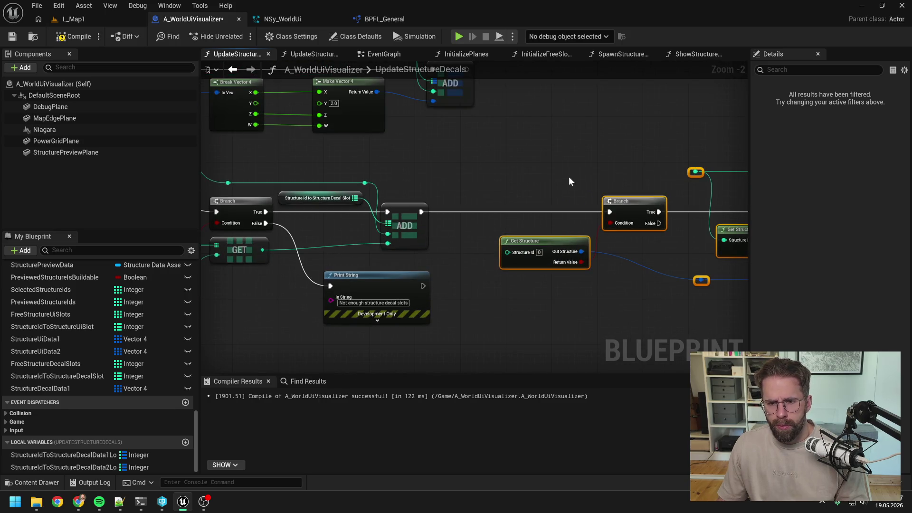
click(569, 179)
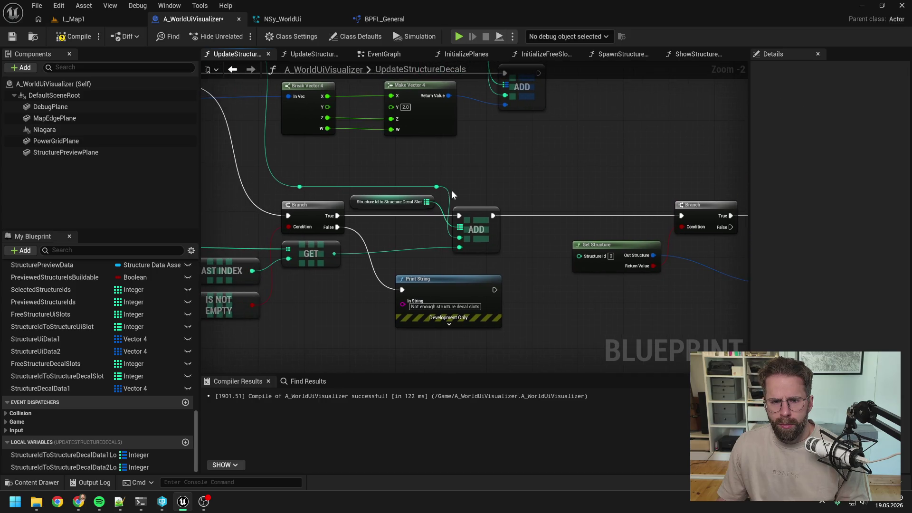
mouse_move(436, 187)
mouse_down()
mouse_move(546, 248)
mouse_move(580, 256)
mouse_move(535, 190)
mouse_move(547, 190)
mouse_move(490, 191)
mouse_up()
double_click(550, 252)
scroll(491, 193, down, 1)
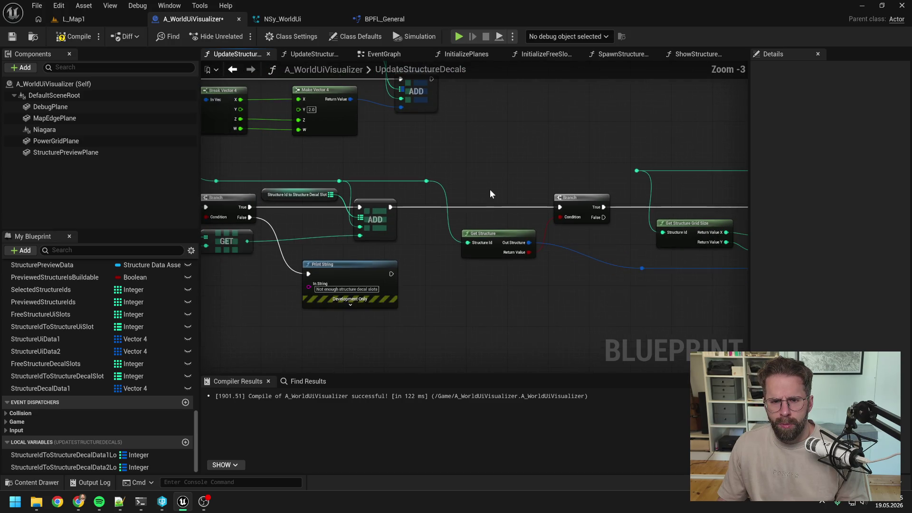
scroll(496, 222, down, 1)
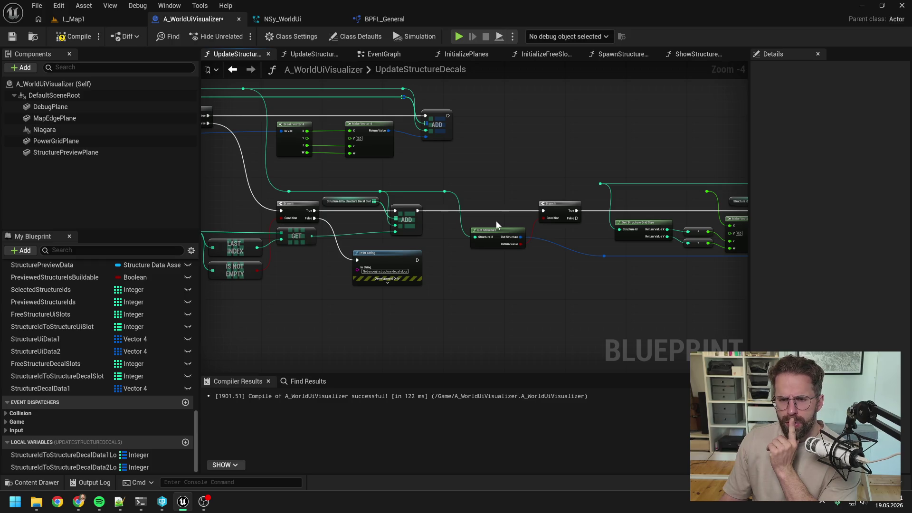
- Connect the two Structure Id reroute knots together
drag(496, 220, 464, 188)
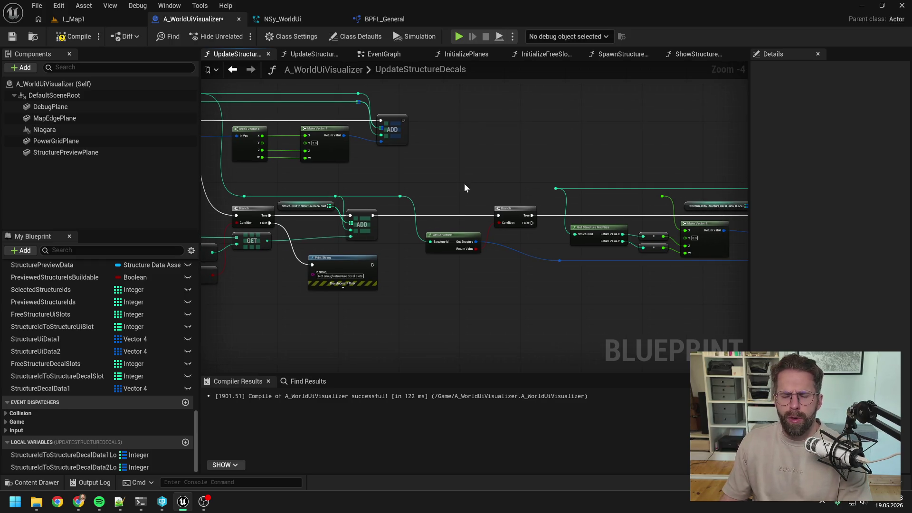
drag(400, 196, 556, 189)
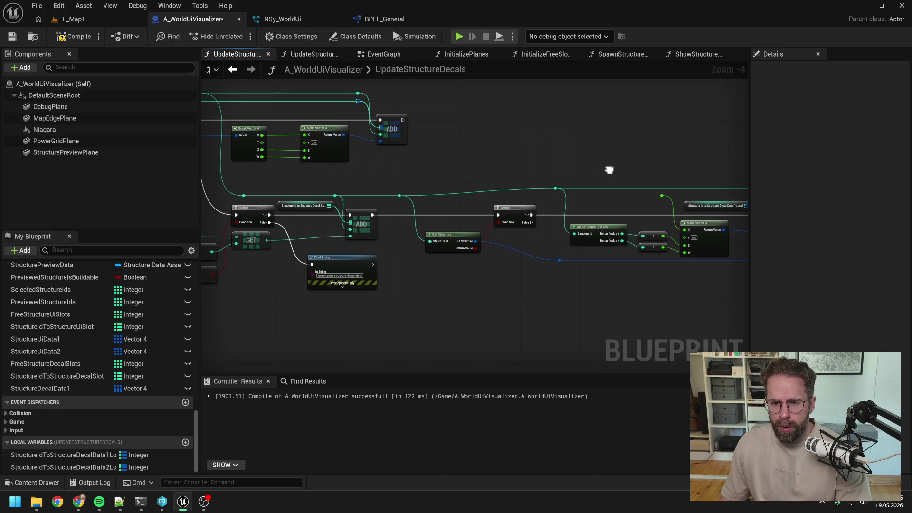
scroll(398, 172, down, 1)
drag(397, 172, 444, 164)
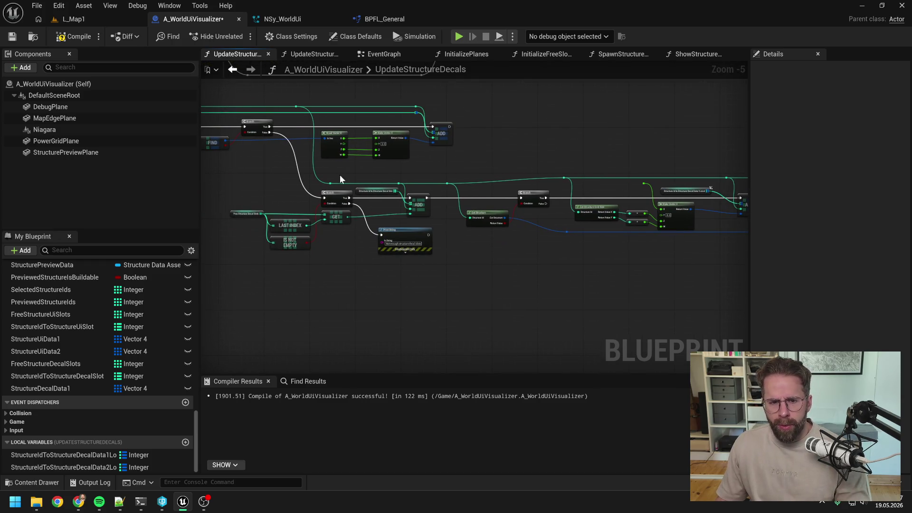
scroll(342, 175, up, 1)
drag(315, 174, 495, 187)
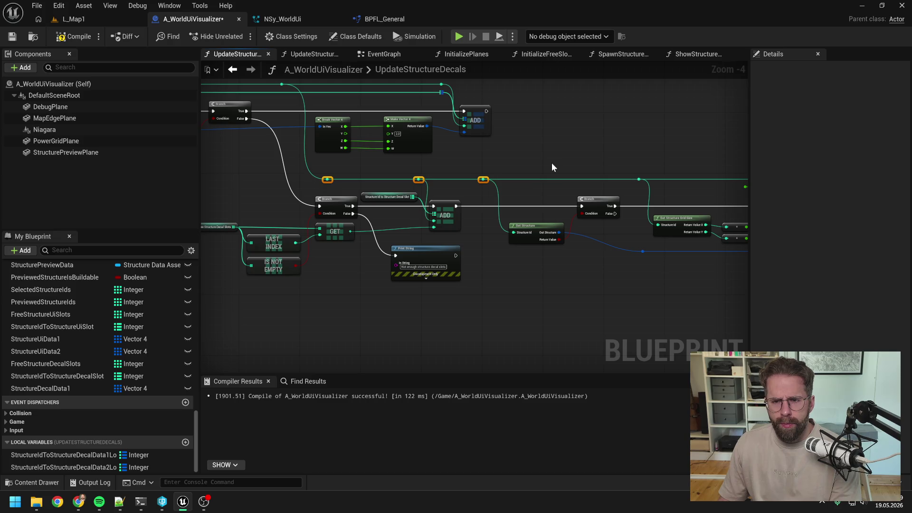
drag(564, 165, 387, 163)
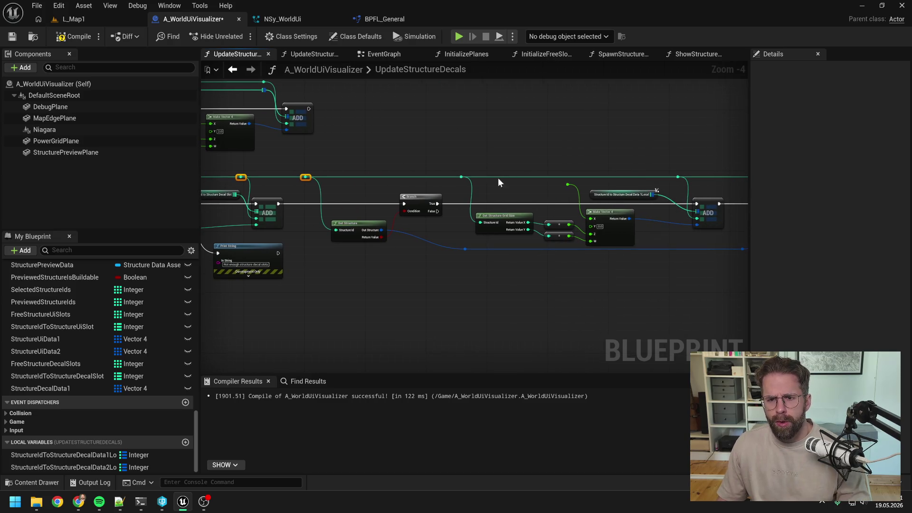
click(514, 195)
- Shift the row of decal-slot nodes slightly to the right
drag(514, 195, 596, 194)
drag(398, 244, 502, 232)
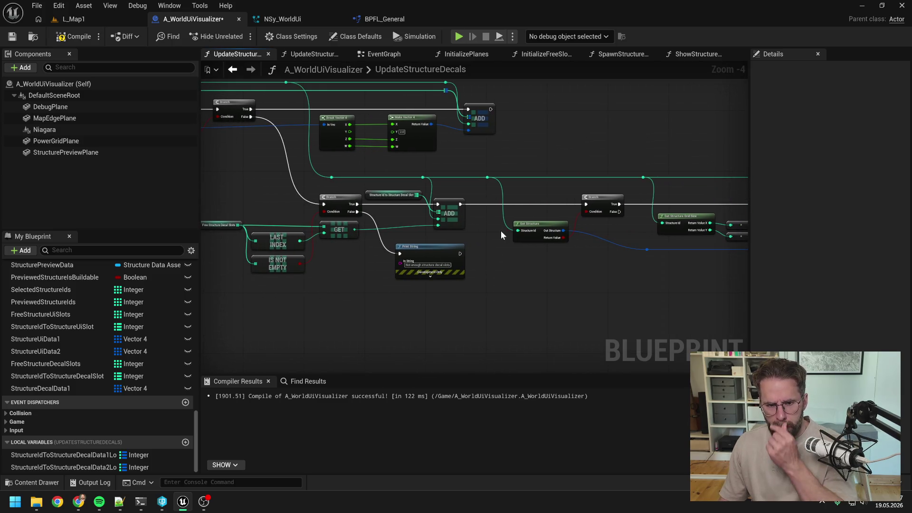
mouse_move(488, 234)
mouse_down()
mouse_move(554, 235)
mouse_move(501, 262)
mouse_up()
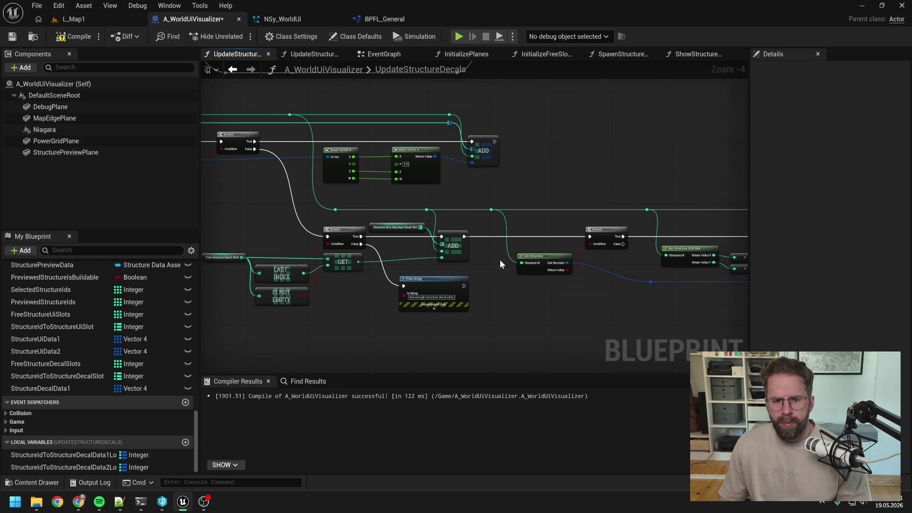
scroll(499, 259, down, 1)
drag(500, 257, 442, 257)
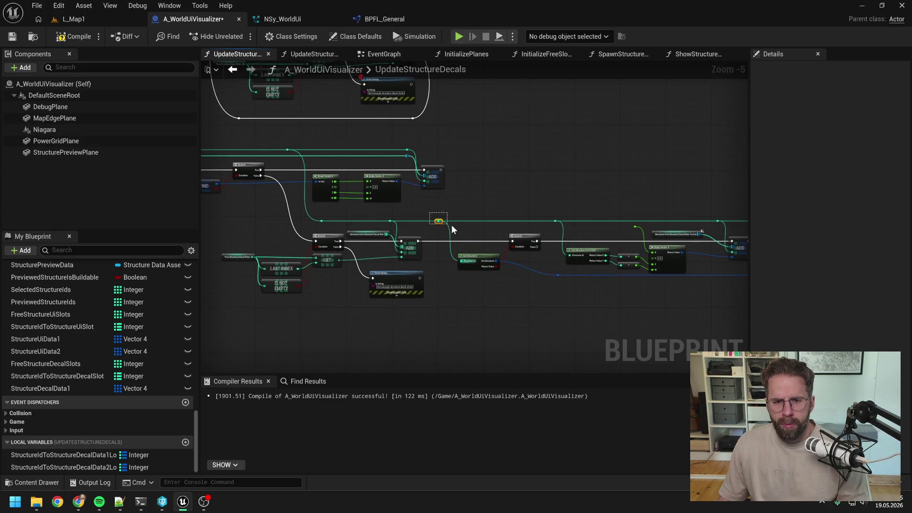
scroll(416, 207, down, 1)
drag(384, 215, 703, 288)
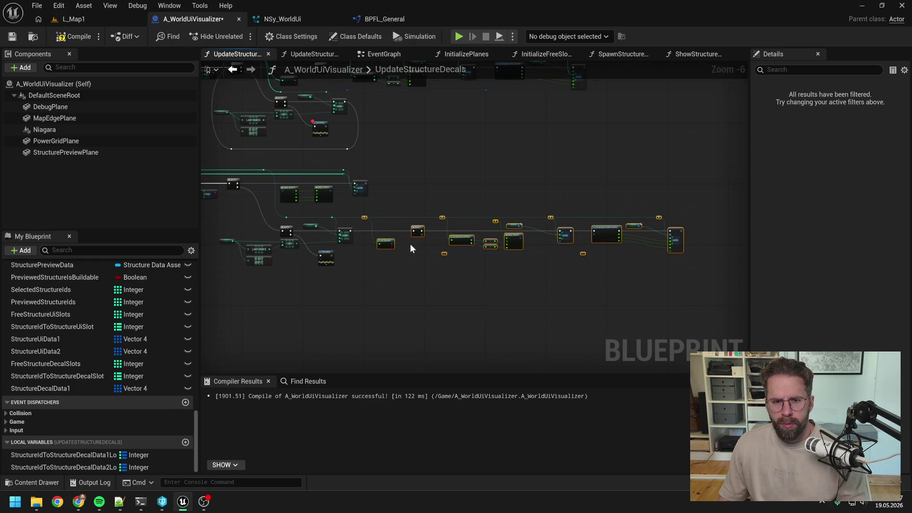
scroll(428, 249, up, 4)
drag(361, 263, 498, 267)
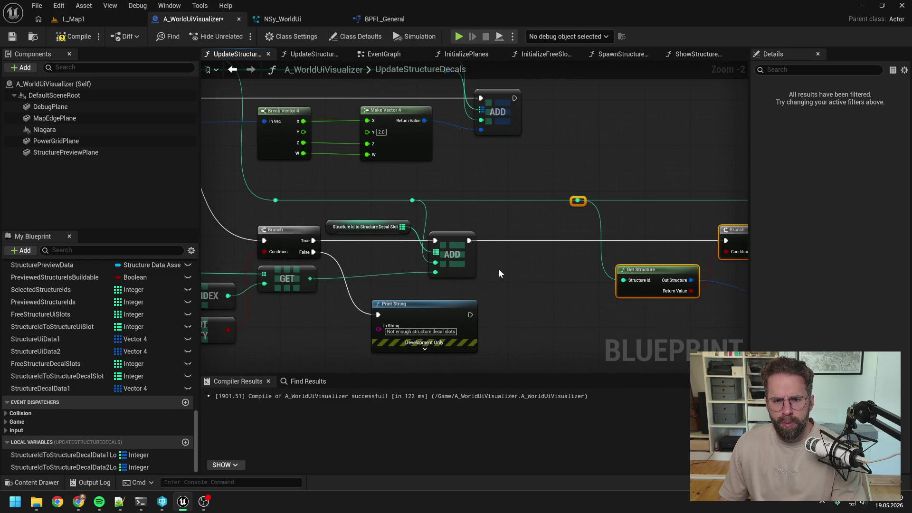
click(498, 269)
scroll(498, 269, down, 1)
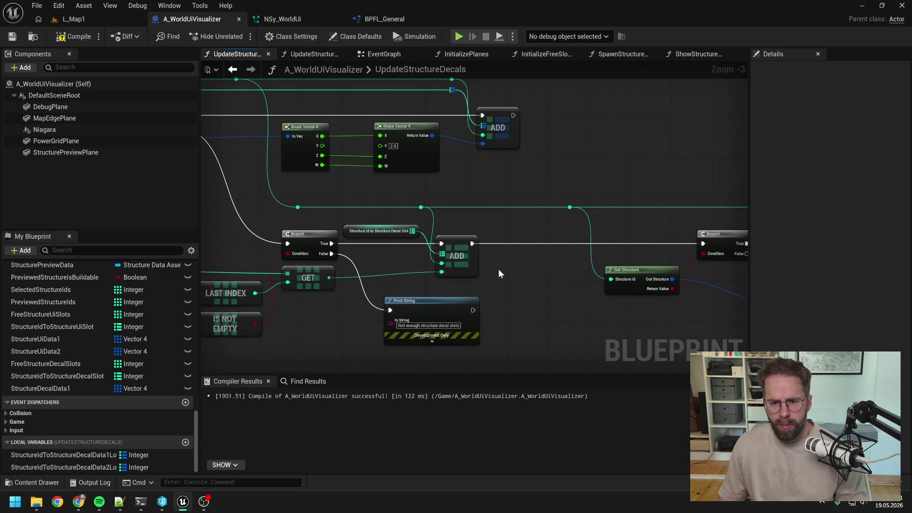
scroll(498, 269, down, 2)
scroll(498, 269, up, 1)
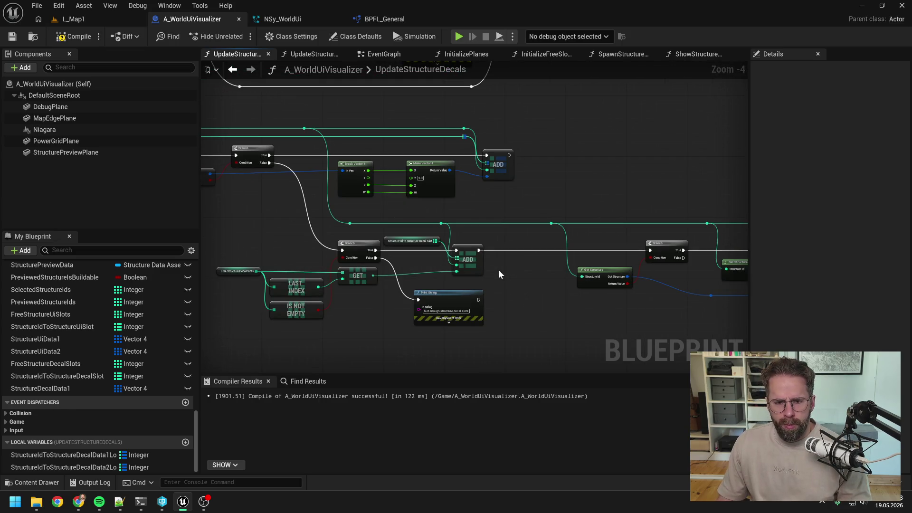
drag(498, 274, 519, 108)
drag(579, 233, 566, 294)
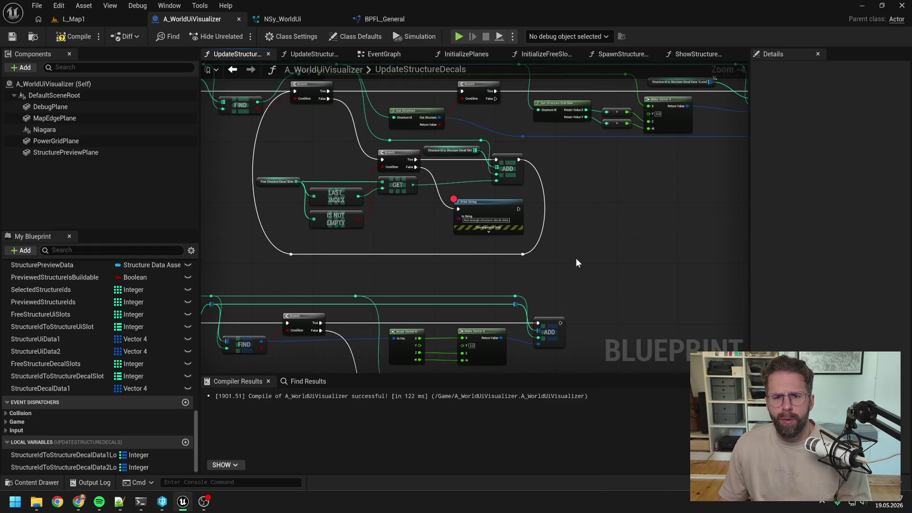
- Duplicate the Free Structure Decal Slots getter beside ADD and search its actions for 'remove'
click(276, 181)
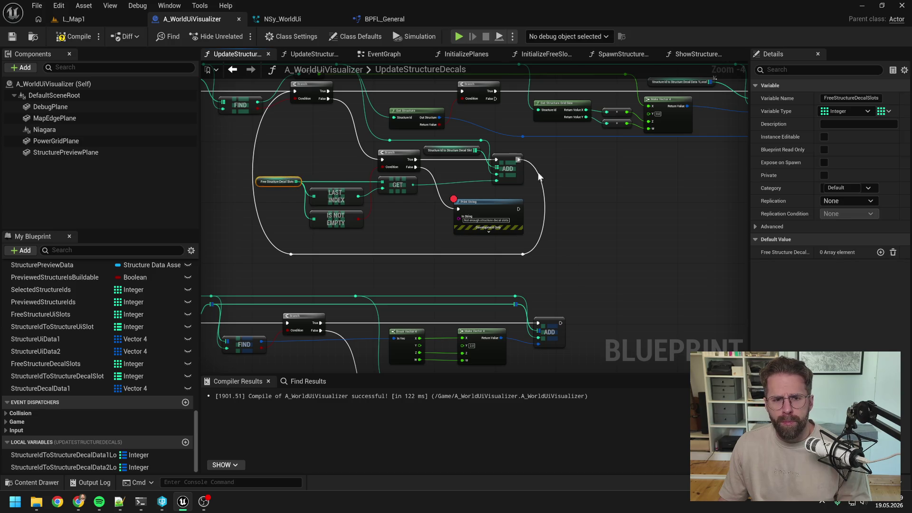
key(ctrl+c)
key(ctrl+v)
drag(596, 157, 614, 170)
text(remove)
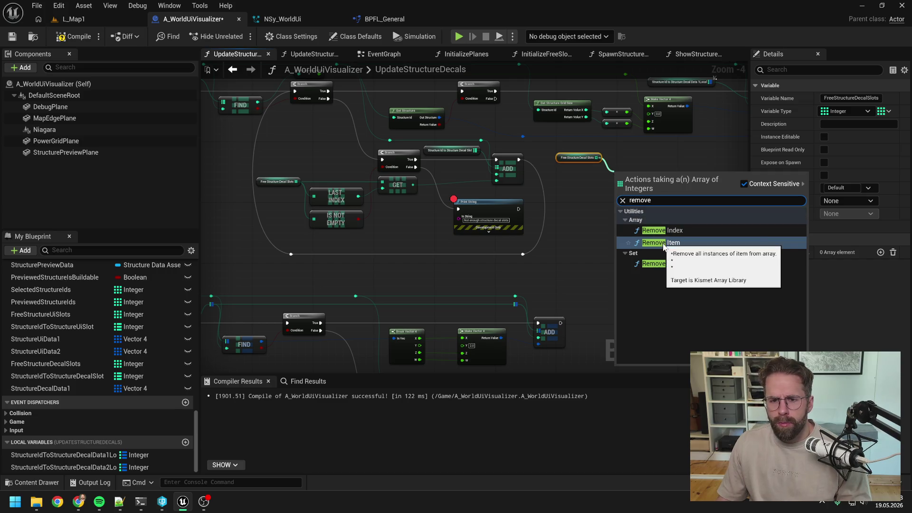
- Add a Remove Item node on Free Structure Decal Slots between ADD and the loop continuation
click(663, 243)
drag(520, 159, 618, 175)
mouse_move(631, 181)
mouse_down()
mouse_move(627, 166)
mouse_move(573, 155)
mouse_up()
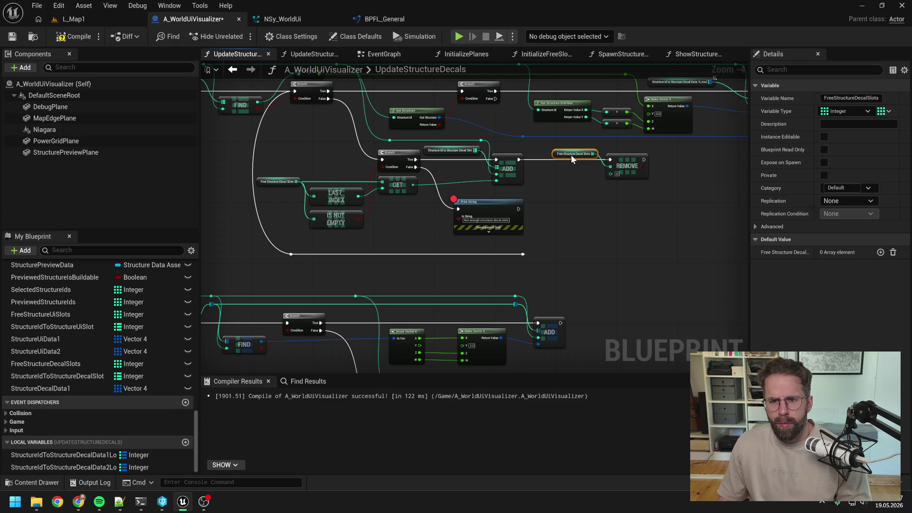
mouse_move(644, 160)
mouse_down()
mouse_move(655, 171)
mouse_move(524, 256)
mouse_move(631, 236)
mouse_up()
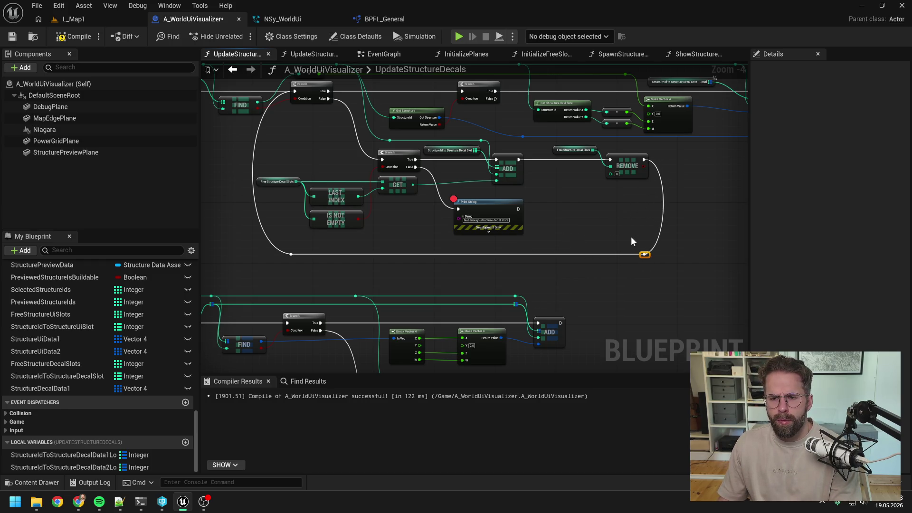
click(631, 241)
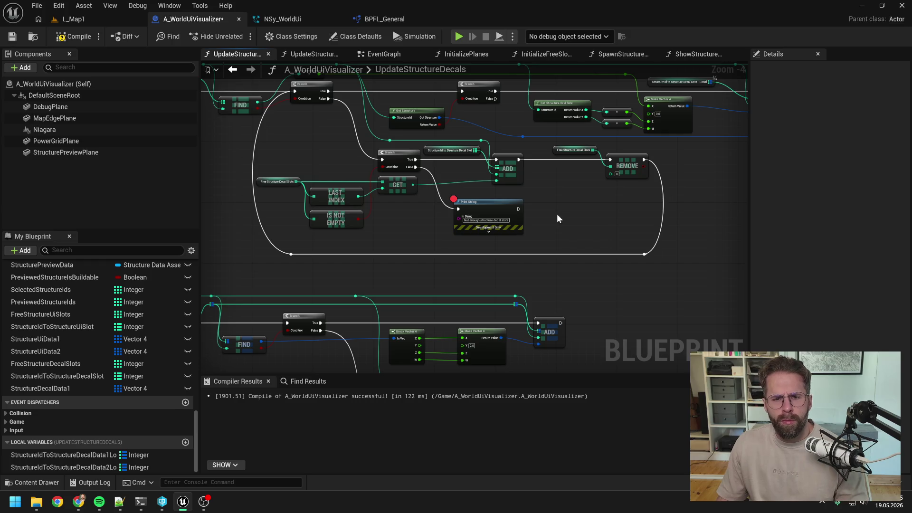
- Feed GET's value into REMOVE's Item through tidy reroute knots and compile
double_click(480, 179)
mouse_move(486, 179)
mouse_down()
mouse_move(485, 191)
mouse_move(611, 173)
mouse_up()
double_click(592, 172)
drag(595, 174, 591, 192)
double_click(448, 186)
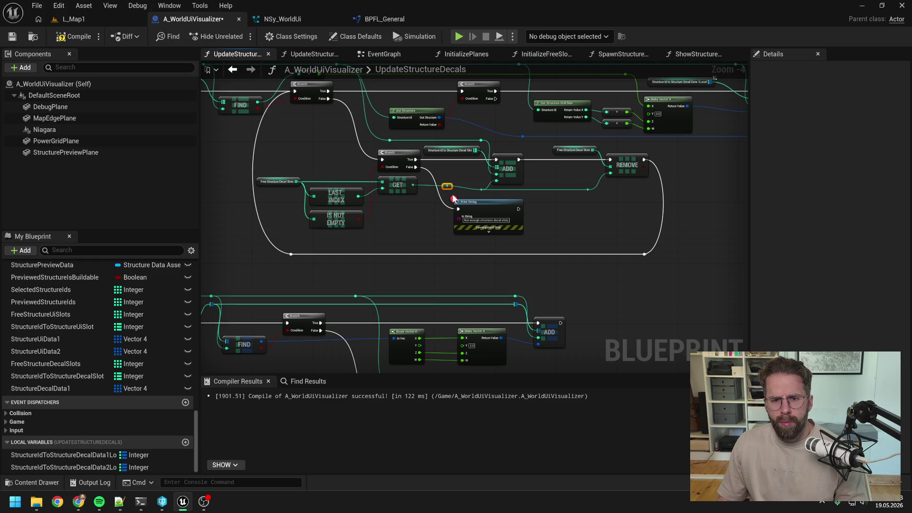
drag(451, 188, 438, 196)
click(74, 36)
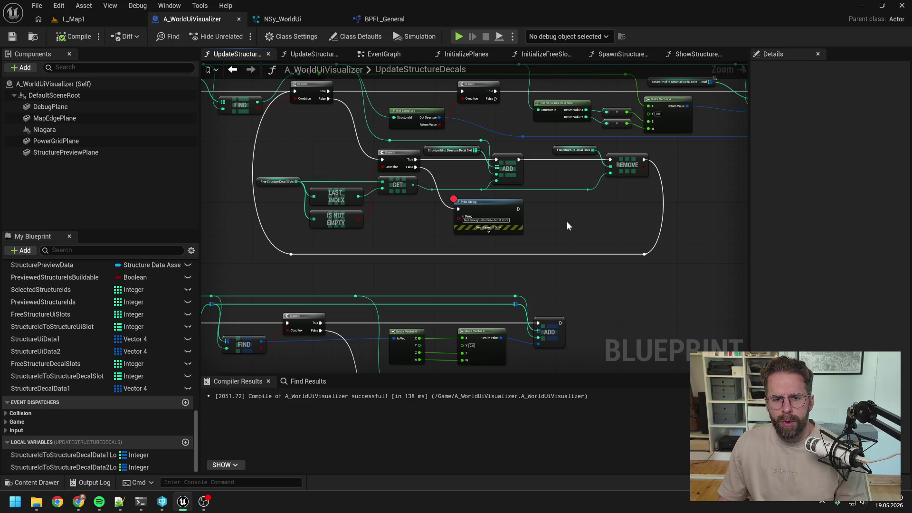
- Insert a Sequence node after the second ADD, with Then 0 driving the Branch
mouse_move(584, 240)
mouse_down()
mouse_move(566, 208)
mouse_move(597, 218)
mouse_move(531, 190)
mouse_up()
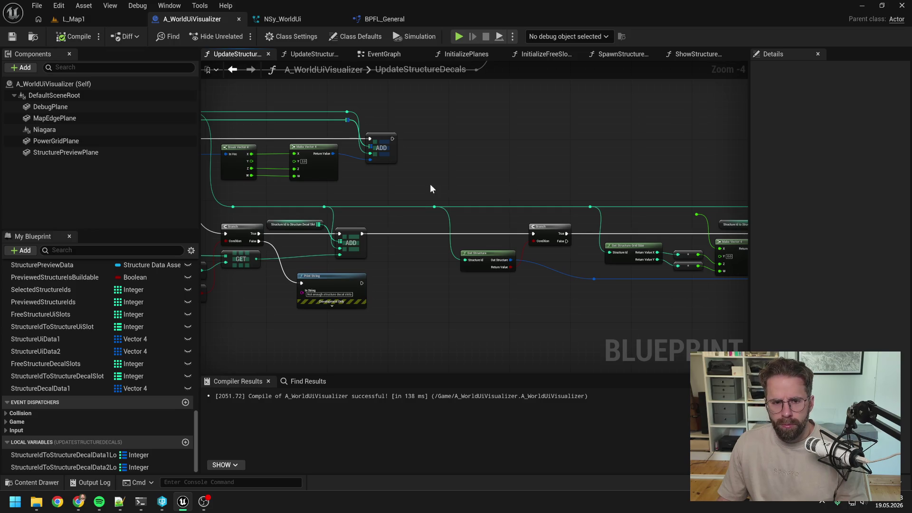
drag(427, 189, 543, 183)
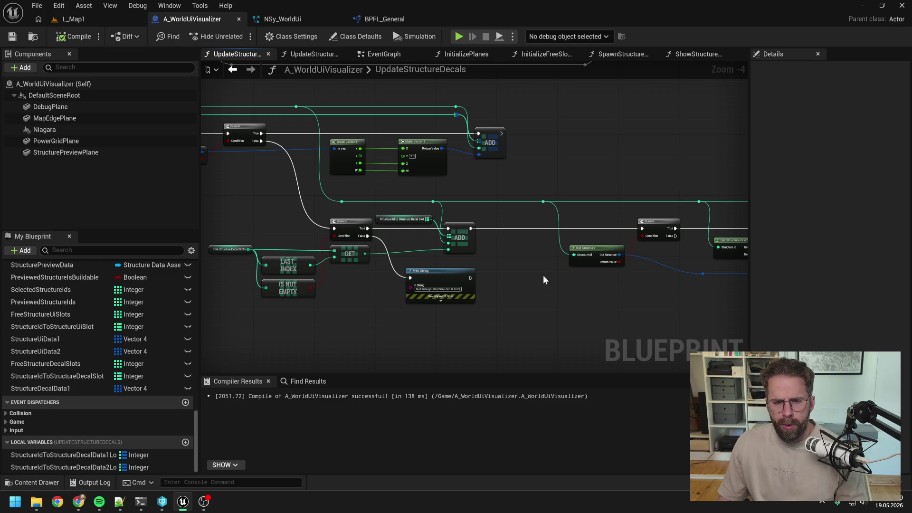
drag(541, 274, 478, 272)
right_click(479, 272)
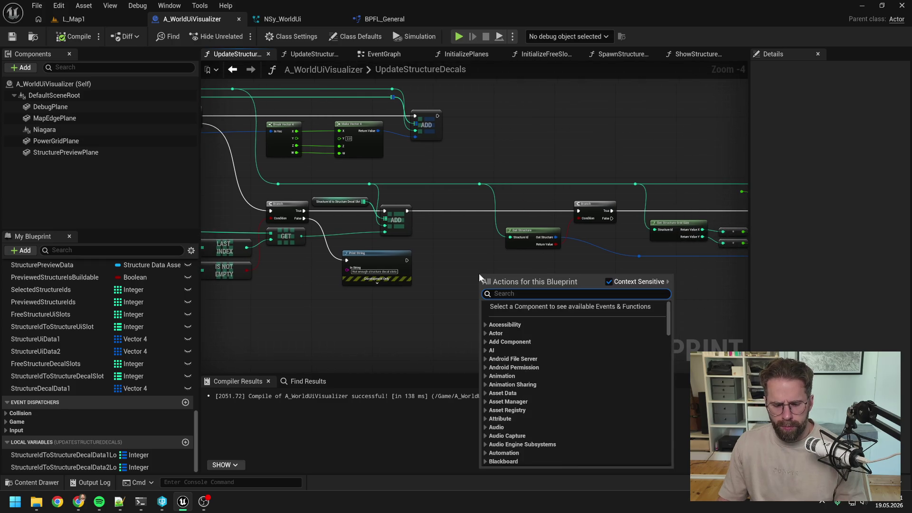
text(sequ)
key(Return)
mouse_move(487, 278)
mouse_down()
mouse_move(452, 209)
mouse_move(407, 210)
mouse_move(576, 209)
mouse_up()
click(465, 286)
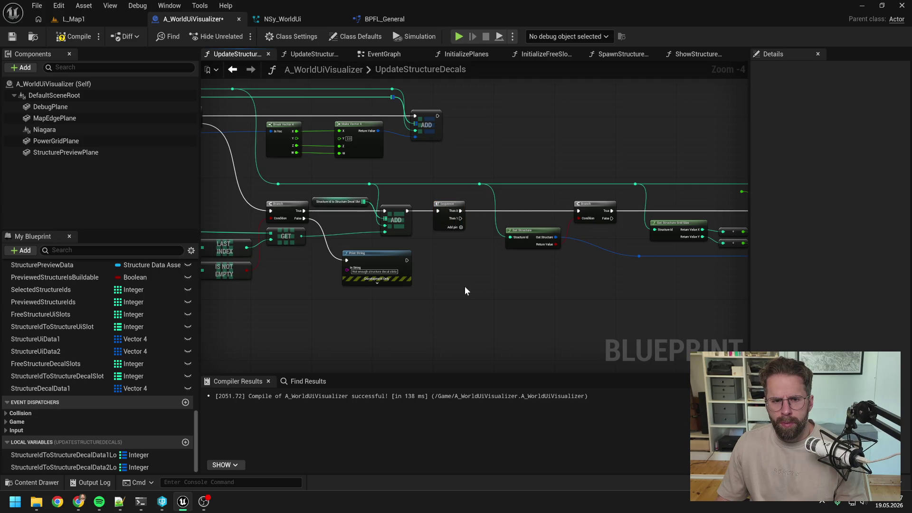
- Paste a Free Structure Decal Slots getter and run a REMOVE on it from Sequence Then 1
click(269, 225)
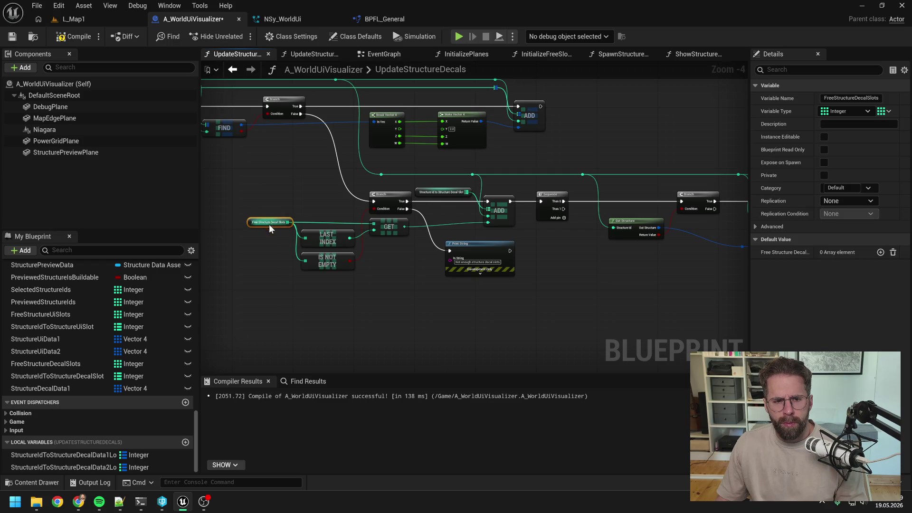
key(ctrl+c)
key(ctrl+v)
drag(597, 256, 614, 266)
text(remove)
key(Up)
key(Return)
mouse_move(564, 209)
mouse_down()
mouse_move(616, 266)
mouse_move(621, 253)
mouse_move(579, 270)
mouse_up()
click(557, 247)
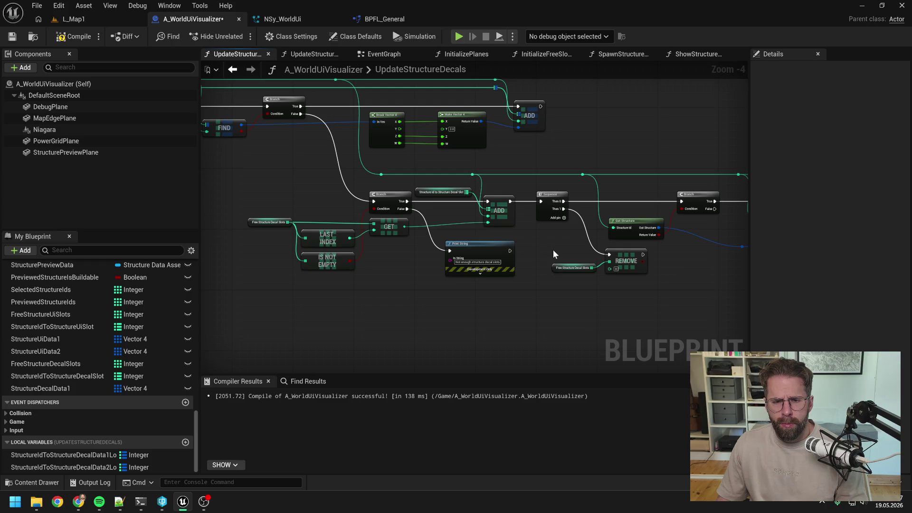
- Add reroute knots on the GET-to-ADD and REMOVE wires to tidy them, then save
double_click(470, 222)
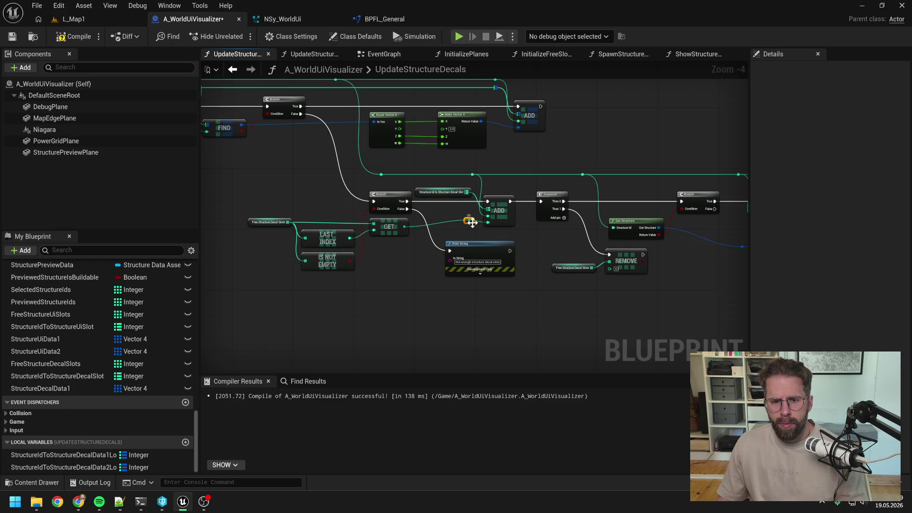
mouse_move(472, 222)
mouse_down()
mouse_move(469, 185)
mouse_move(420, 182)
mouse_up()
click(502, 186)
mouse_move(501, 186)
mouse_down()
mouse_move(482, 189)
mouse_move(583, 272)
mouse_up()
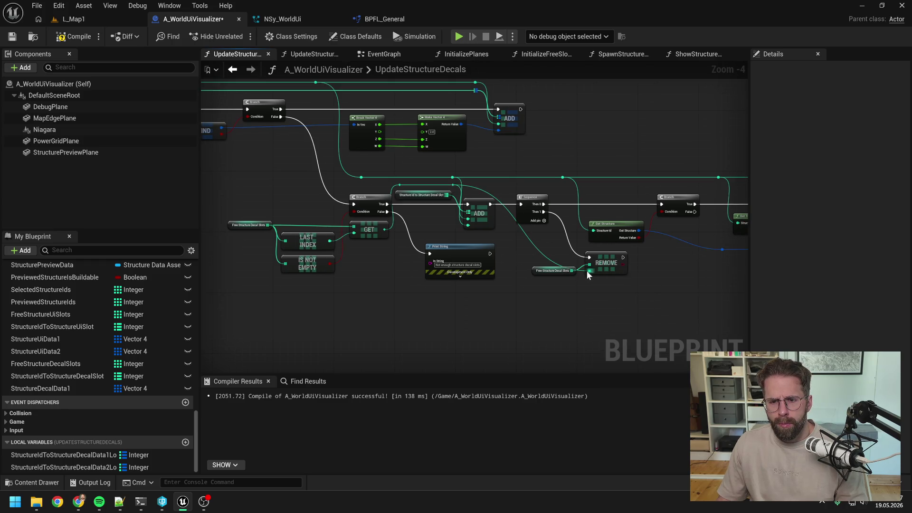
double_click(561, 185)
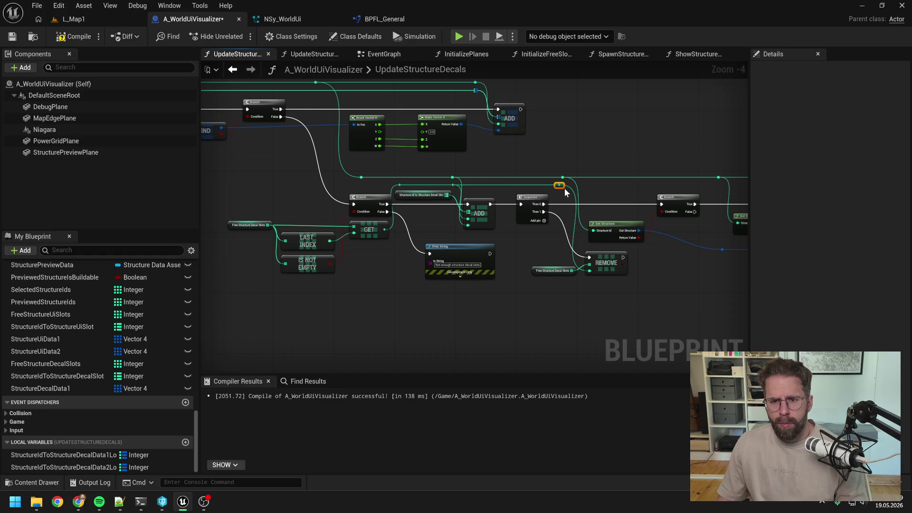
drag(566, 187, 434, 188)
key(ctrl+s)
drag(367, 179, 629, 180)
mouse_move(507, 184)
mouse_down()
mouse_move(448, 185)
mouse_move(481, 182)
mouse_up()
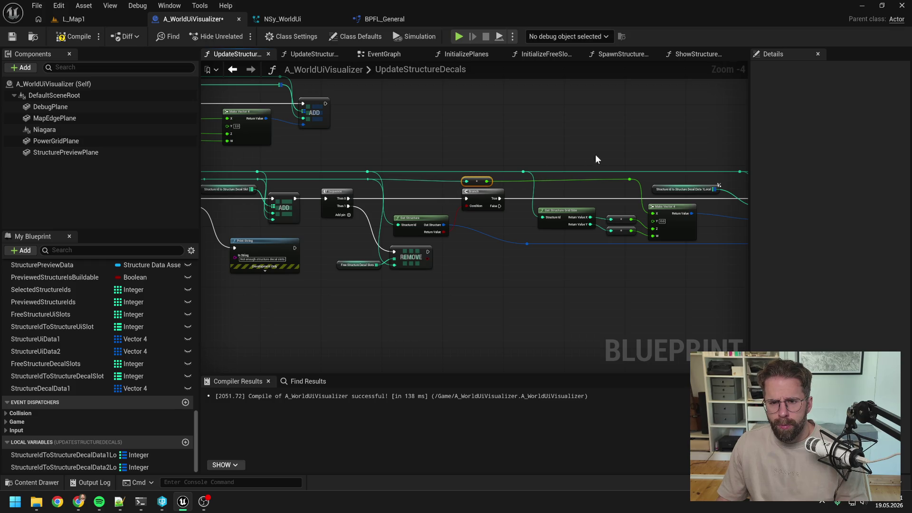
- Set the Make Vector 4 node's Y value to 1.0 and save the blueprint
drag(594, 159, 558, 196)
click(503, 142)
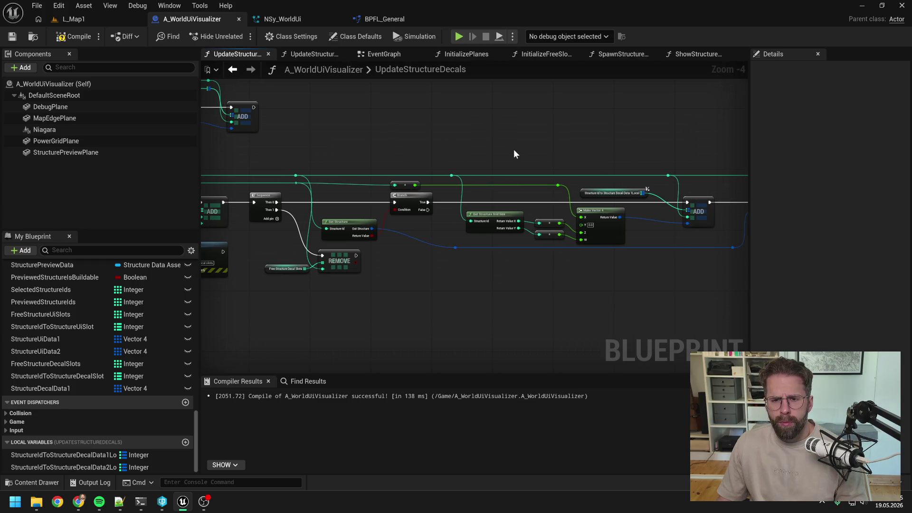
click(591, 225)
text(1)
key(Return)
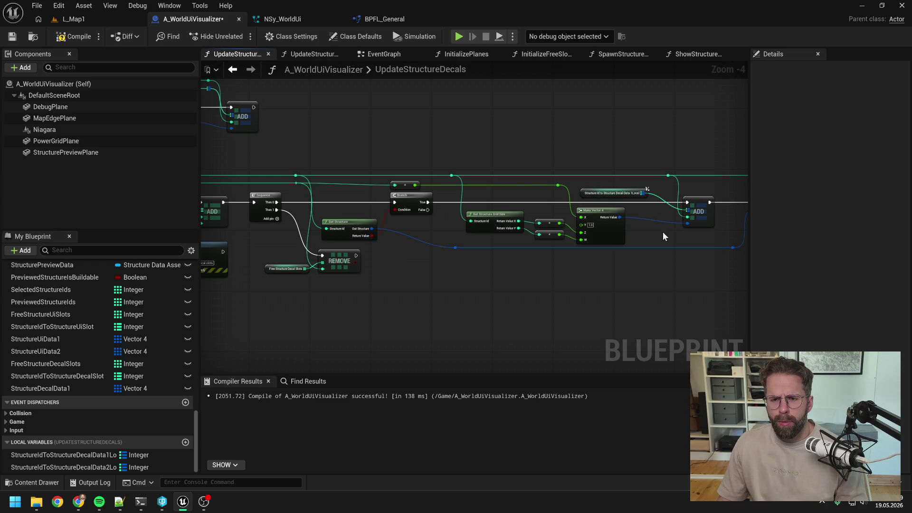
drag(662, 231, 558, 225)
click(514, 193)
click(638, 151)
mouse_move(638, 151)
mouse_down()
mouse_move(488, 147)
mouse_move(628, 167)
mouse_up()
key(ctrl+s)
mouse_move(502, 151)
mouse_down()
mouse_move(529, 142)
mouse_move(581, 152)
mouse_move(613, 191)
mouse_up()
scroll(581, 152, down, 1)
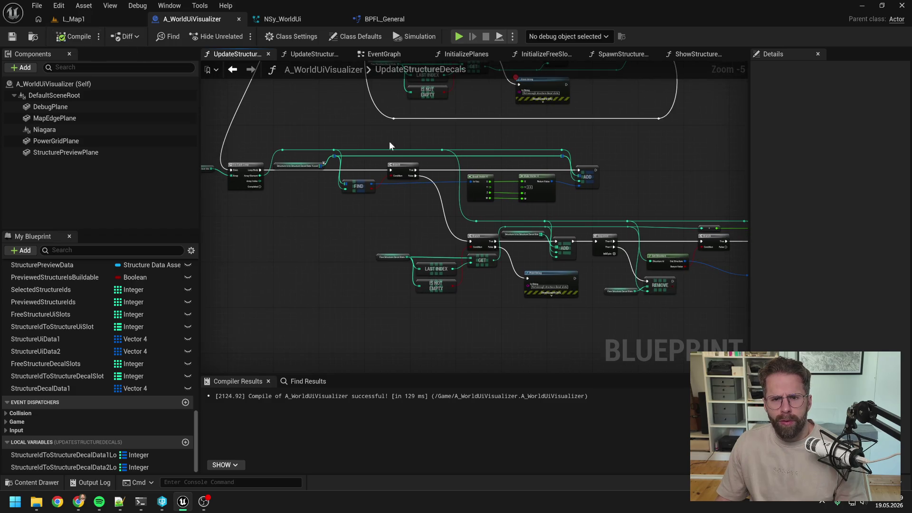
- Survey the function graph, then drop a Niagara component reference into empty space below the loop
scroll(521, 199, down, 4)
drag(521, 200, 521, 234)
scroll(512, 230, up, 4)
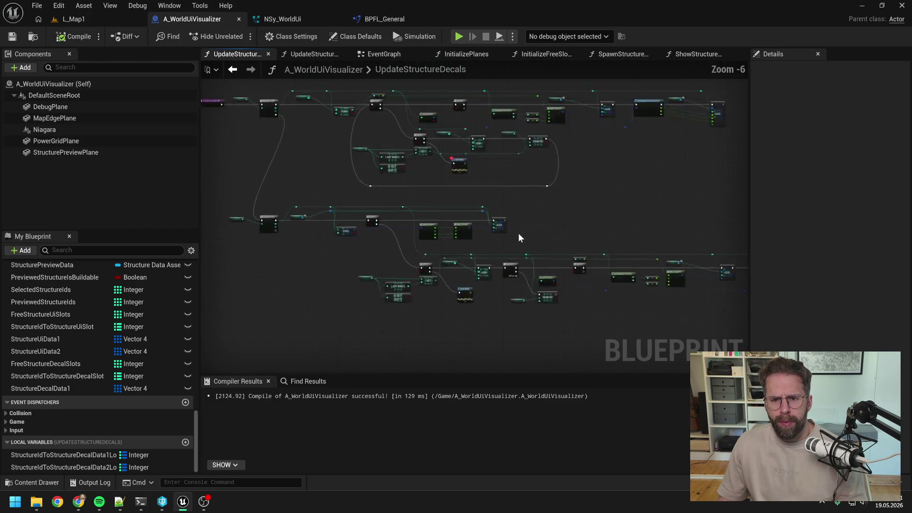
drag(522, 237, 632, 218)
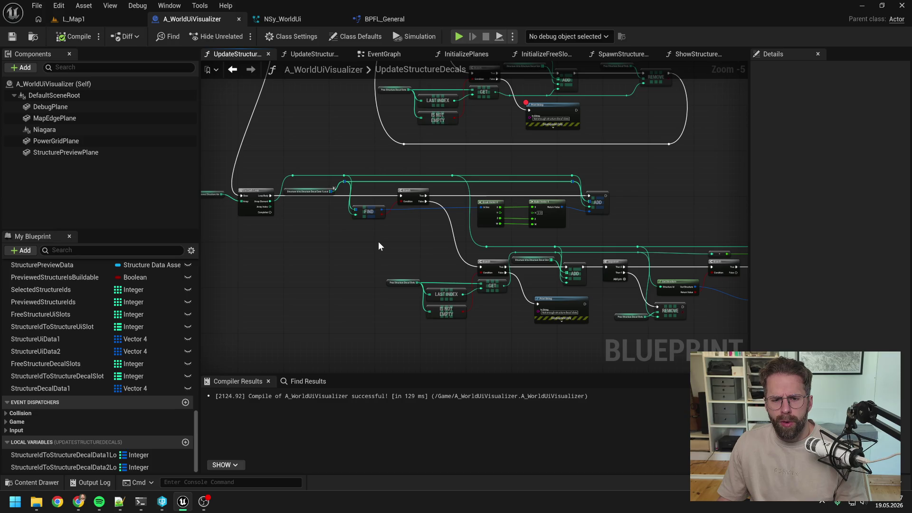
mouse_move(414, 252)
mouse_down()
mouse_move(472, 302)
mouse_move(447, 228)
mouse_move(455, 233)
mouse_up()
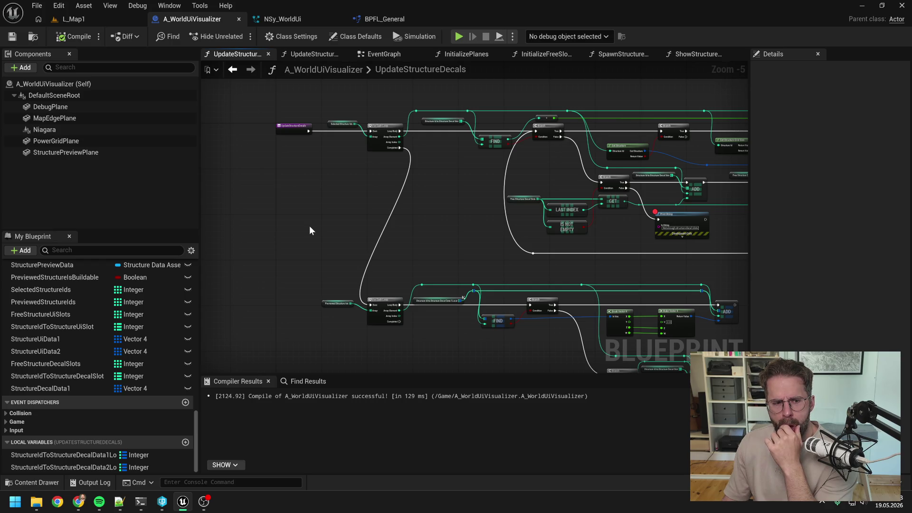
mouse_move(309, 226)
mouse_down()
mouse_move(472, 232)
mouse_move(402, 170)
mouse_move(443, 205)
mouse_up()
mouse_move(386, 260)
mouse_down()
mouse_move(385, 189)
mouse_move(412, 155)
mouse_up()
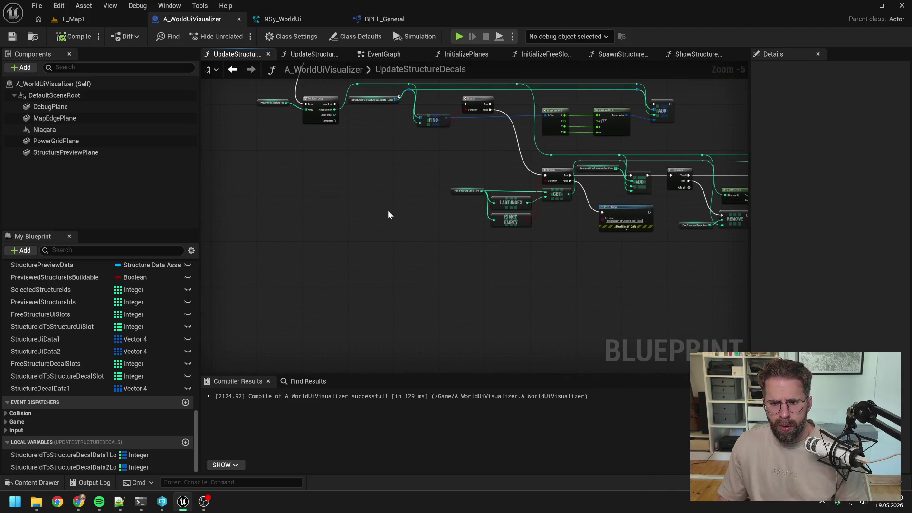
mouse_move(44, 129)
mouse_down()
mouse_move(310, 272)
mouse_move(375, 281)
mouse_up()
- Add a Niagara Set Vector 4 Array node ('set vect 4 arr') fed by the Niagara reference, and arrange both nodes
scroll(328, 274, up, 3)
text(se)
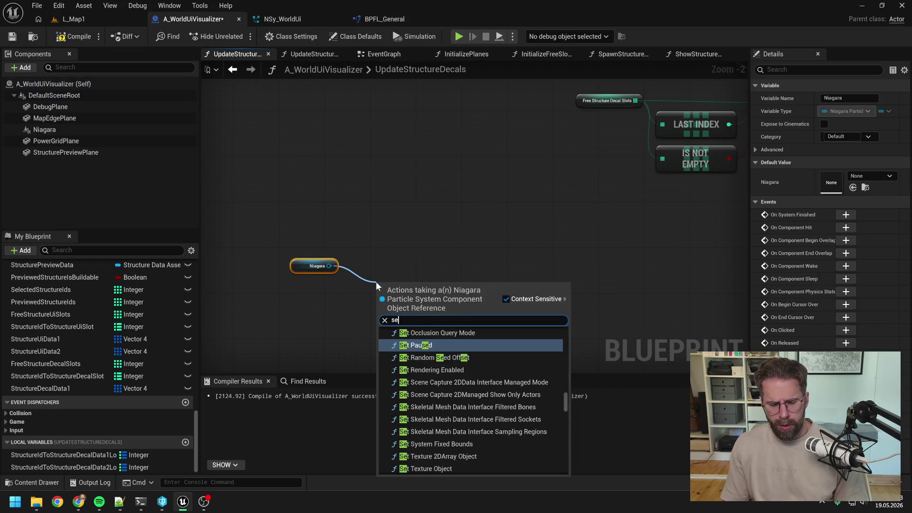
text(t vect)
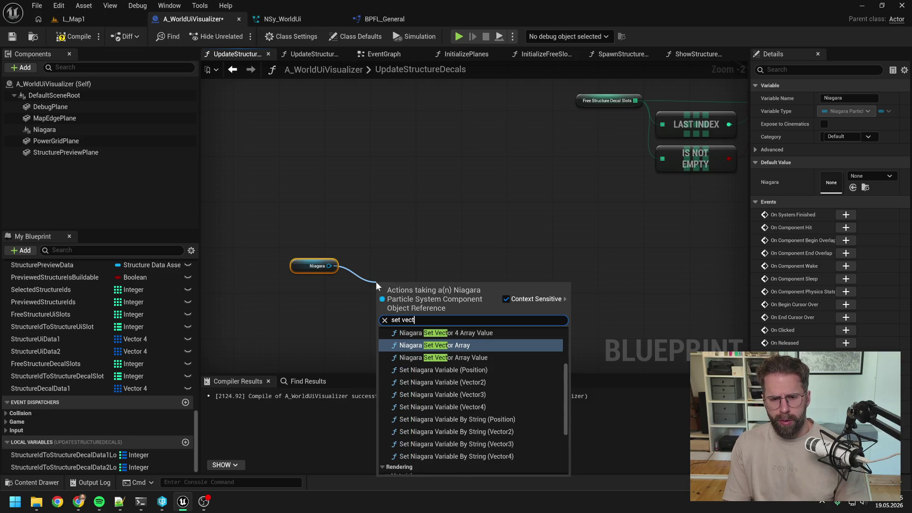
text( 4 arr)
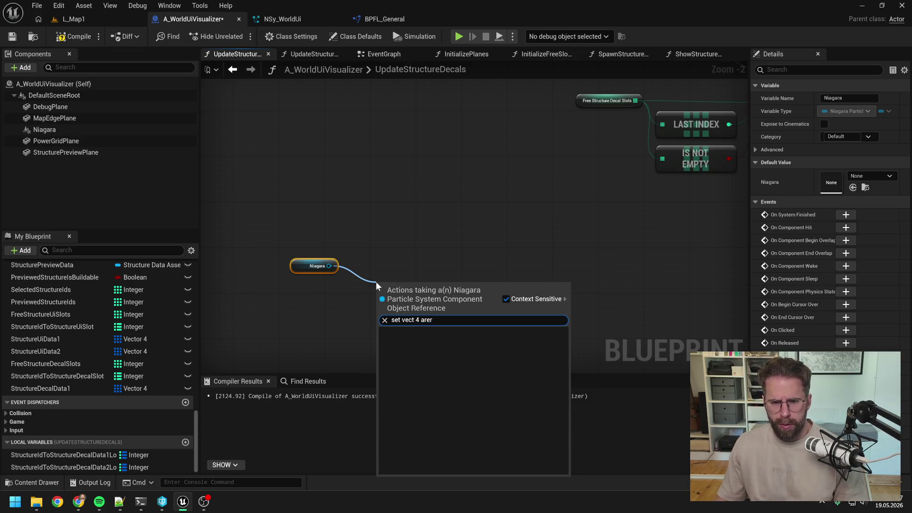
key(Return)
scroll(421, 315, down, 2)
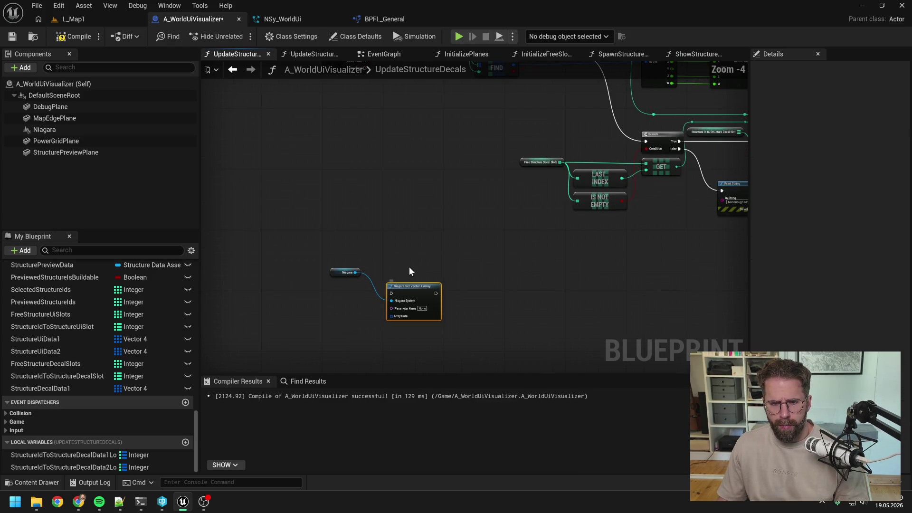
mouse_move(426, 369)
mouse_down()
mouse_move(413, 361)
mouse_move(416, 213)
mouse_up()
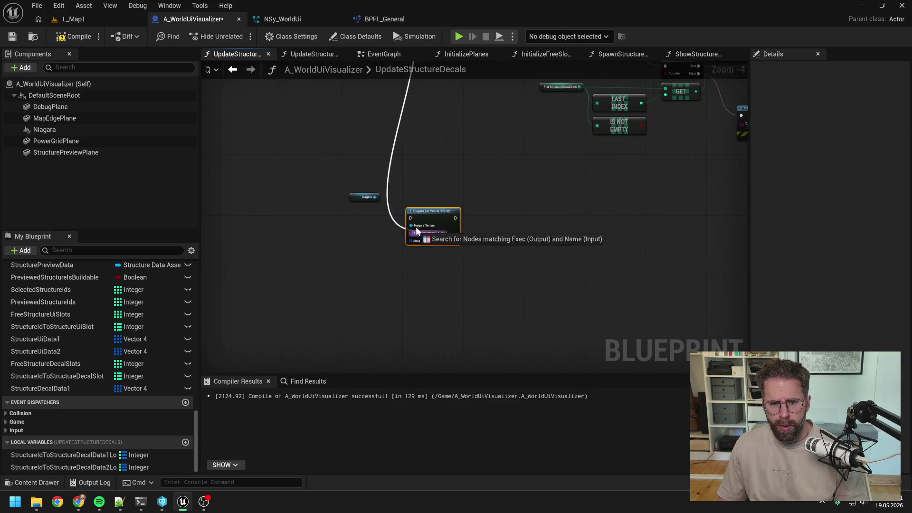
scroll(416, 213, down, 3)
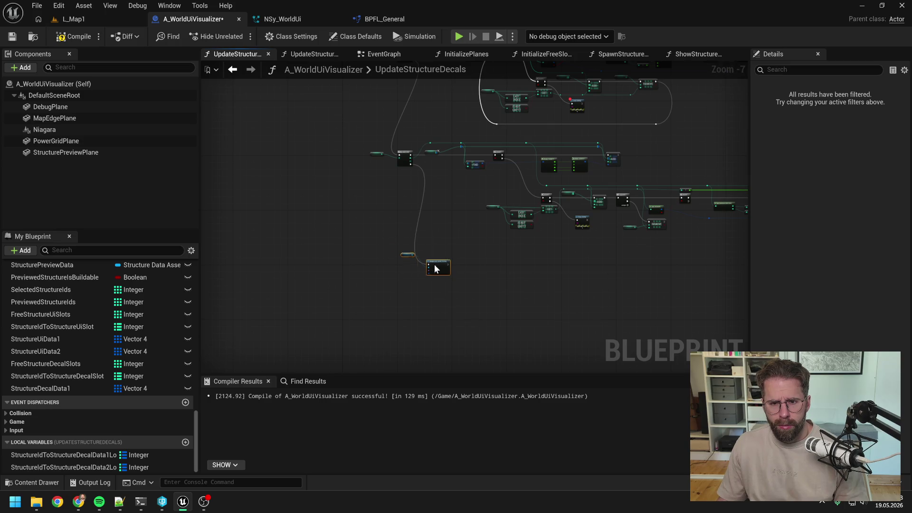
scroll(412, 257, up, 3)
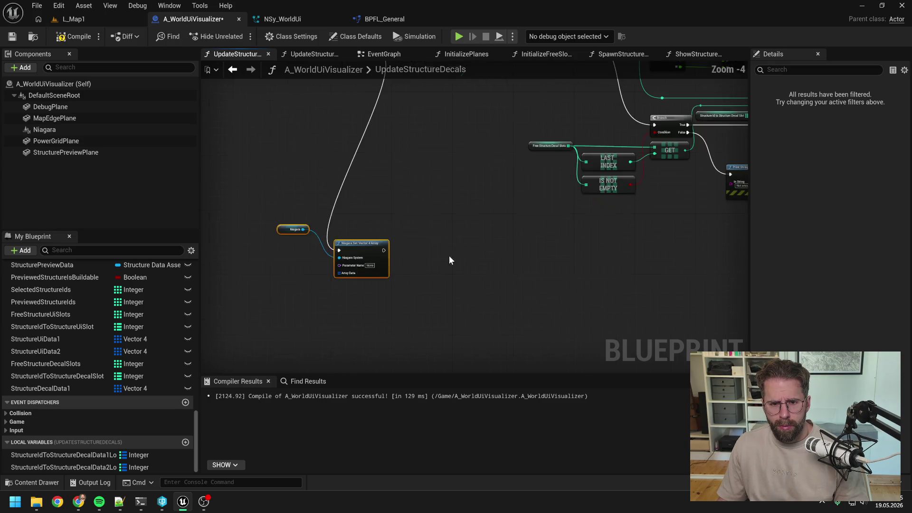
drag(450, 255, 514, 262)
scroll(401, 257, up, 3)
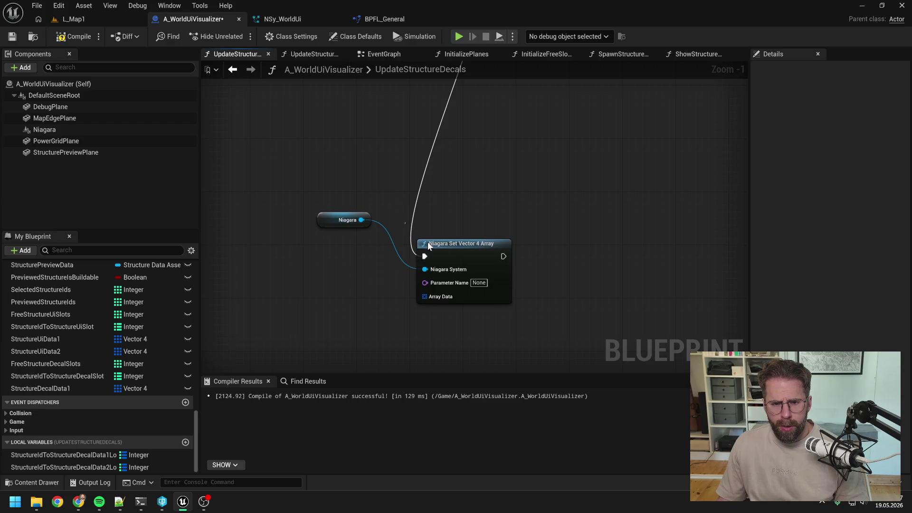
click(456, 260)
drag(337, 224, 339, 252)
click(369, 288)
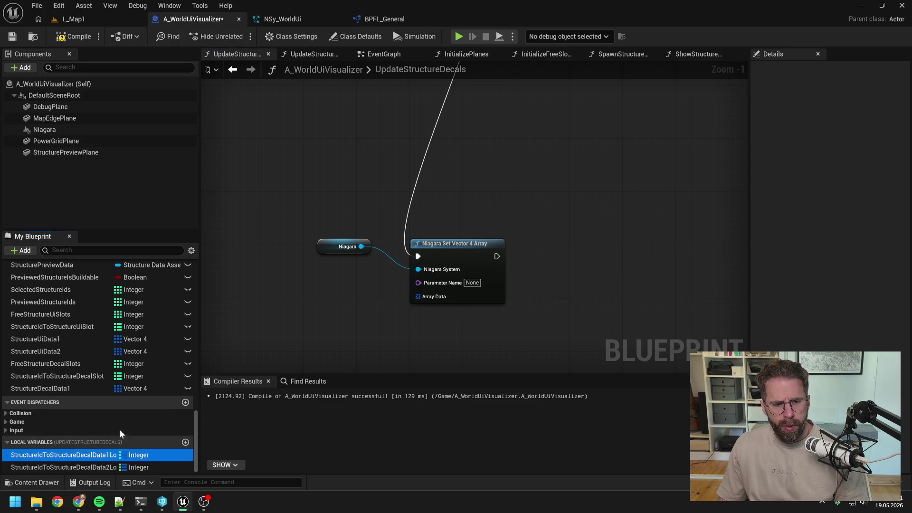
drag(62, 454, 308, 291)
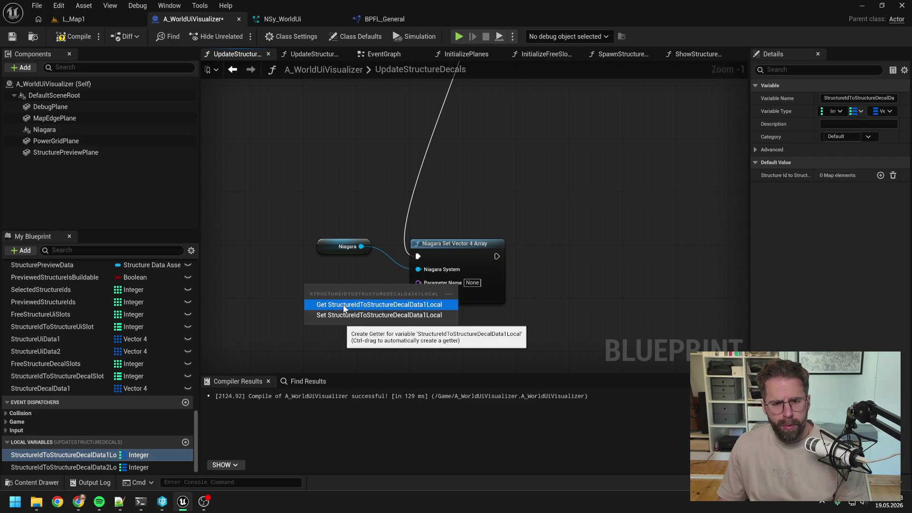
- Add a StructureIdToStructureDecalData1Local getter with a Values node, moving the Niagara nodes aside
click(344, 305)
mouse_move(371, 295)
mouse_down()
mouse_move(273, 232)
mouse_move(325, 212)
mouse_up()
scroll(314, 295, down, 3)
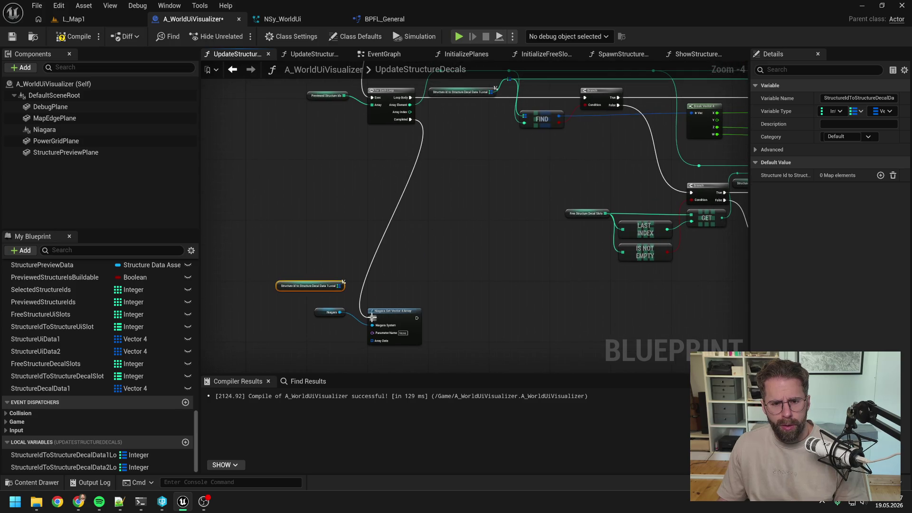
mouse_move(309, 300)
mouse_down()
mouse_move(444, 338)
mouse_move(522, 375)
mouse_up()
drag(338, 285, 387, 301)
text(keys)
key(Return)
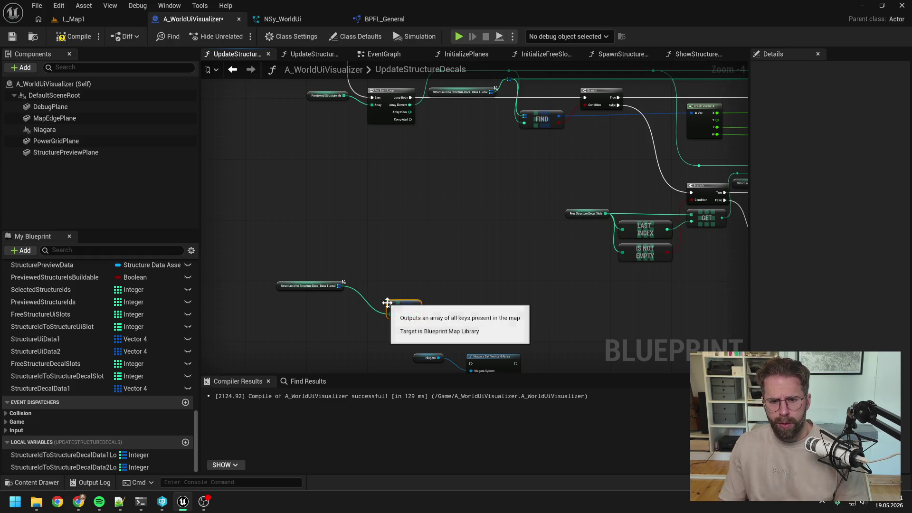
key(Delete)
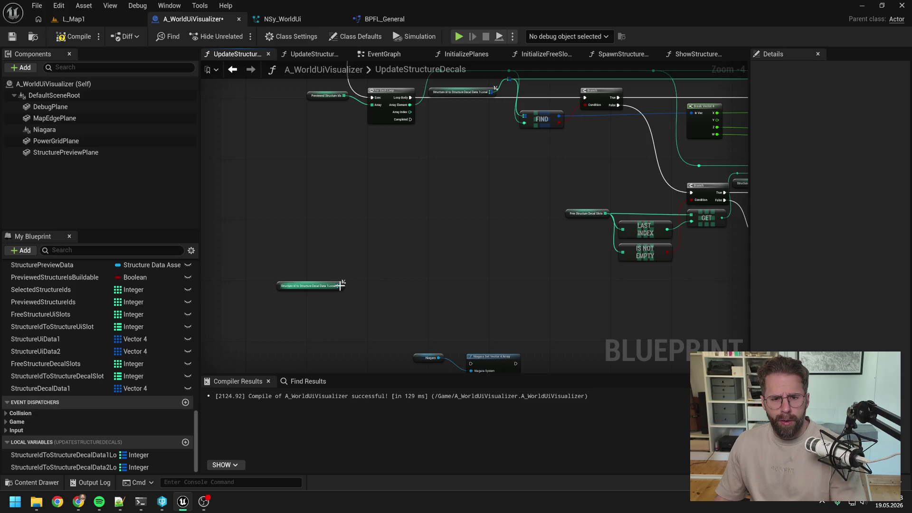
drag(339, 286, 362, 302)
text(val)
key(Return)
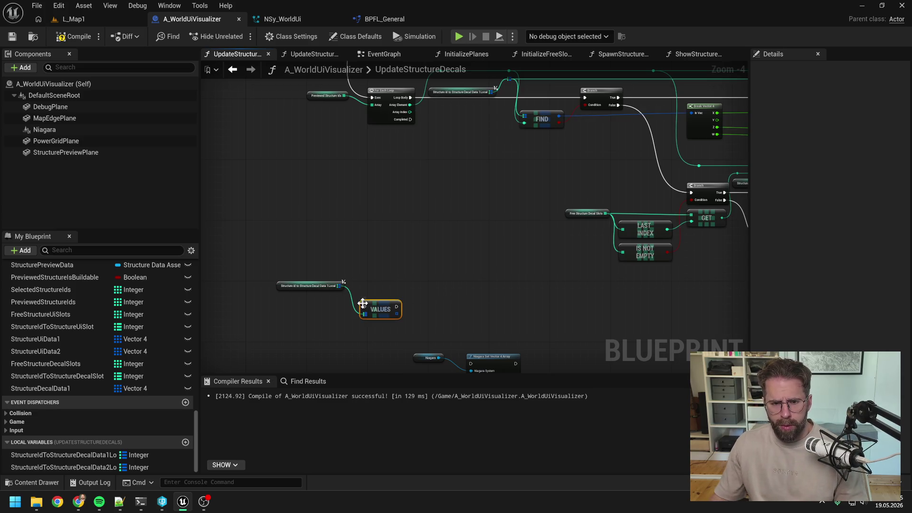
- Add a StructureIdToStructureDecalData2Local getter with its own Values node and save
mouse_move(90, 464)
mouse_down()
mouse_move(431, 274)
mouse_move(419, 280)
mouse_up()
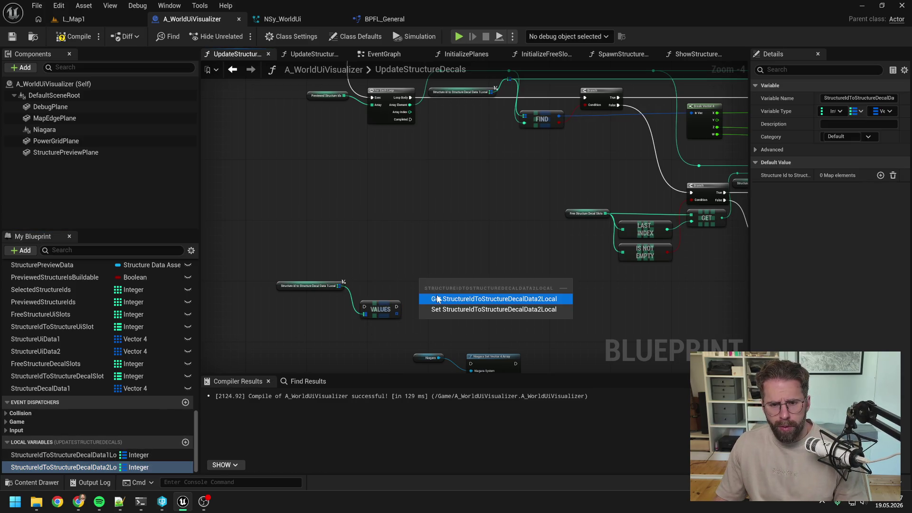
click(456, 300)
drag(480, 282, 495, 296)
text(val)
key(Return)
key(ctrl+s)
click(513, 279)
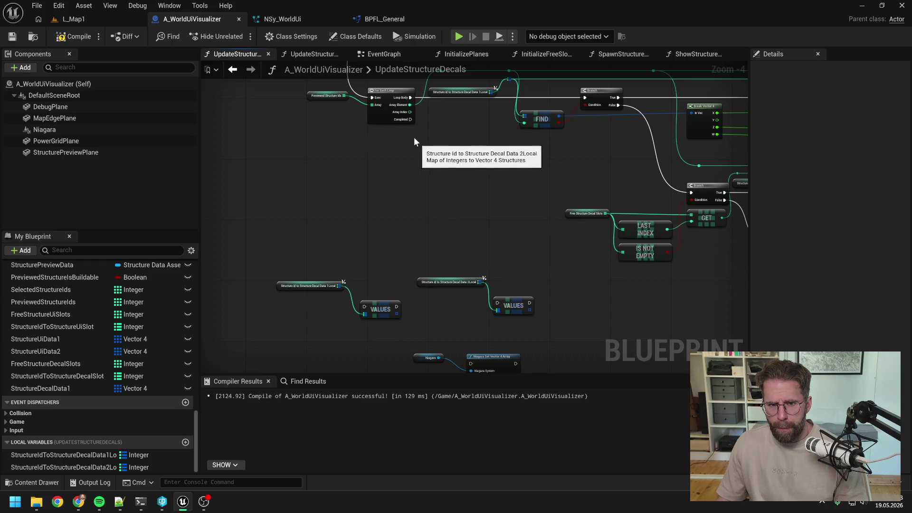
- Wire the loop's Completed into the first Values node, arrange the map getters, and save
mouse_move(410, 119)
mouse_down()
mouse_move(358, 281)
mouse_move(366, 307)
mouse_up()
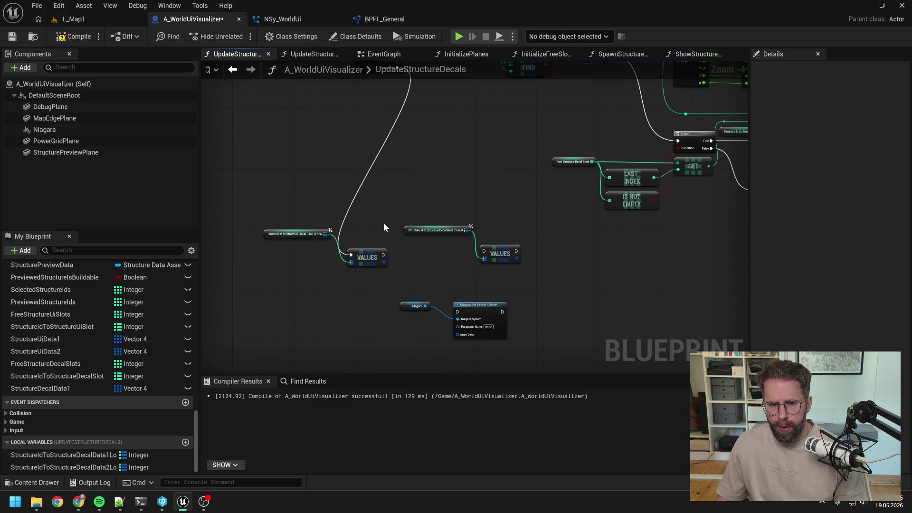
scroll(380, 247, up, 1)
click(378, 264)
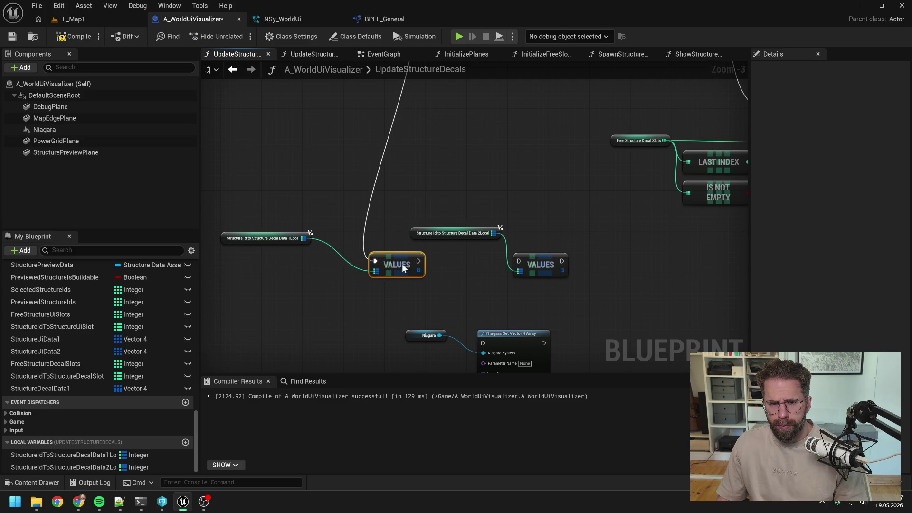
scroll(448, 256, down, 4)
mouse_move(450, 261)
mouse_down()
mouse_move(434, 299)
mouse_move(392, 320)
mouse_move(452, 163)
mouse_up()
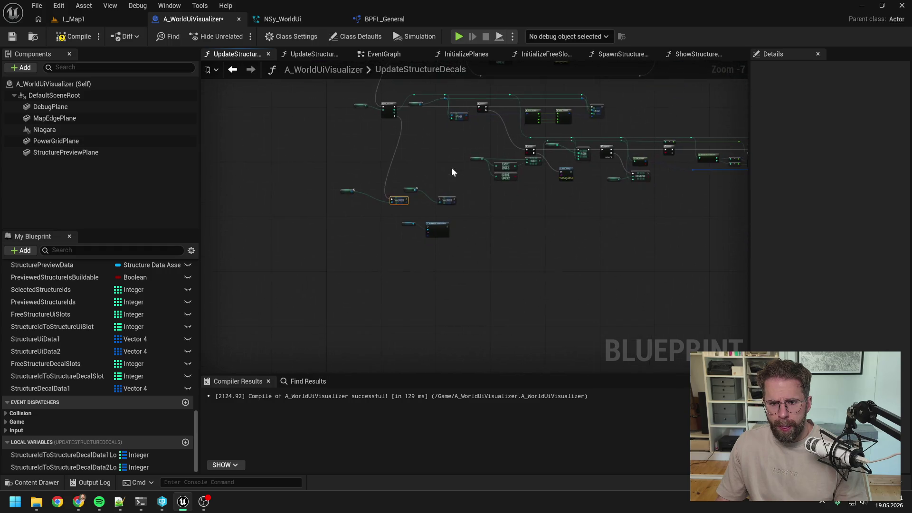
scroll(419, 211, up, 5)
drag(394, 198, 473, 216)
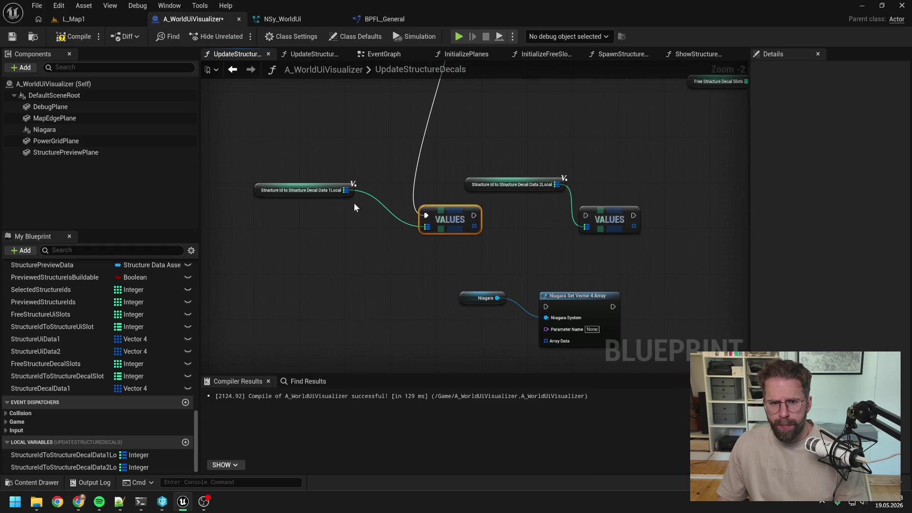
drag(331, 193, 376, 199)
mouse_move(522, 211)
mouse_down()
mouse_move(461, 229)
mouse_move(584, 197)
mouse_up()
click(518, 210)
drag(520, 217, 521, 220)
click(523, 251)
key(ctrl+s)
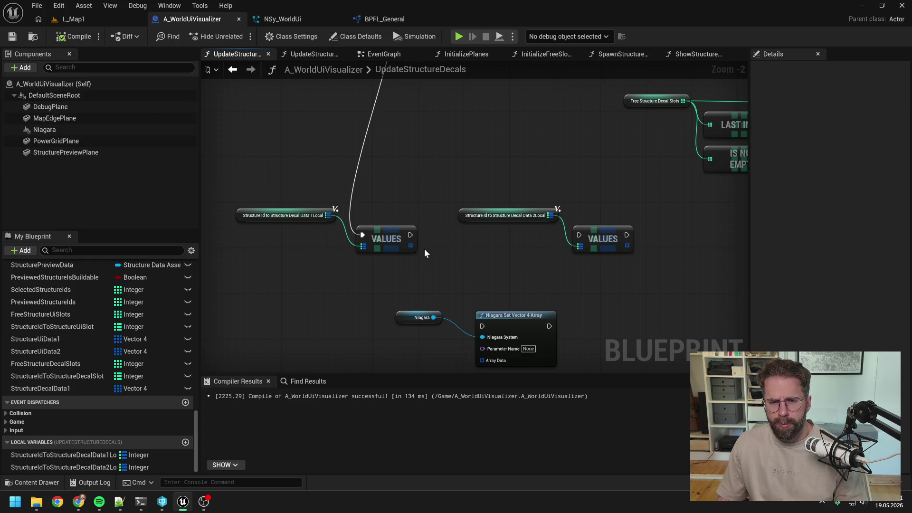
- Add a StructureDecalData1 setter after the first Values node, linked on to the second Values node
click(76, 389)
mouse_move(84, 391)
mouse_down()
mouse_move(431, 250)
mouse_move(436, 229)
mouse_move(442, 234)
mouse_up()
click(475, 251)
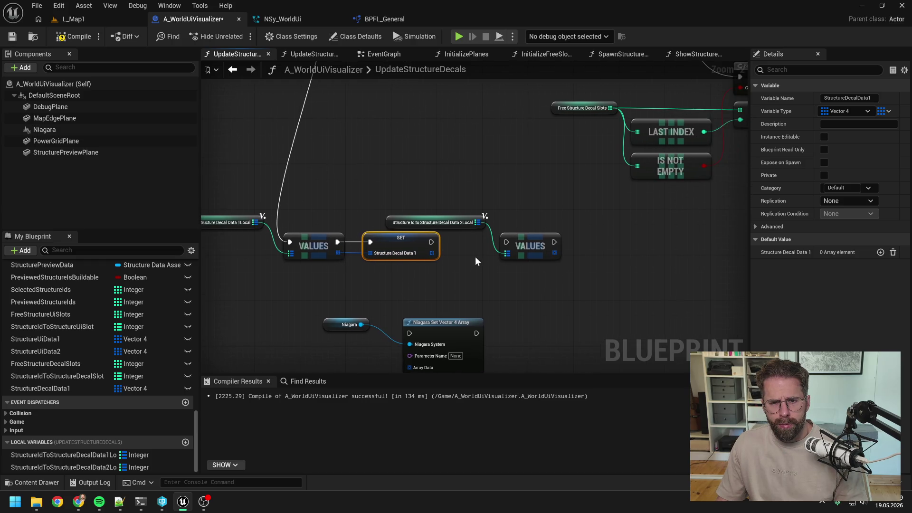
drag(431, 242, 588, 243)
drag(540, 287, 444, 289)
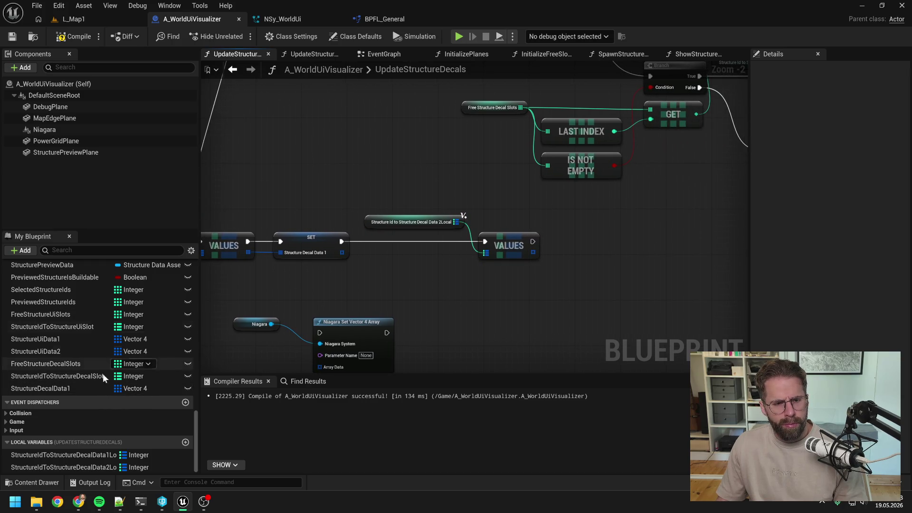
- Duplicate StructureDecalData1 into a new variable named StructureDecalData2 and add its setter
click(87, 389)
key(ctrl+w)
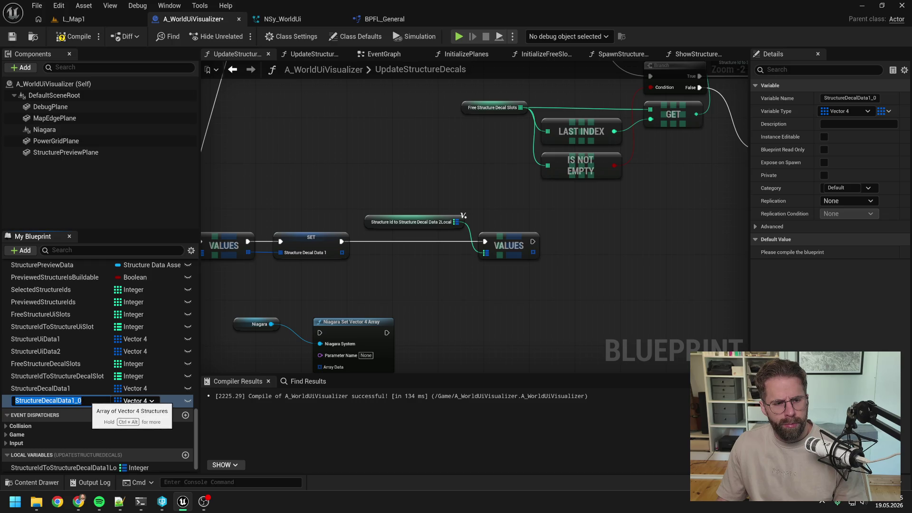
key(Right)
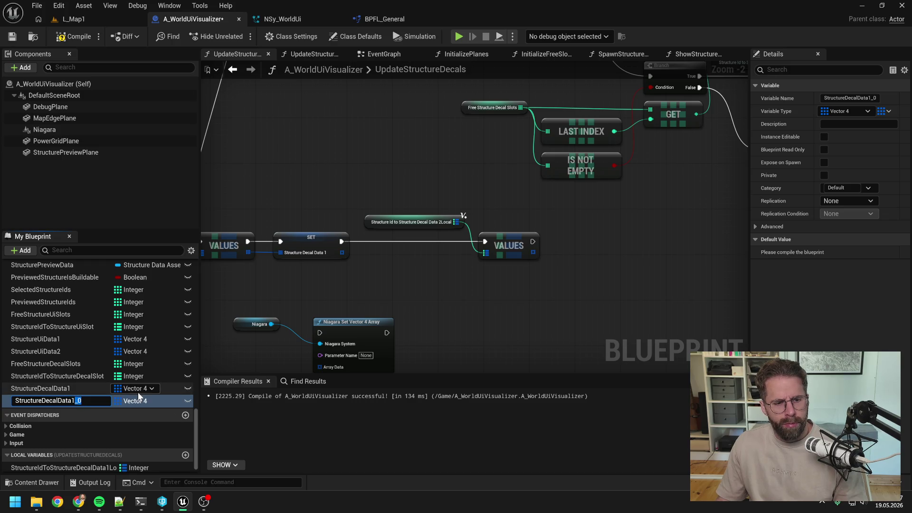
key(BackSpace)
key(BackSpace)
text(2)
key(Return)
click(139, 399)
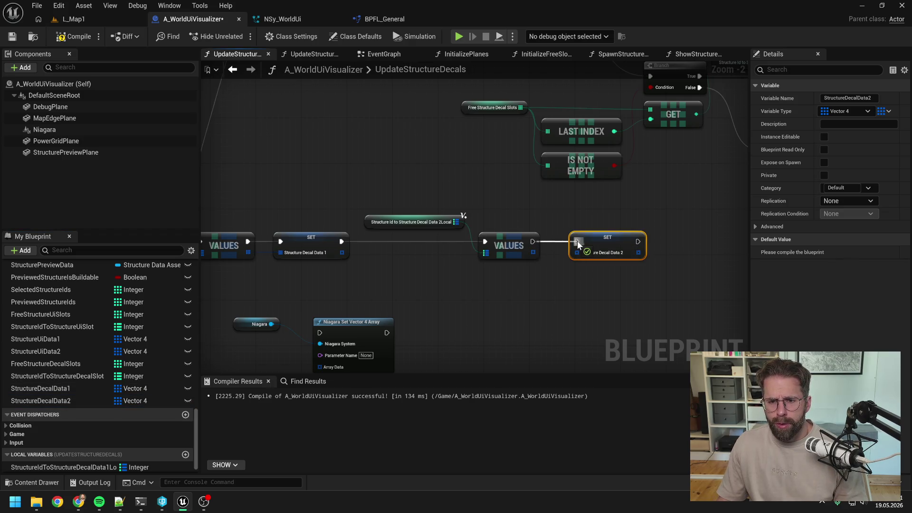
scroll(562, 275, down, 2)
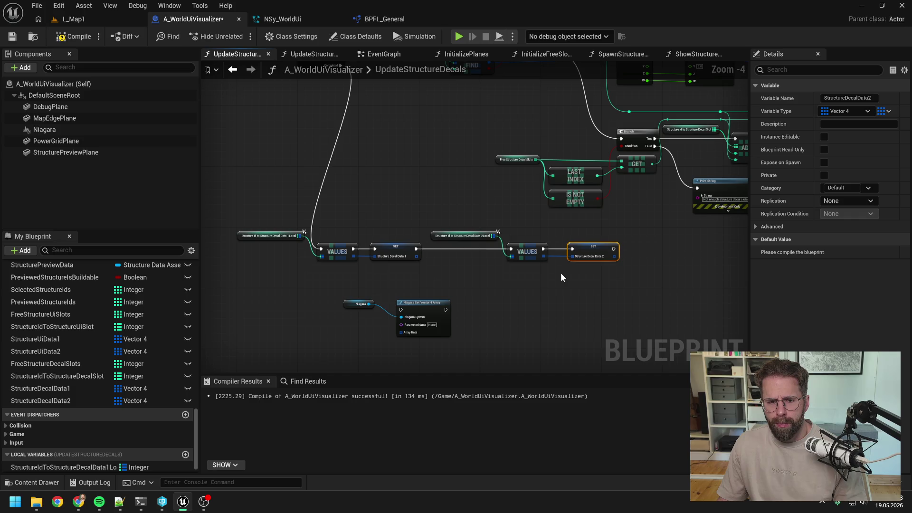
click(555, 275)
- Add a Sequence node run by the loop's Completed, with Then 0 driving the VALUES/SET chain
right_click(401, 277)
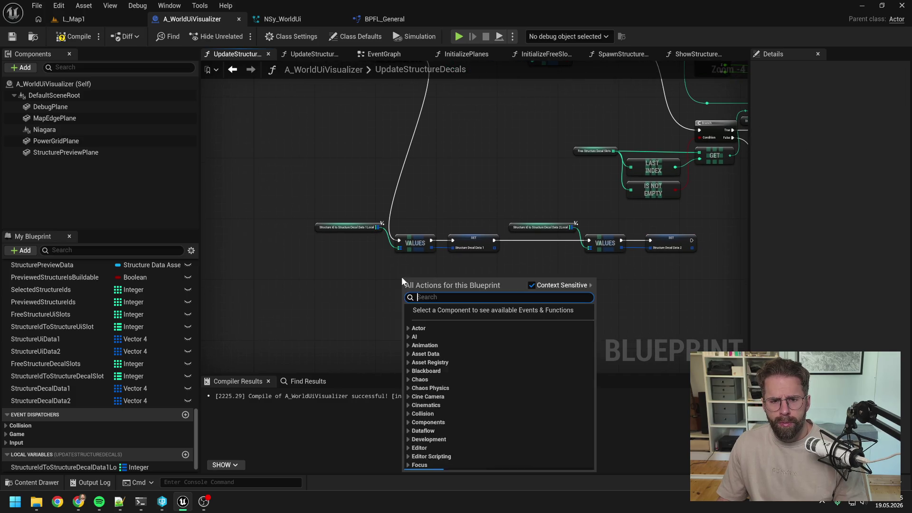
text(sequence)
key(Return)
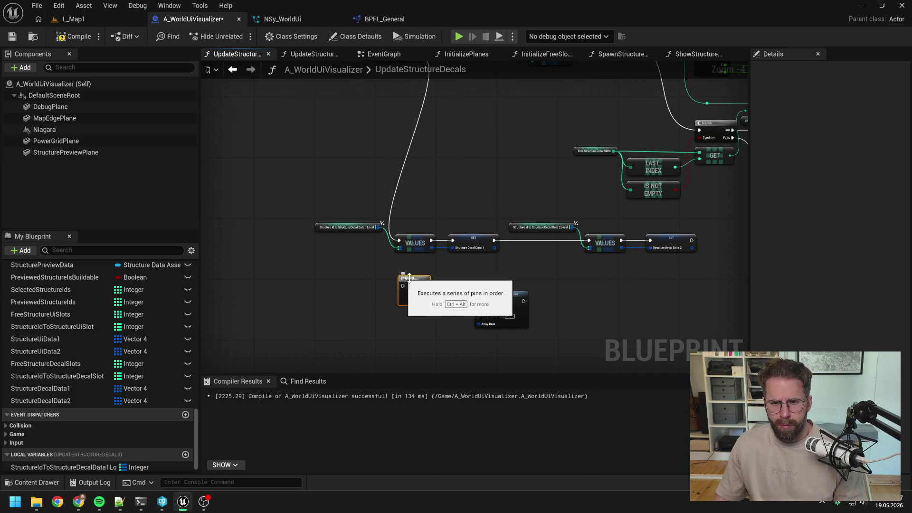
scroll(402, 277, down, 2)
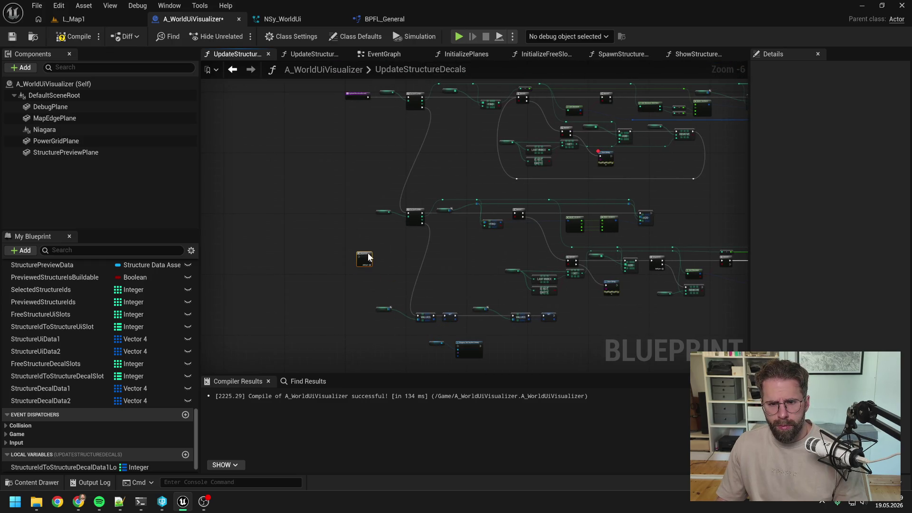
scroll(368, 257, up, 4)
drag(435, 100, 395, 289)
drag(402, 205, 385, 274)
- Rearrange the data chain and Sequence, and connect Then 1 to Niagara Set Vector 4 Array
scroll(389, 272, down, 2)
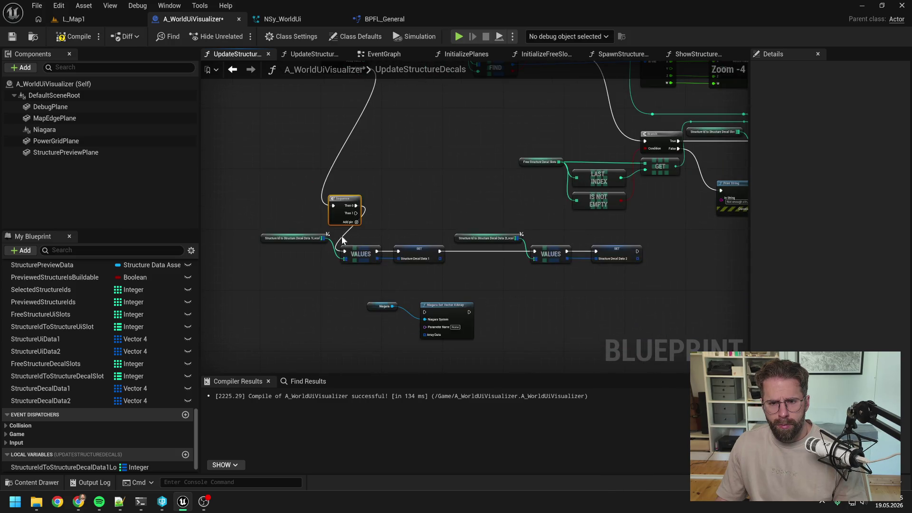
drag(299, 232, 606, 269)
mouse_move(410, 252)
mouse_down()
mouse_move(591, 261)
mouse_move(572, 264)
mouse_move(617, 256)
mouse_move(598, 258)
mouse_up()
drag(344, 207, 347, 250)
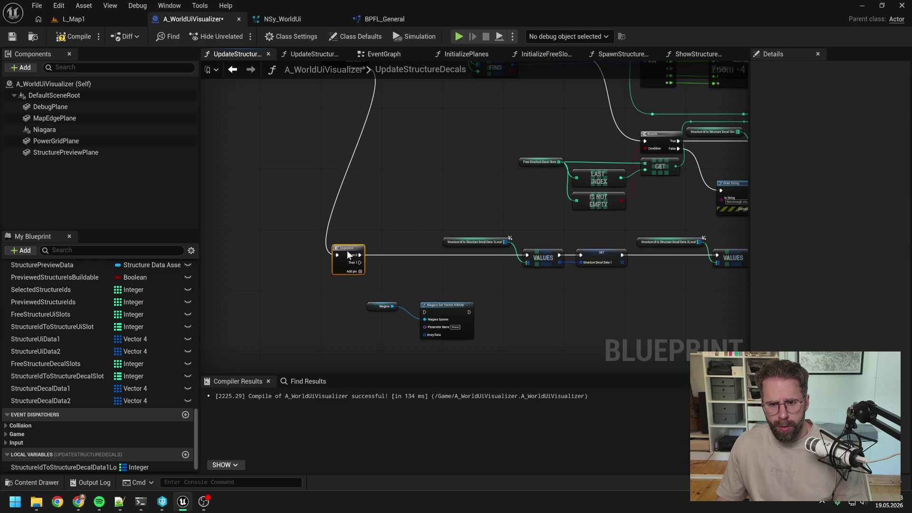
drag(457, 285, 331, 255)
drag(323, 216, 675, 252)
click(420, 216)
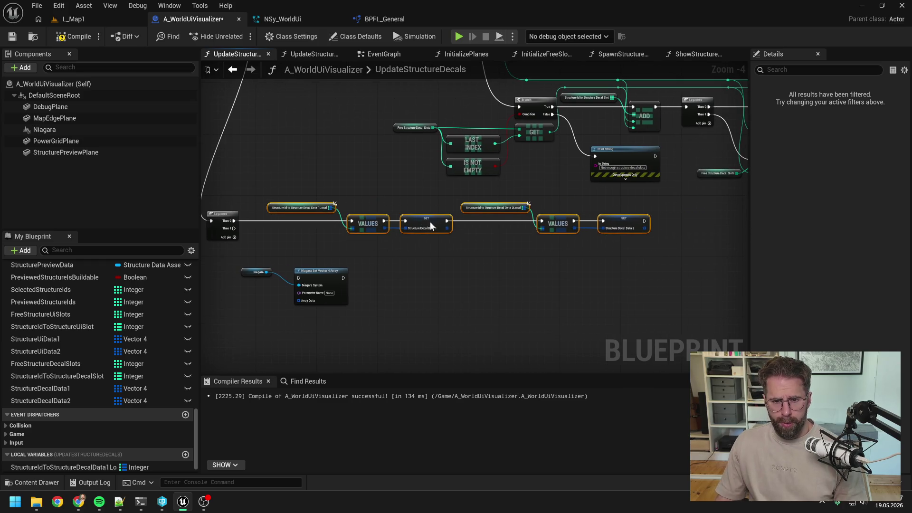
scroll(373, 237, up, 2)
drag(344, 217, 439, 291)
click(485, 313)
- Name the Niagara parameter StructureDecalData1 and connect a Structure Decal Data 1 getter
text(Str)
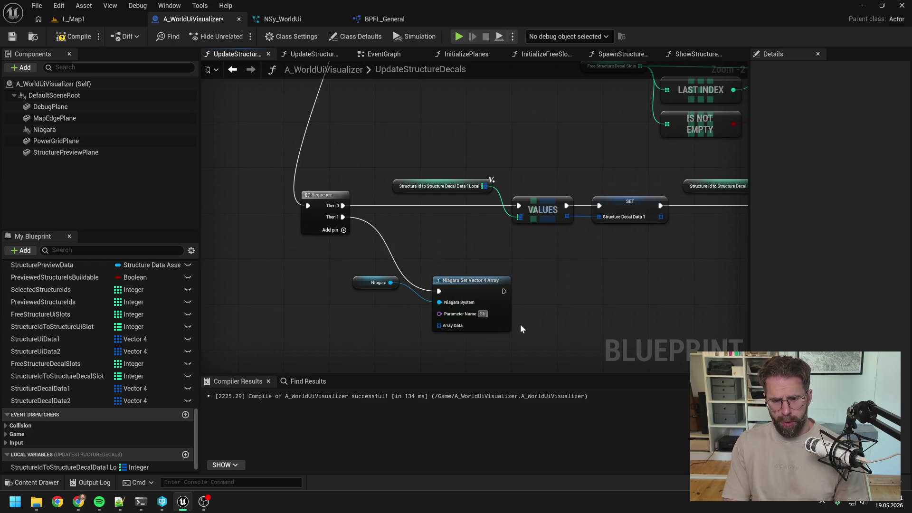
text(uctureDecalData1)
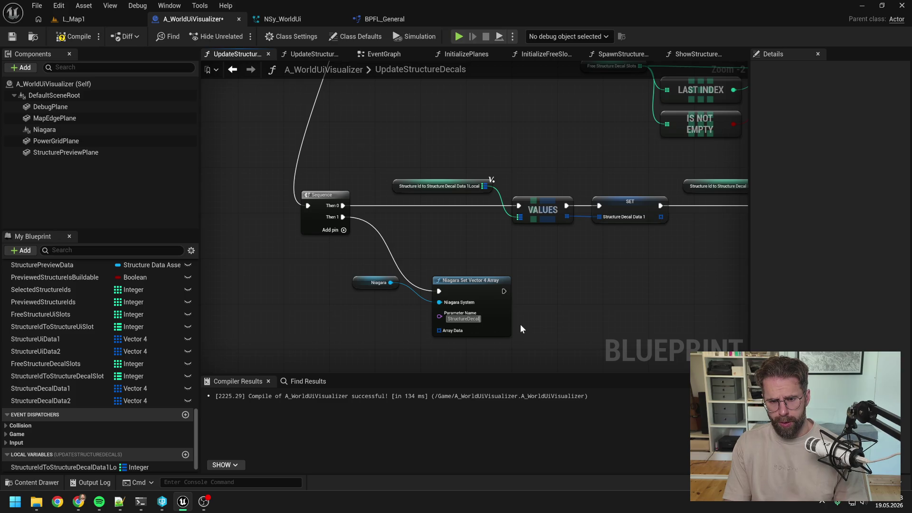
key(Return)
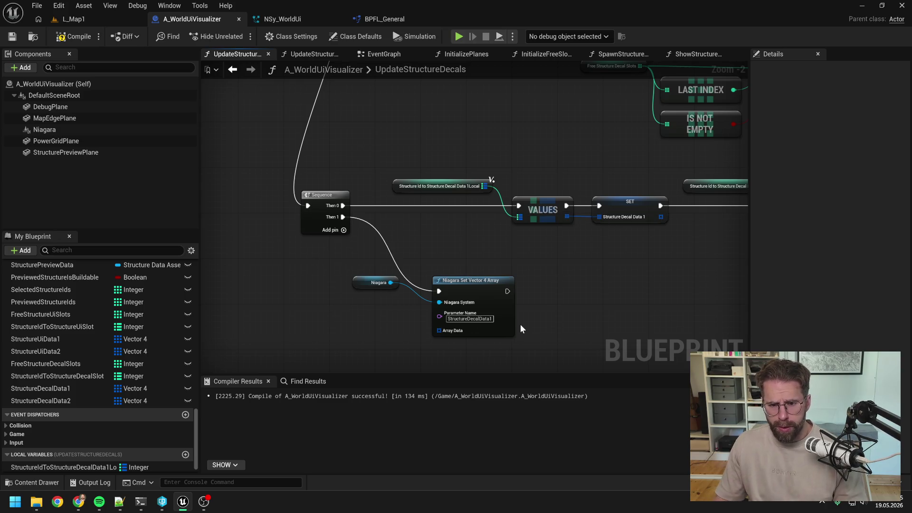
drag(520, 324, 534, 272)
mouse_move(41, 388)
mouse_down()
mouse_move(335, 303)
mouse_move(367, 277)
mouse_move(445, 293)
mouse_move(383, 271)
mouse_up()
- Duplicate the three nodes, rename the copy's parameter to StructureDecalData2, and save
mouse_move(309, 238)
mouse_down()
mouse_move(482, 284)
mouse_move(589, 246)
mouse_move(618, 247)
mouse_up()
key(ctrl+c)
key(ctrl+v)
click(617, 285)
key(BackSpace)
text(2)
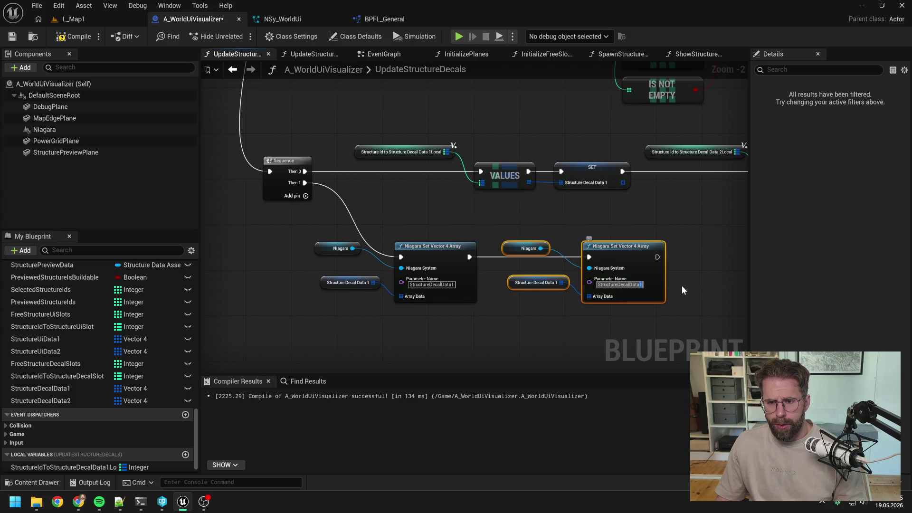
click(683, 290)
key(ctrl+s)
- Replace the copied getter with Structure Decal Data 2 feeding Array Data, and tidy the nodes
mouse_move(65, 400)
mouse_down()
mouse_move(529, 300)
mouse_move(537, 322)
mouse_move(589, 297)
mouse_move(528, 273)
mouse_up()
click(537, 322)
click(526, 280)
key(Delete)
click(541, 302)
click(520, 302)
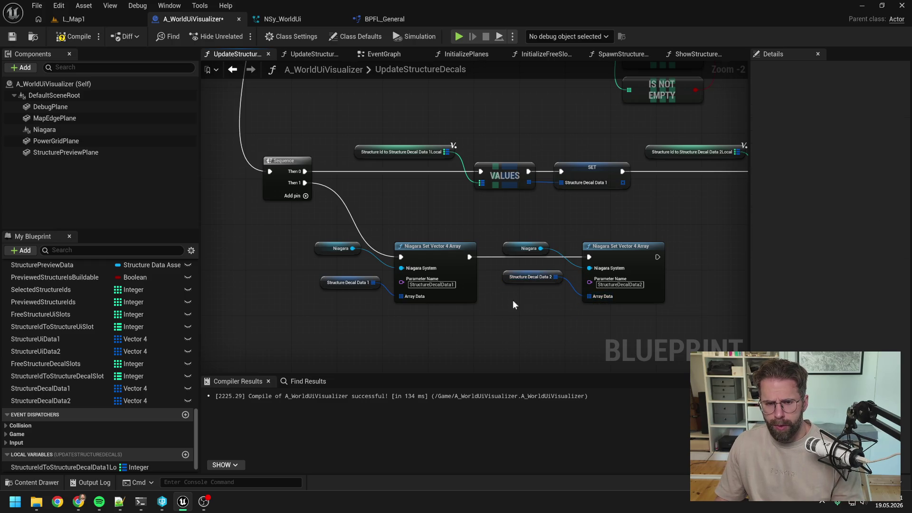
drag(329, 255, 341, 266)
click(343, 269)
scroll(444, 217, down, 2)
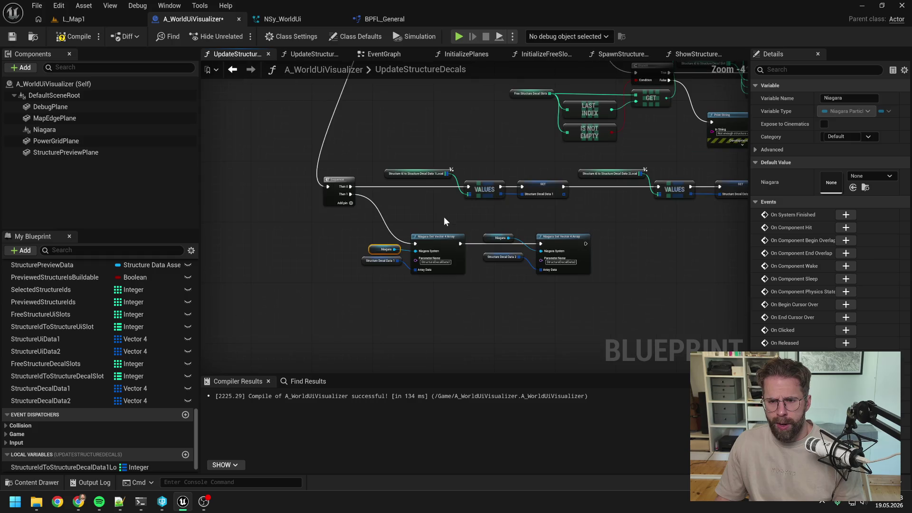
scroll(425, 265, down, 2)
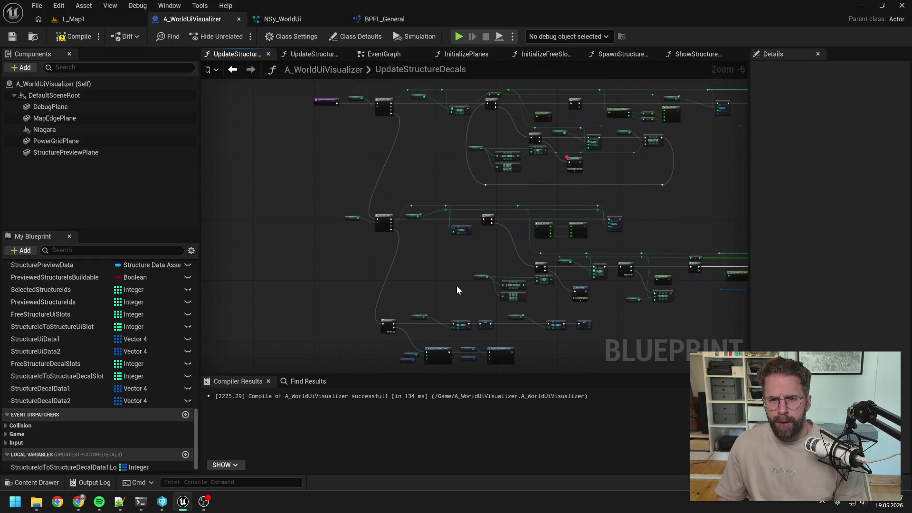
- Review the full graph, then select the Structure Decal Data 1 getter and focus its Description field
scroll(454, 287, down, 1)
scroll(335, 250, down, 1)
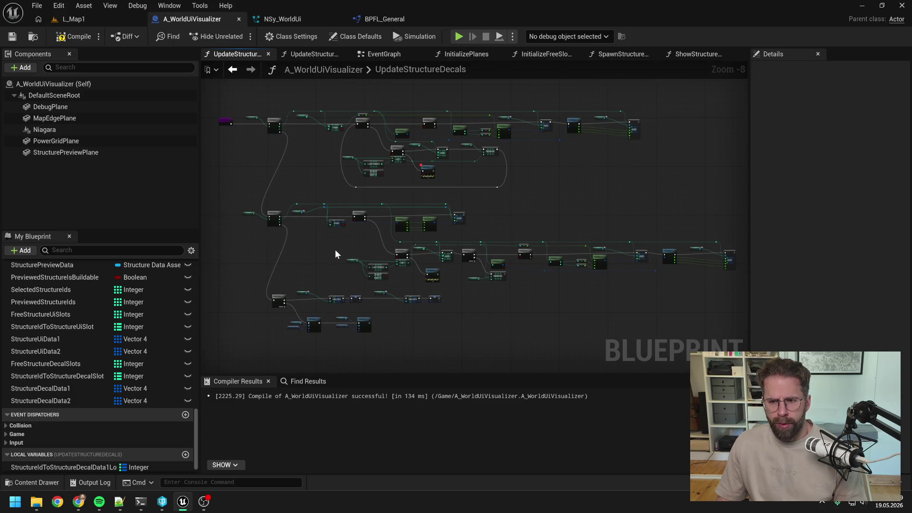
mouse_move(342, 250)
mouse_down()
mouse_move(459, 267)
mouse_move(428, 266)
mouse_up()
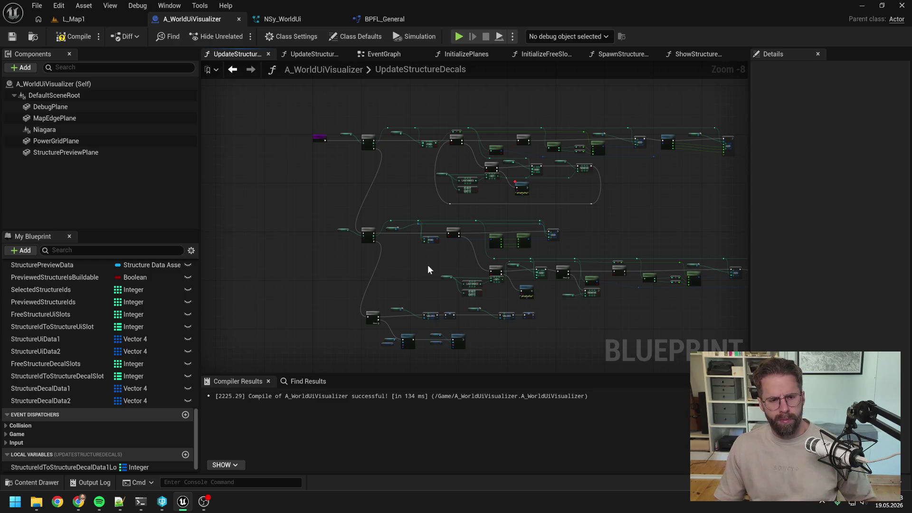
scroll(520, 275, up, 4)
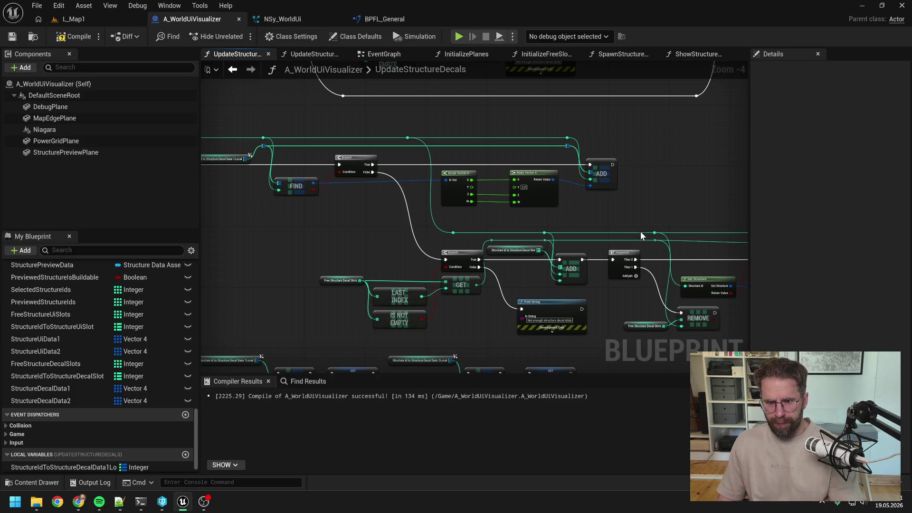
scroll(417, 195, down, 3)
scroll(376, 192, up, 4)
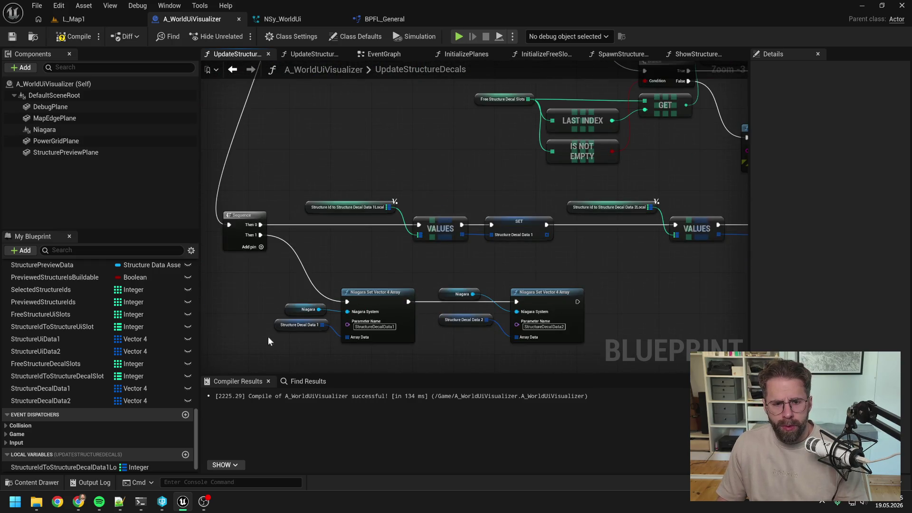
click(300, 326)
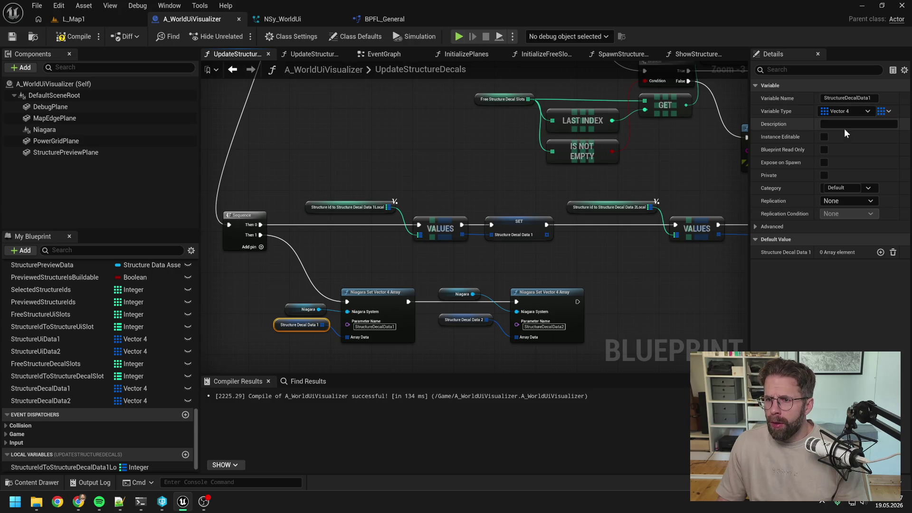
drag(670, 166, 540, 209)
scroll(544, 204, down, 2)
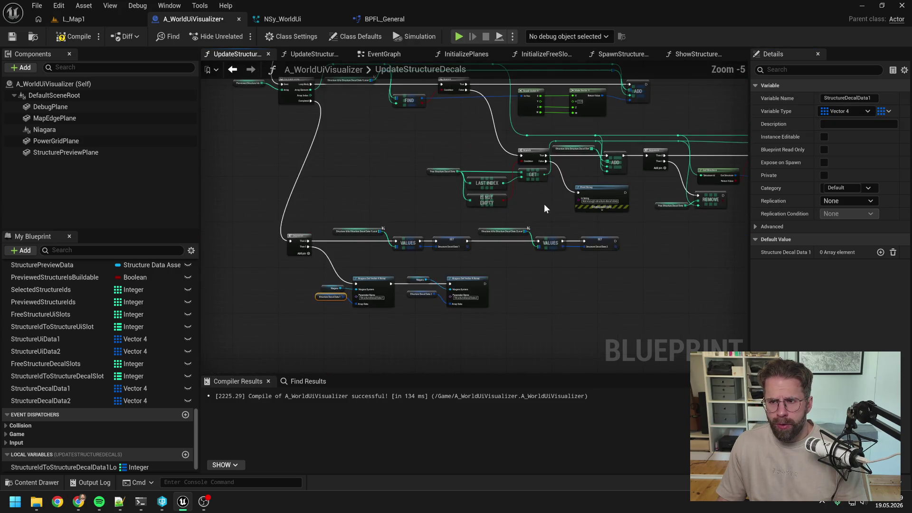
click(859, 124)
- Describe StructureDecalData1 as 'Slot, State, GridSizeX, GridSizeY'
mouse_move(712, 153)
mouse_down()
mouse_move(617, 244)
mouse_move(606, 312)
mouse_move(671, 267)
mouse_move(578, 280)
mouse_up()
scroll(602, 237, up, 3)
click(859, 124)
text(Slot,)
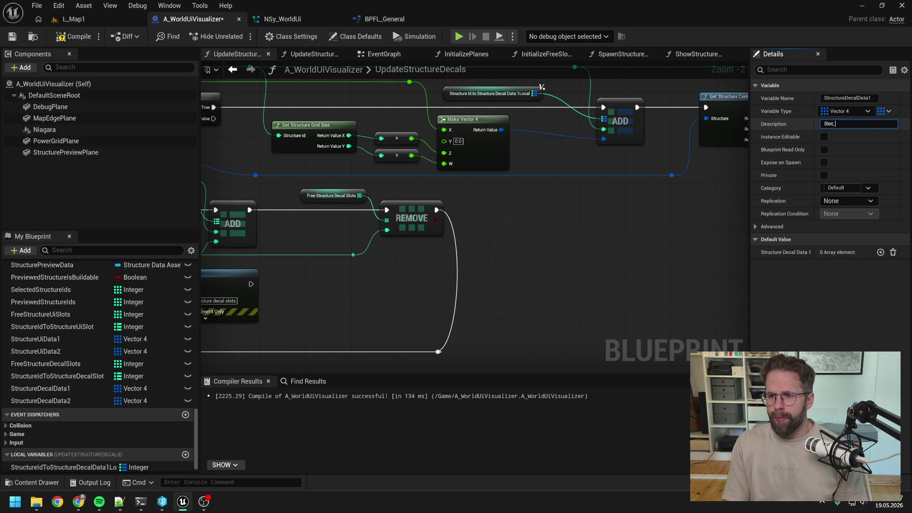
text( State)
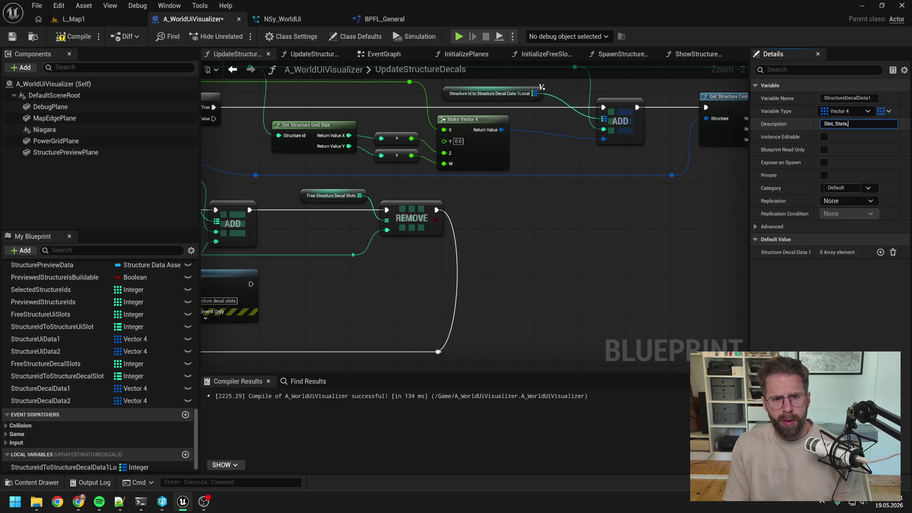
text(, Grid)
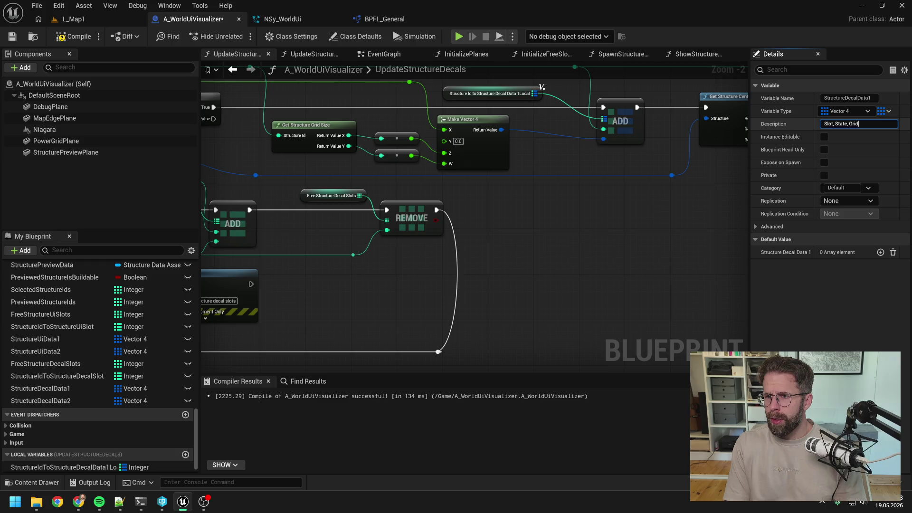
text(SizeX,)
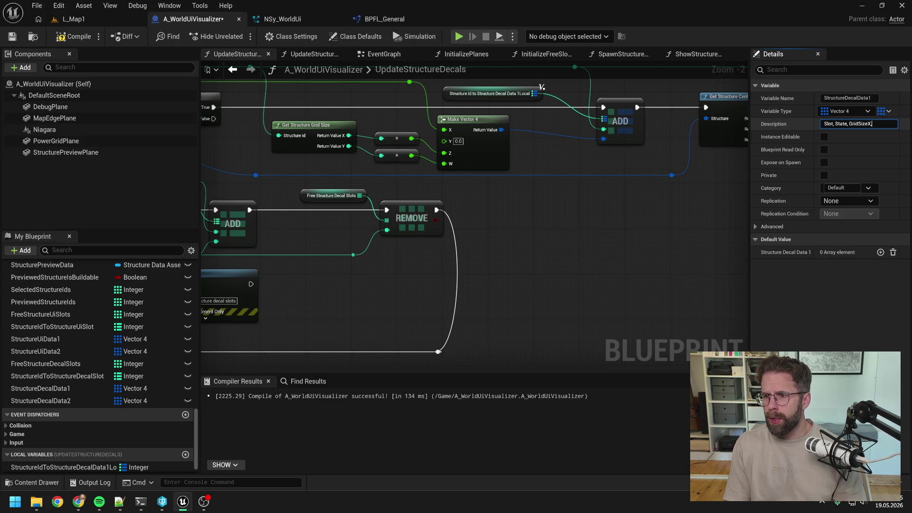
text( GridSizeY)
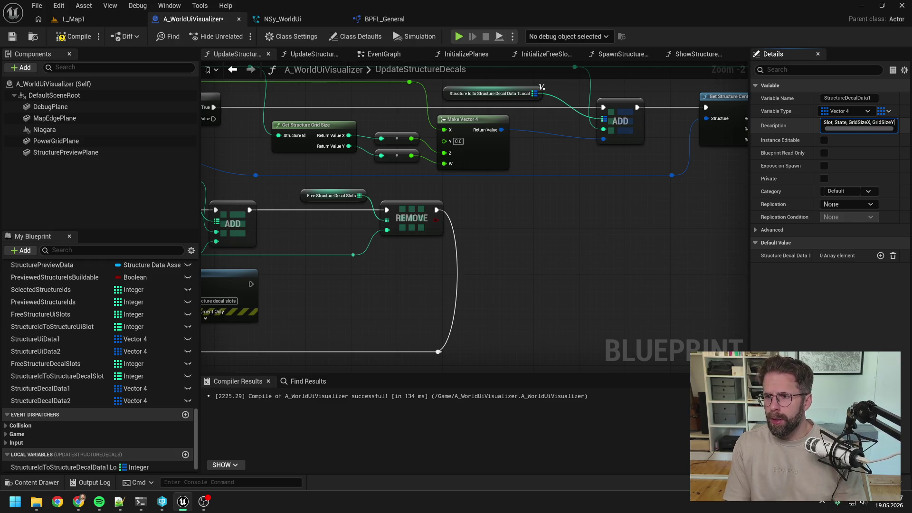
click(651, 229)
- Describe StructureDecalData2 with LocationX, LocationY, LocationZ components and save the blueprint
drag(651, 229, 432, 228)
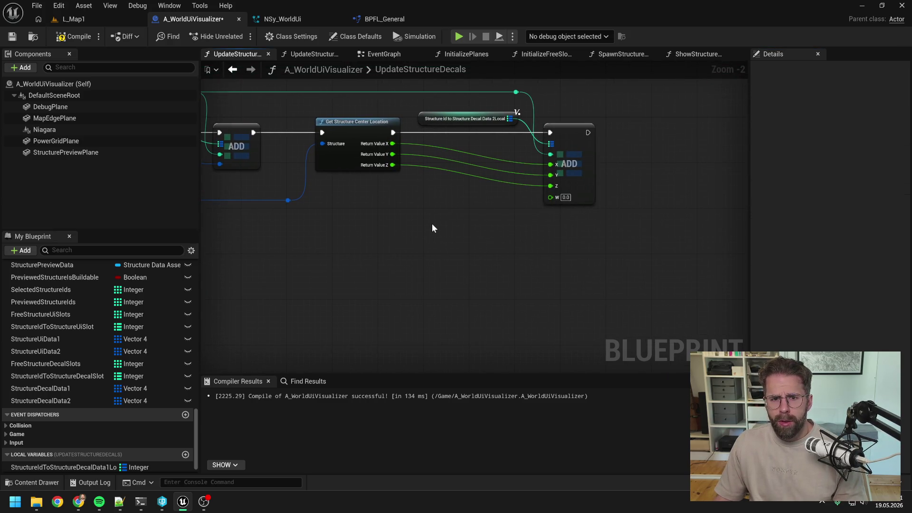
scroll(410, 212, down, 4)
scroll(465, 198, up, 4)
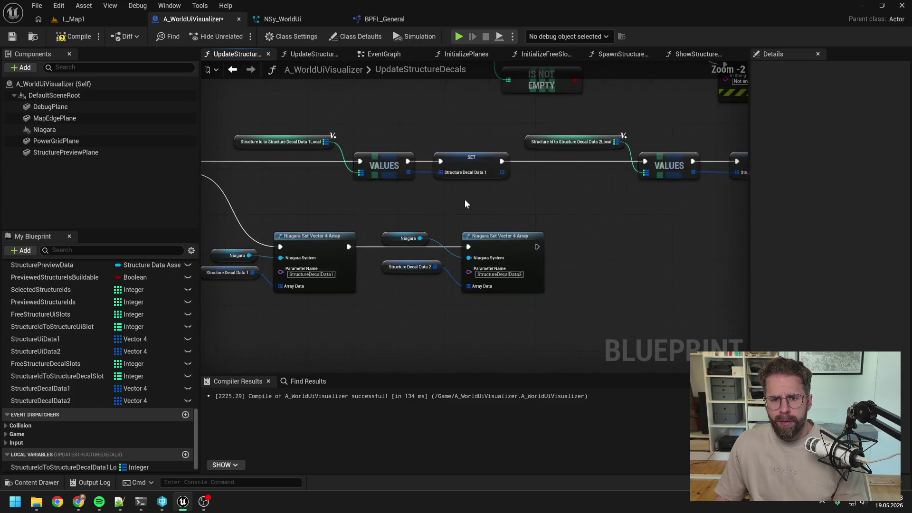
click(405, 267)
click(838, 124)
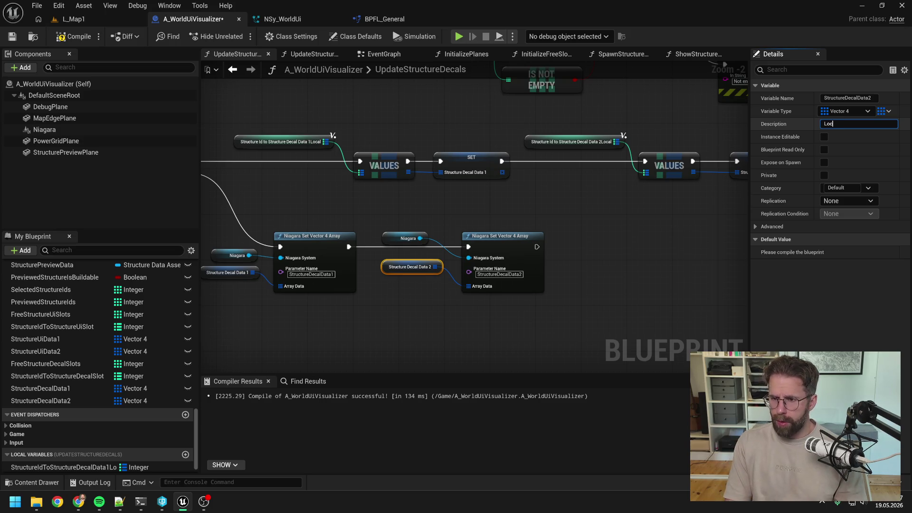
text(ationX, LocationY, Location)
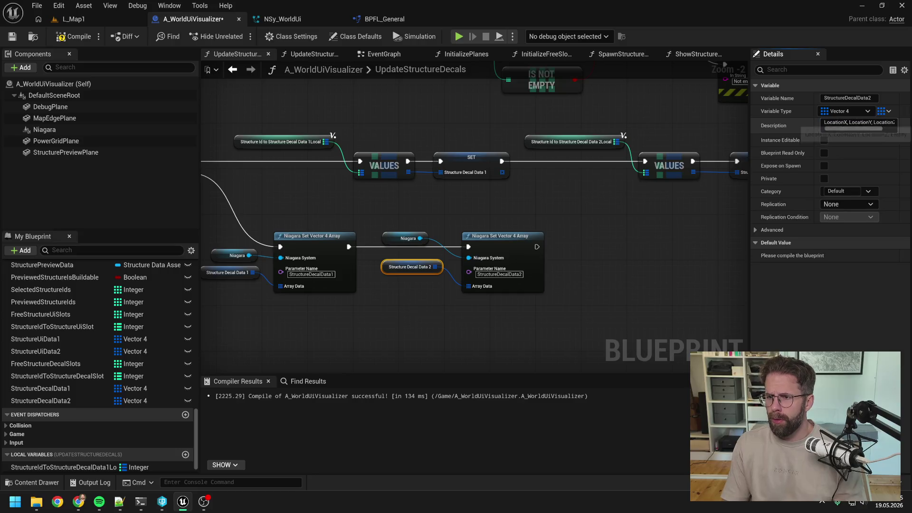
key(ctrl+s)
click(612, 234)
scroll(612, 235, down, 4)
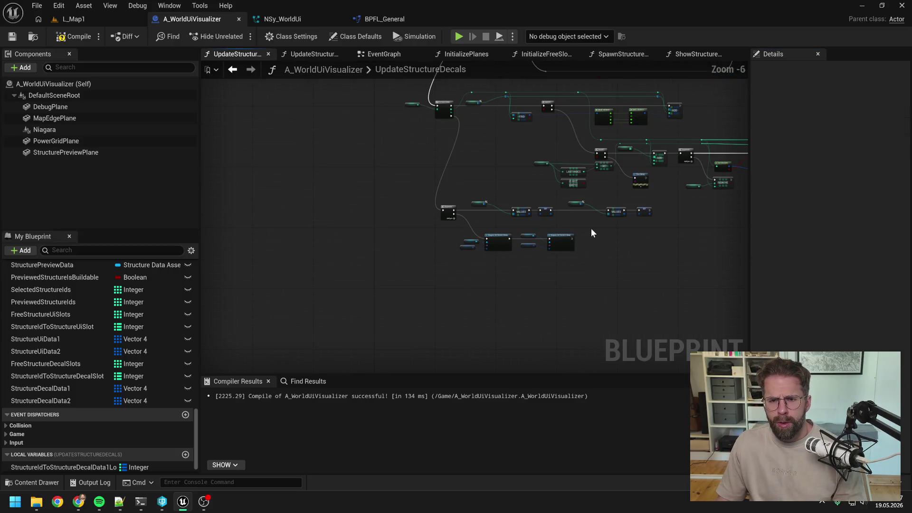
- Recompile the A_WorldUiVisualizer blueprint with the new decal data logic
scroll(428, 190, up, 4)
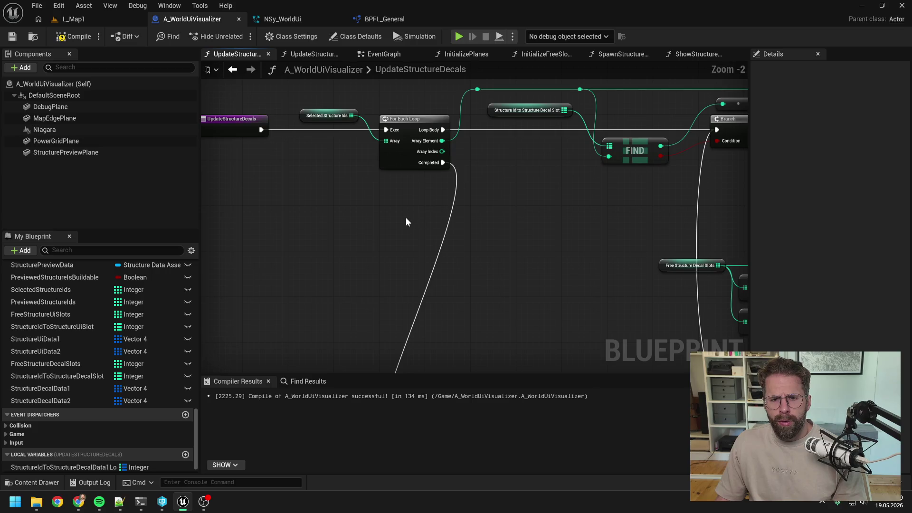
click(73, 37)
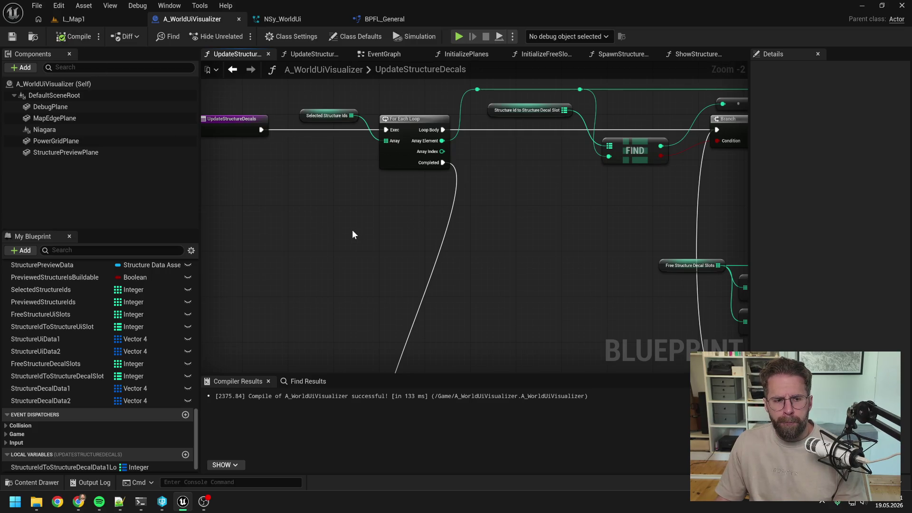
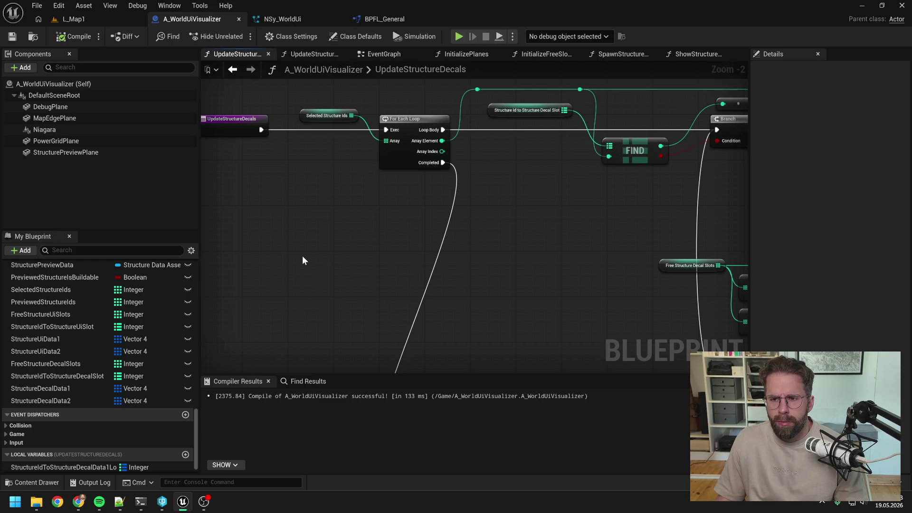
- Find the UpdateStructureDecals graph and select the Structure Id to Structure Decal Slot getter
scroll(303, 256, down, 1)
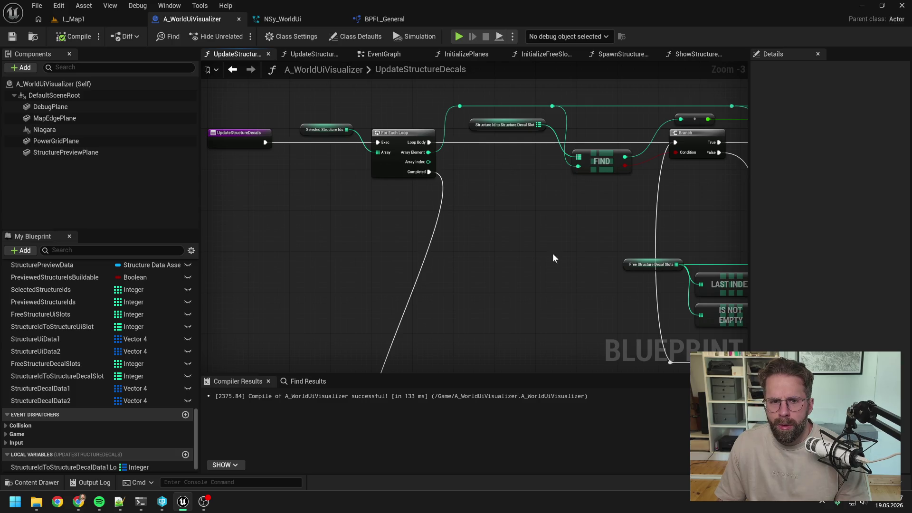
drag(552, 257, 379, 245)
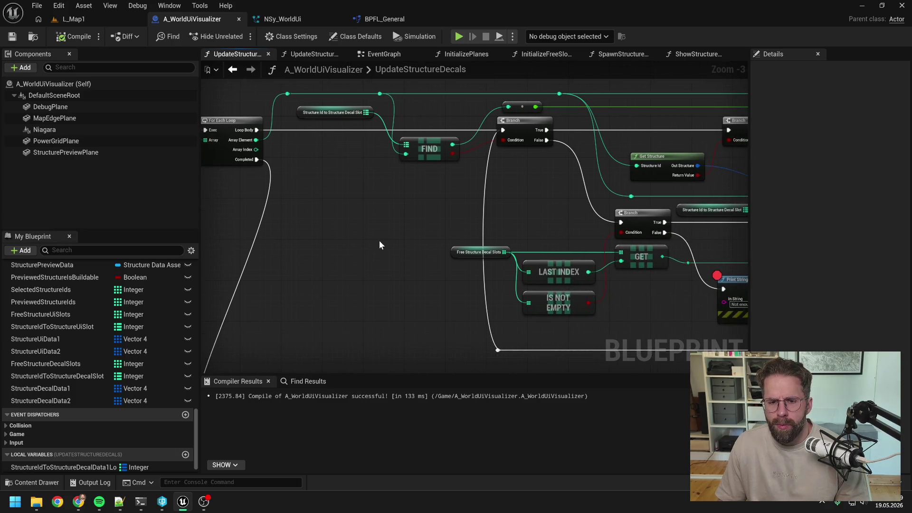
scroll(379, 246, down, 1)
mouse_move(400, 241)
mouse_down()
mouse_move(507, 229)
mouse_move(480, 226)
mouse_up()
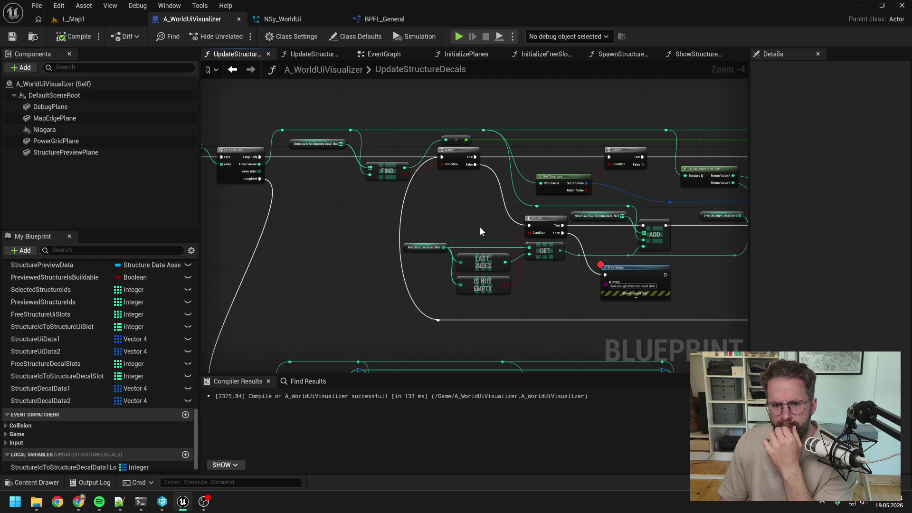
drag(479, 227, 516, 202)
scroll(458, 208, up, 1)
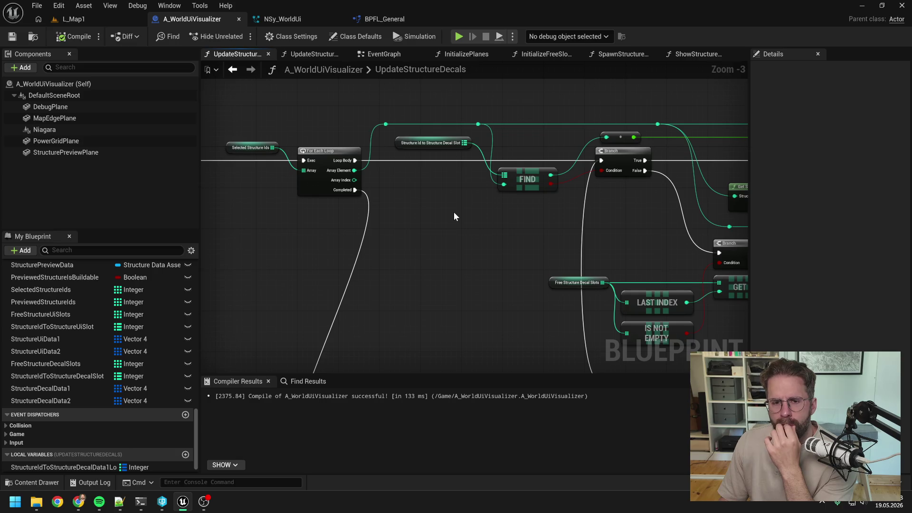
drag(455, 216, 539, 220)
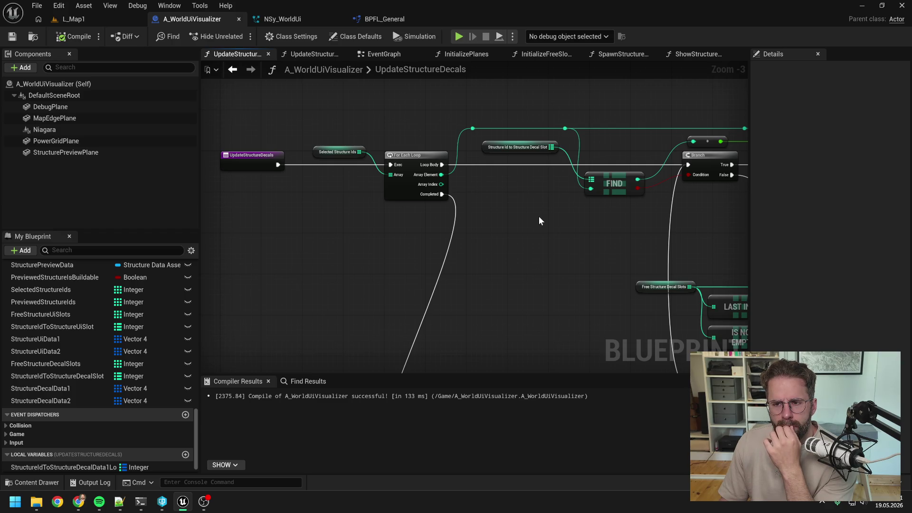
scroll(539, 220, down, 5)
drag(504, 162, 438, 194)
scroll(428, 143, up, 4)
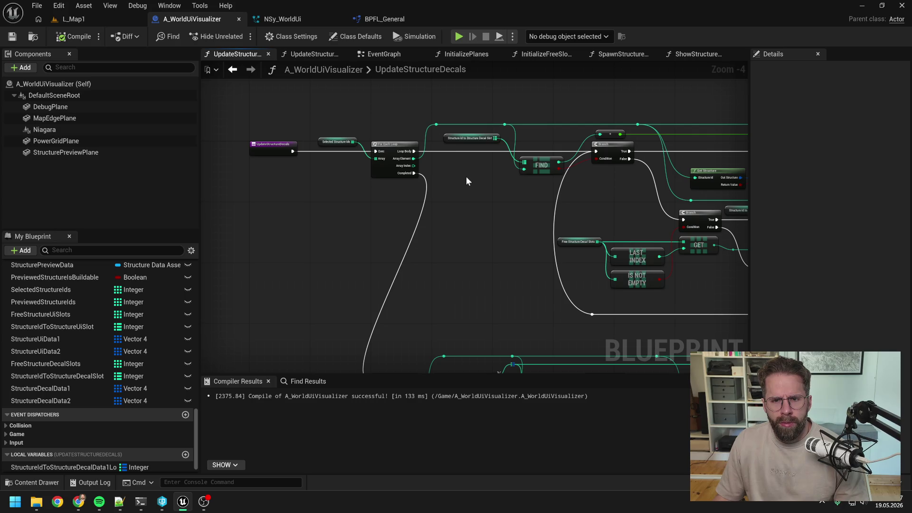
click(481, 139)
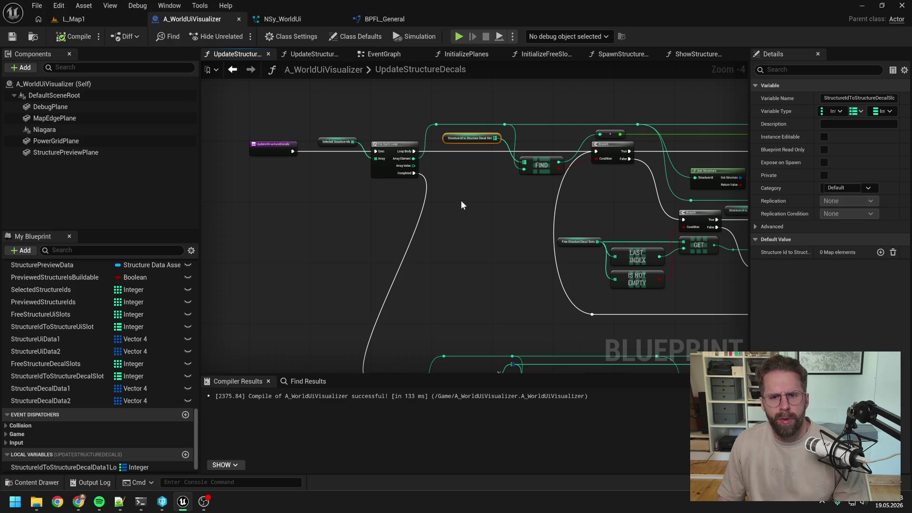
- Copy the decal-slot map and Selected Structure Ids getters into empty space, stack them, and compile
mouse_move(462, 179)
mouse_down()
mouse_move(499, 264)
mouse_move(512, 325)
mouse_up()
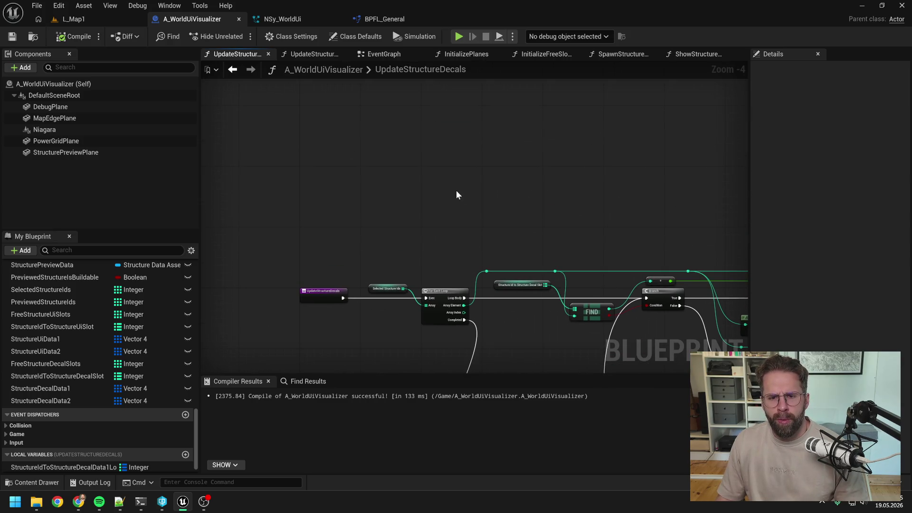
key(ctrl+v)
click(383, 294)
key(ctrl+x)
key(ctrl+v)
scroll(495, 178, up, 3)
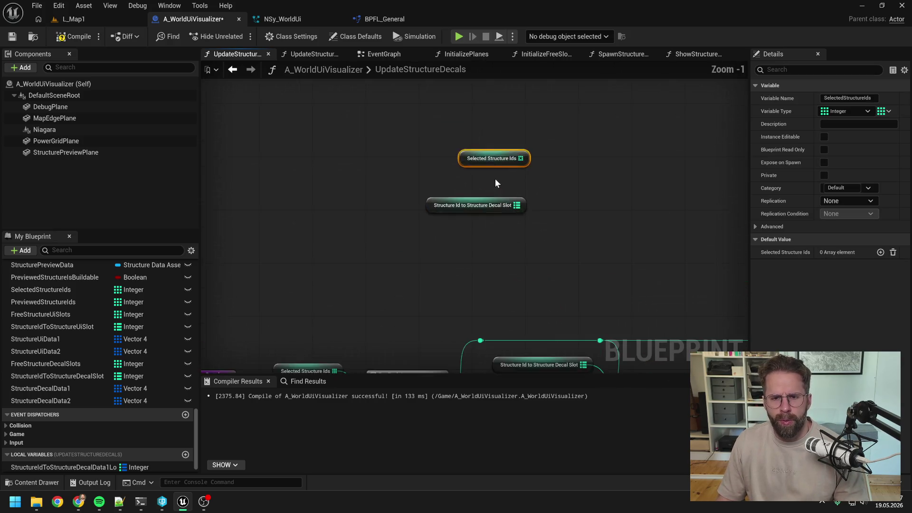
drag(495, 264, 494, 158)
drag(518, 219, 514, 186)
click(73, 37)
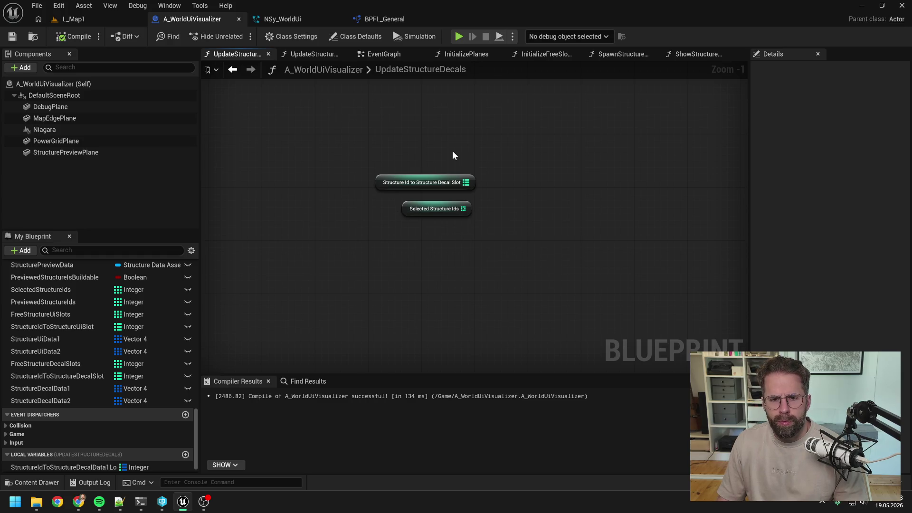
mouse_move(456, 206)
mouse_down()
mouse_move(449, 152)
mouse_move(458, 141)
mouse_up()
click(512, 173)
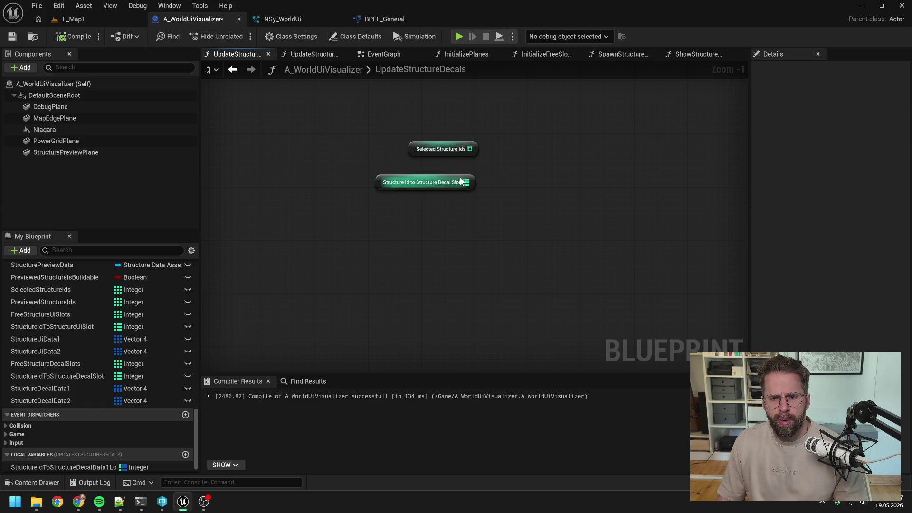
- Add a Keys node fed by the decal-slot map and save the blueprint
mouse_move(458, 175)
mouse_down()
mouse_move(509, 203)
mouse_move(533, 191)
mouse_up()
text(keys)
key(Return)
key(ctrl+s)
- Add a For Each Loop over the map's keys array
drag(453, 153, 546, 245)
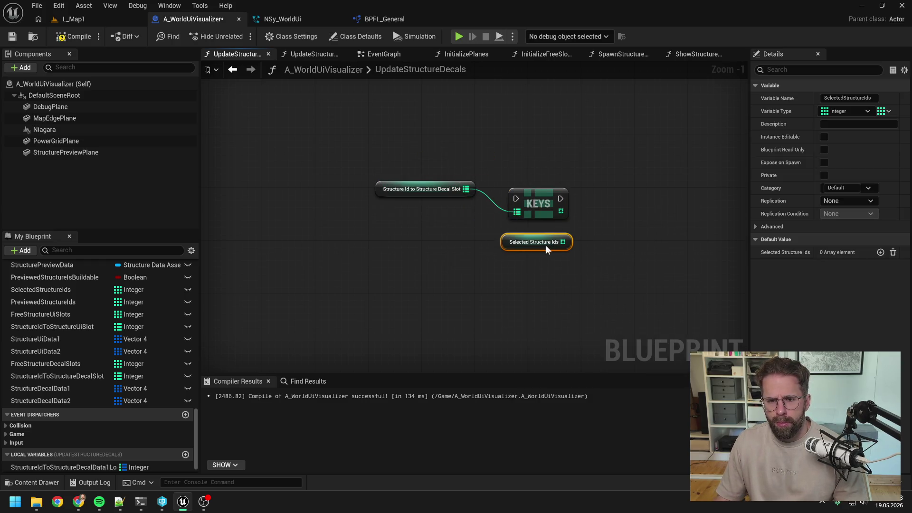
mouse_move(561, 211)
mouse_down()
mouse_move(597, 209)
mouse_move(621, 189)
mouse_up()
text(for each)
key(Return)
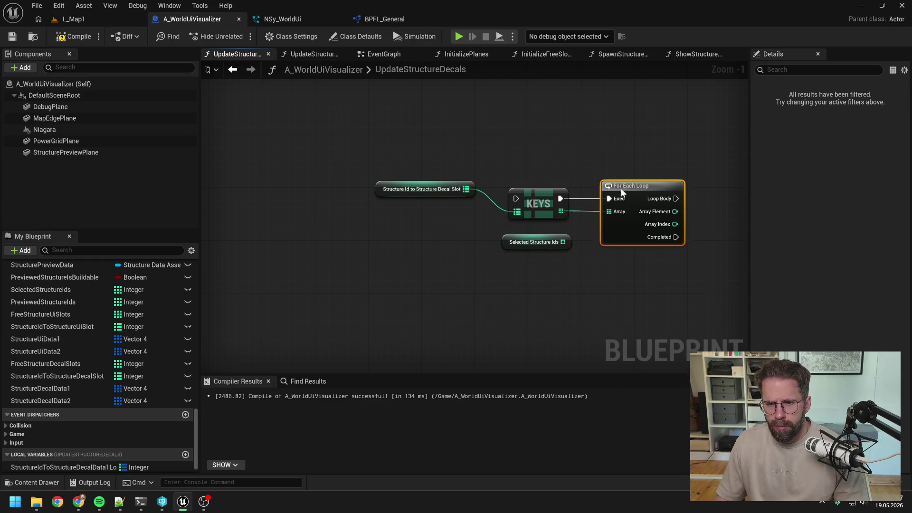
drag(537, 243, 647, 279)
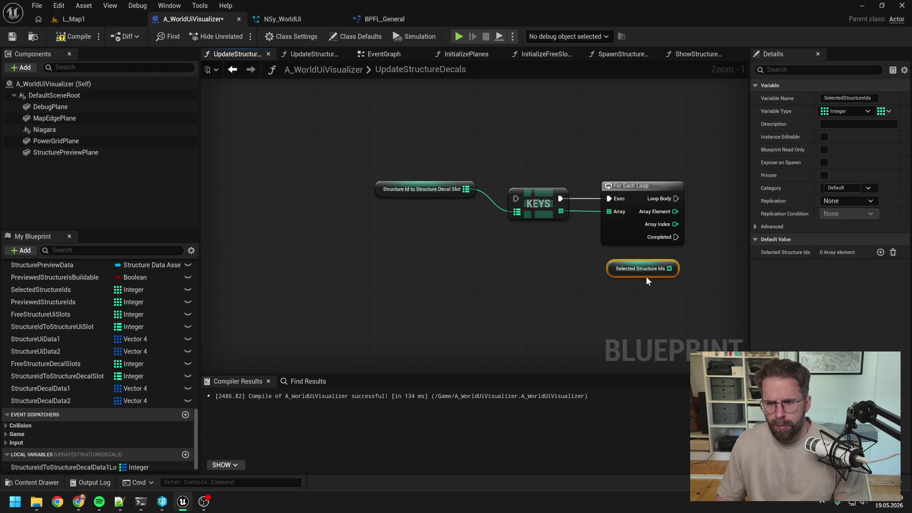
click(586, 264)
- Add a Contains check of the loop's Array Element against Selected Structure Ids
mouse_move(558, 269)
mouse_down()
mouse_move(615, 275)
mouse_move(630, 245)
mouse_up()
text(contains)
key(Return)
drag(558, 217, 631, 260)
mouse_move(556, 279)
mouse_down()
mouse_move(549, 230)
mouse_move(565, 172)
mouse_up()
- Branch on the Contains result, driven by the loop's Loop Body
drag(621, 255, 646, 232)
text(branch)
key(Return)
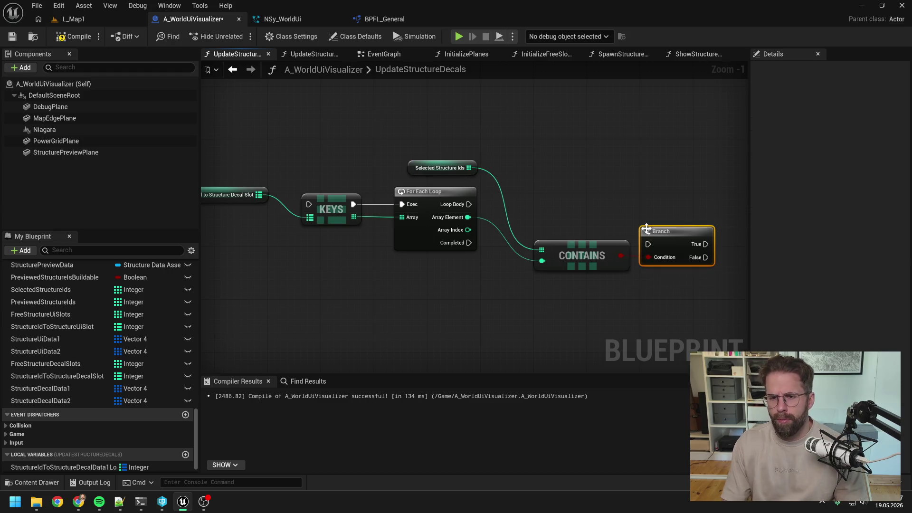
mouse_move(469, 204)
mouse_down()
mouse_move(648, 244)
mouse_move(660, 201)
mouse_up()
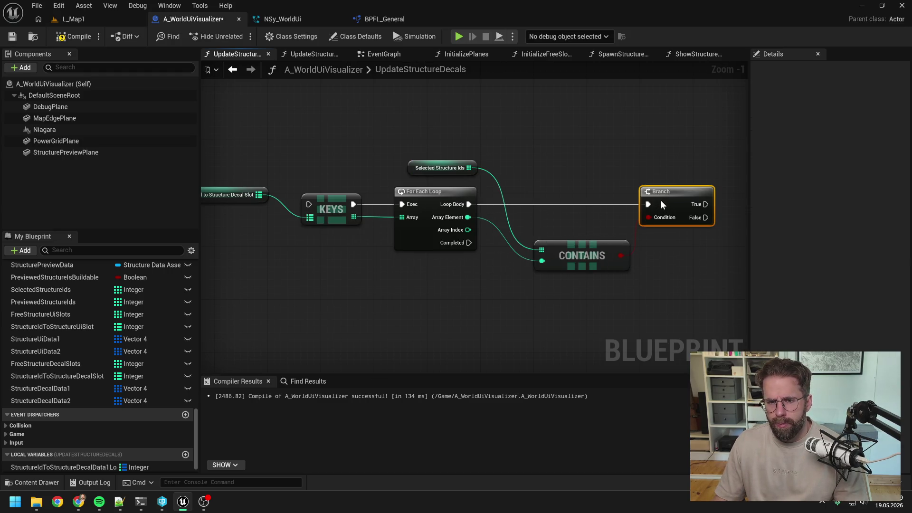
scroll(598, 223, down, 1)
mouse_move(597, 223)
mouse_down()
mouse_move(561, 216)
mouse_move(554, 240)
mouse_move(543, 224)
mouse_up()
mouse_move(609, 246)
mouse_down()
mouse_move(546, 244)
mouse_move(593, 248)
mouse_up()
scroll(545, 249, down, 1)
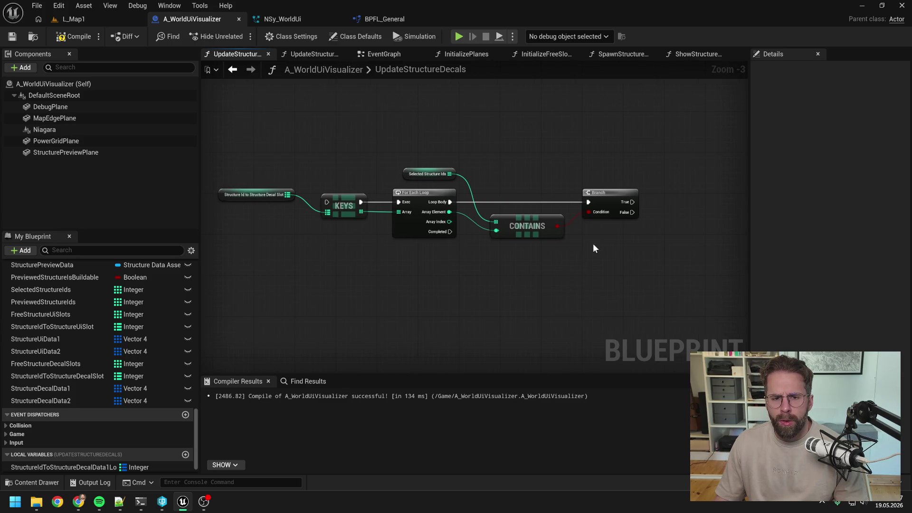
- Add a Values node on the decal-slot map and run it from Branch False
mouse_move(594, 245)
mouse_down()
mouse_move(547, 250)
mouse_move(642, 241)
mouse_up()
drag(339, 188, 356, 218)
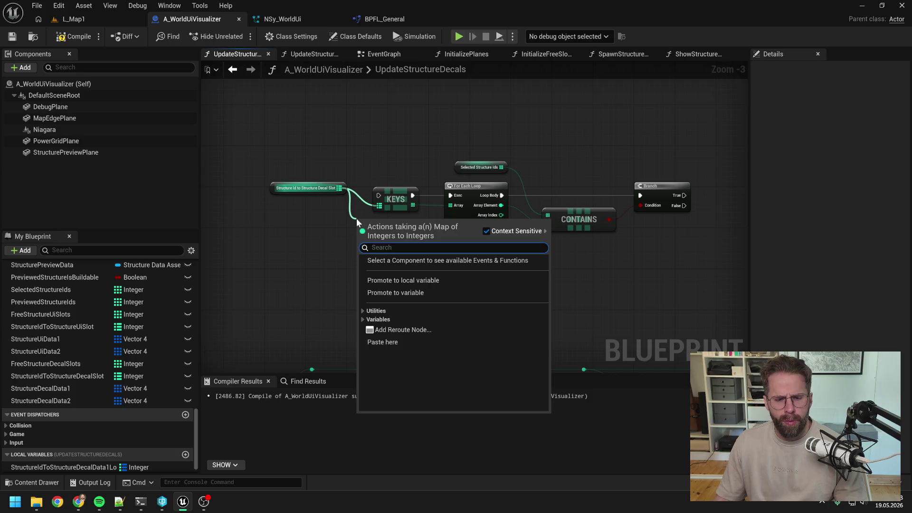
text(values)
key(Return)
key(ctrl+s)
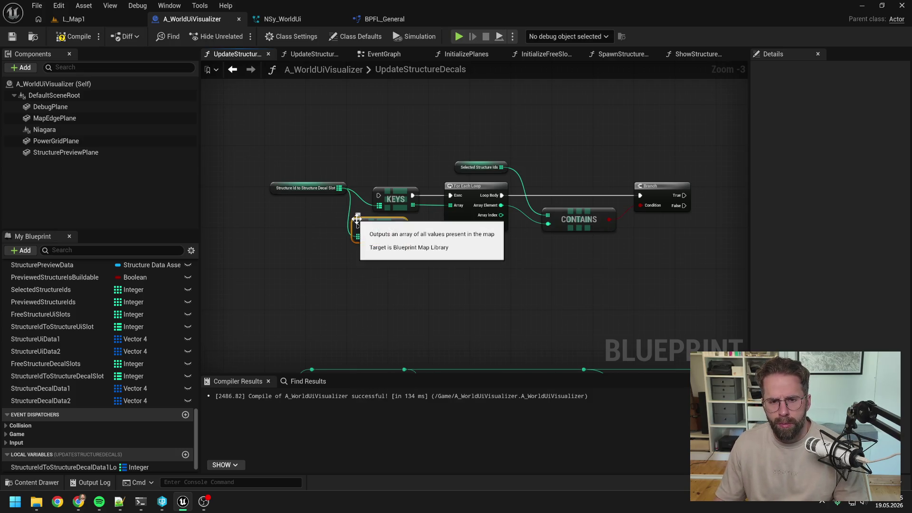
mouse_move(380, 230)
mouse_down()
mouse_move(473, 261)
mouse_move(725, 228)
mouse_up()
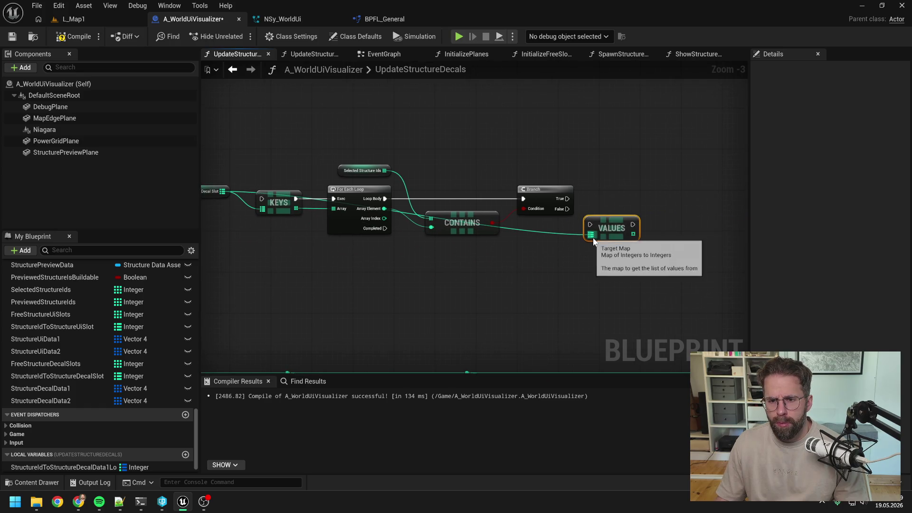
drag(605, 227, 626, 222)
drag(565, 210, 611, 219)
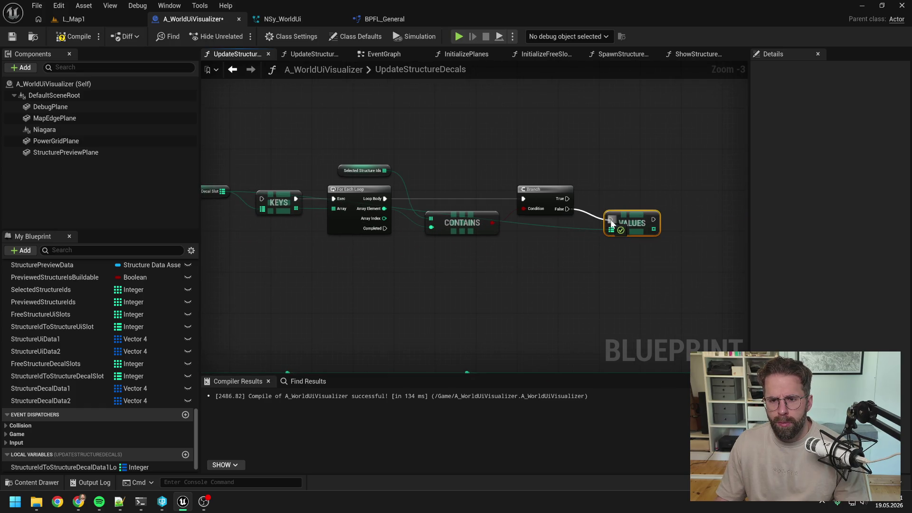
click(591, 228)
- Route the decal-slot map wire through two reroute points and save
double_click(591, 228)
mouse_move(590, 220)
mouse_down()
mouse_move(580, 158)
mouse_move(416, 149)
mouse_move(247, 156)
mouse_move(261, 209)
mouse_up()
double_click(544, 159)
key(ctrl+s)
- Add a Get on the values array, indexed by the loop's Array Index via a reroute
drag(654, 230, 677, 234)
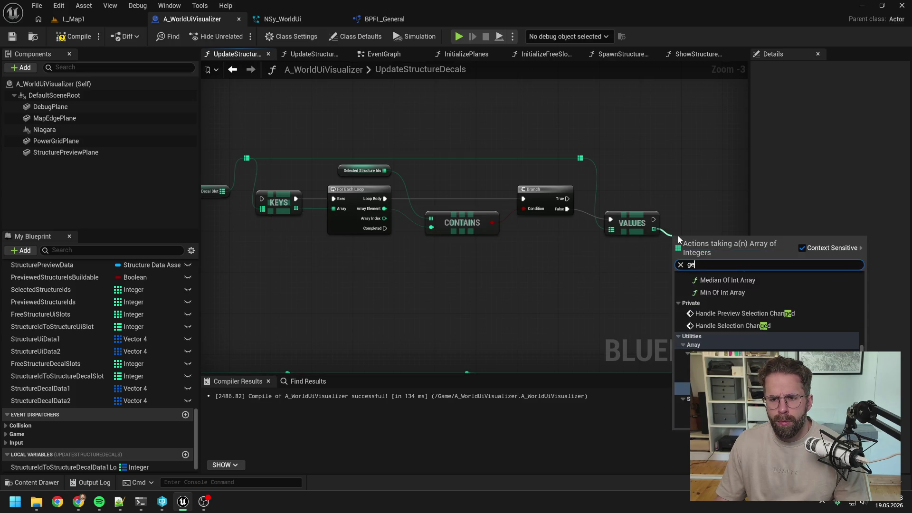
text(get)
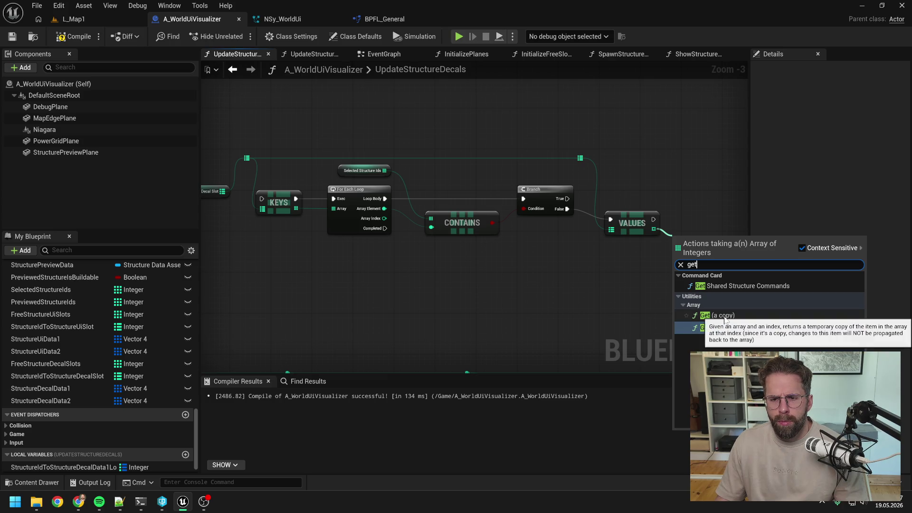
click(724, 315)
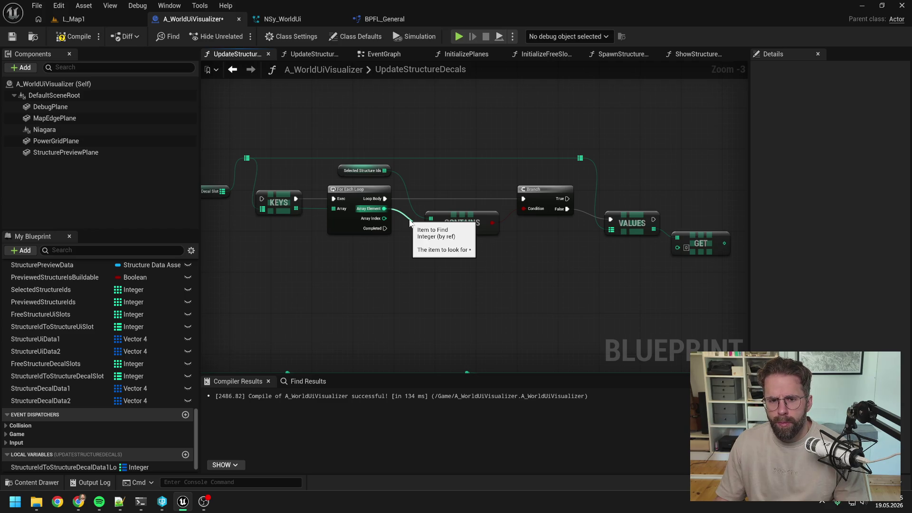
mouse_move(384, 218)
mouse_down()
mouse_move(702, 256)
mouse_move(684, 249)
mouse_up()
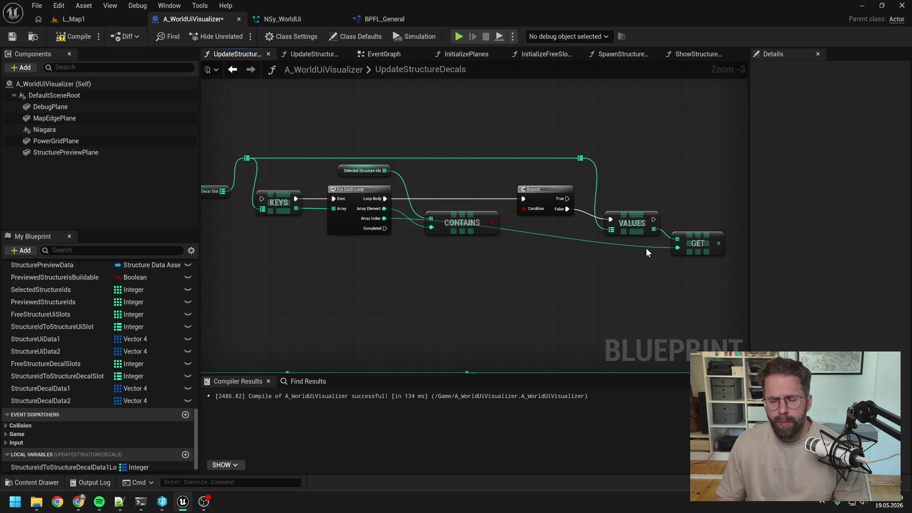
double_click(644, 246)
drag(647, 249, 430, 254)
click(658, 269)
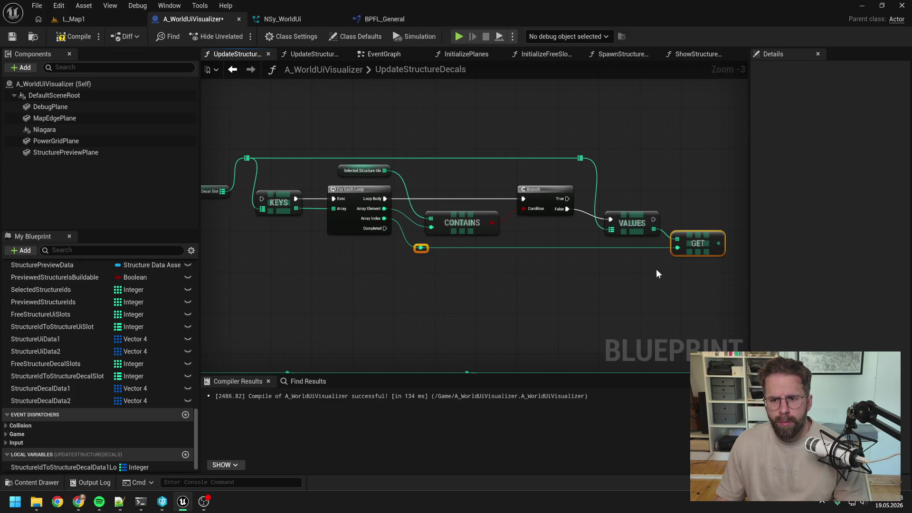
drag(637, 279, 572, 274)
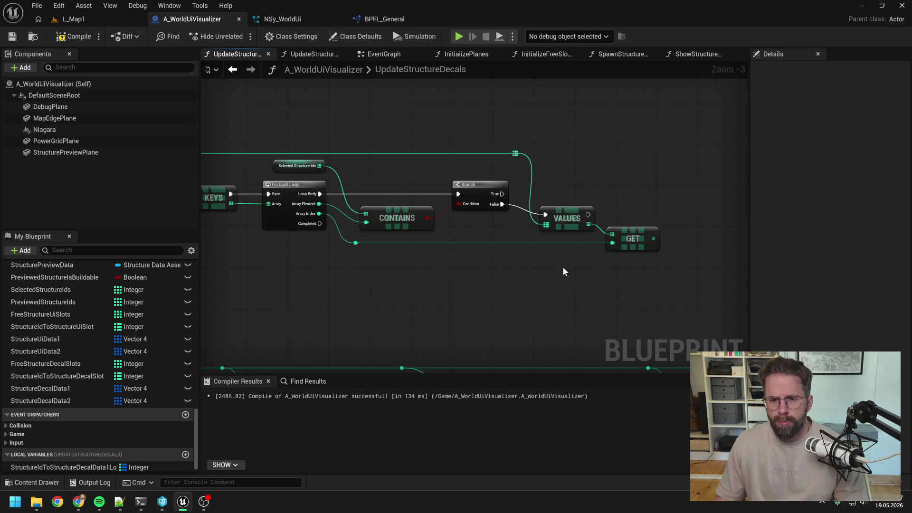
scroll(563, 267, down, 1)
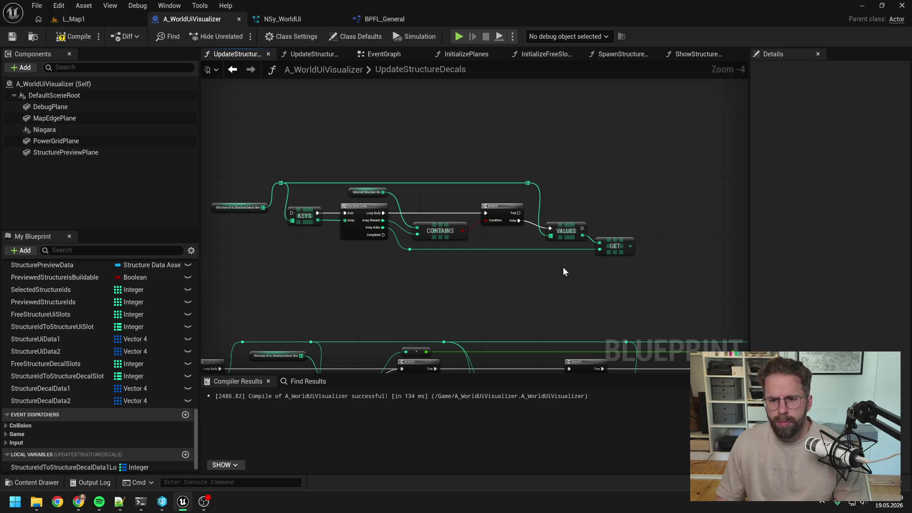
scroll(671, 253, up, 1)
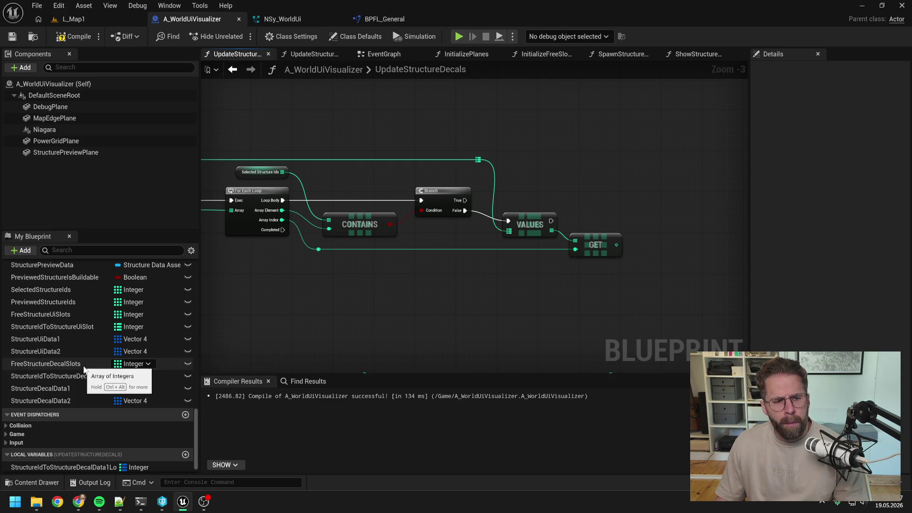
- Add the GET result to FreeStructureDecalSlots with an Add node run by Branch True
mouse_move(84, 365)
mouse_down()
mouse_move(597, 189)
mouse_move(672, 203)
mouse_up()
click(627, 210)
text(add)
key(Return)
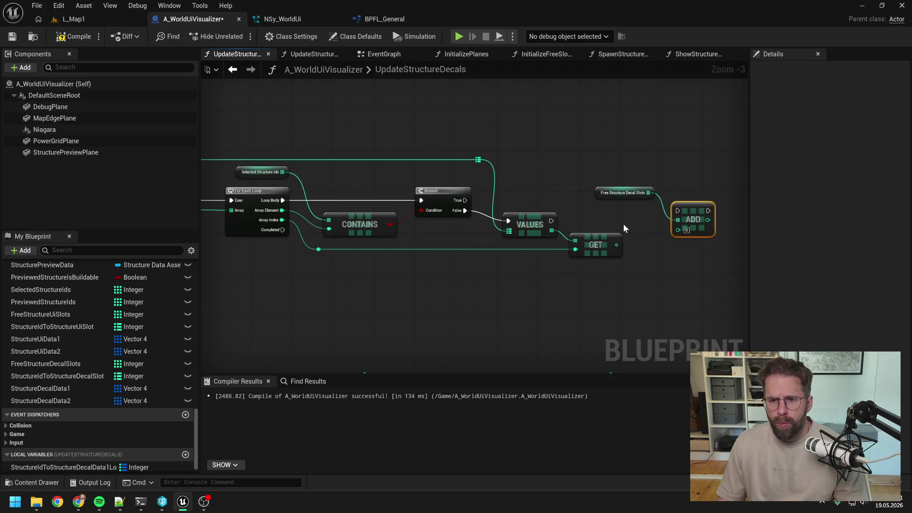
mouse_move(465, 200)
mouse_down()
mouse_move(678, 210)
mouse_move(666, 219)
mouse_up()
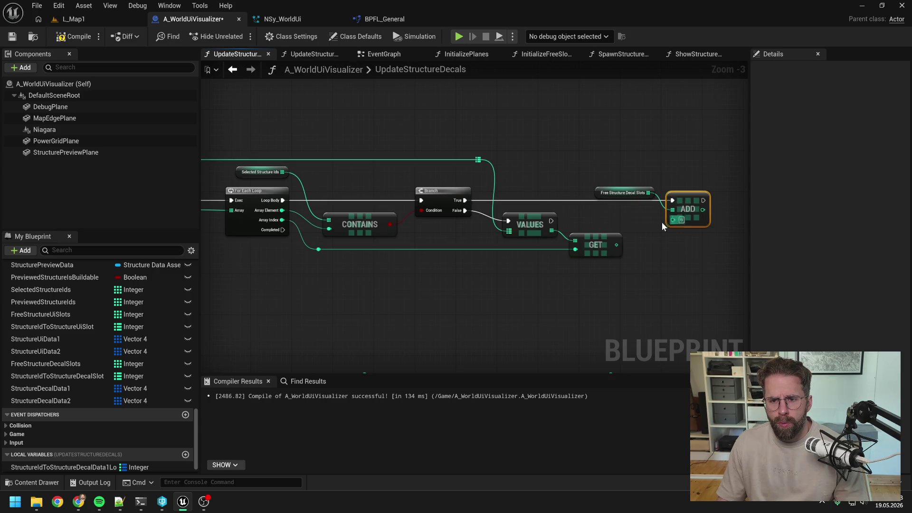
drag(617, 245, 673, 218)
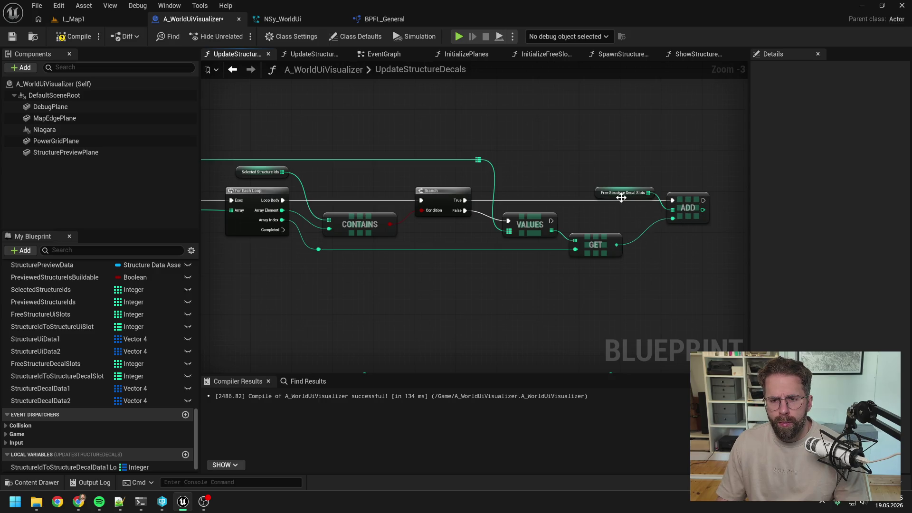
- Tidy the layout, lowering the Values, Get and reroute nodes below the Add chain
drag(621, 198, 595, 188)
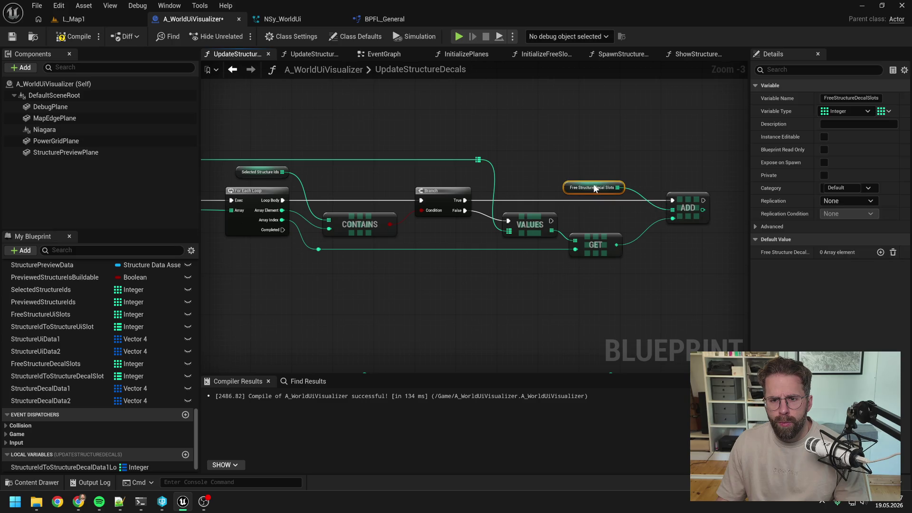
click(697, 184)
drag(697, 184, 673, 194)
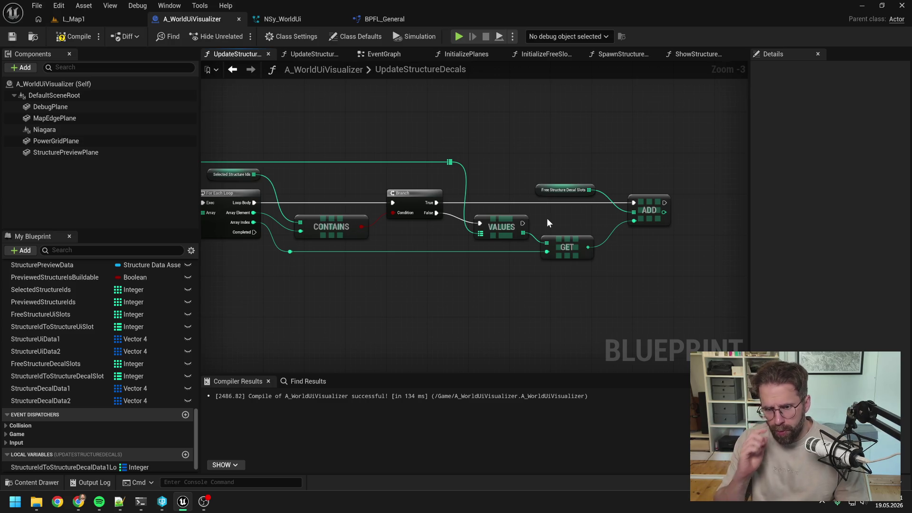
drag(575, 276, 511, 223)
ctrl+click(290, 252)
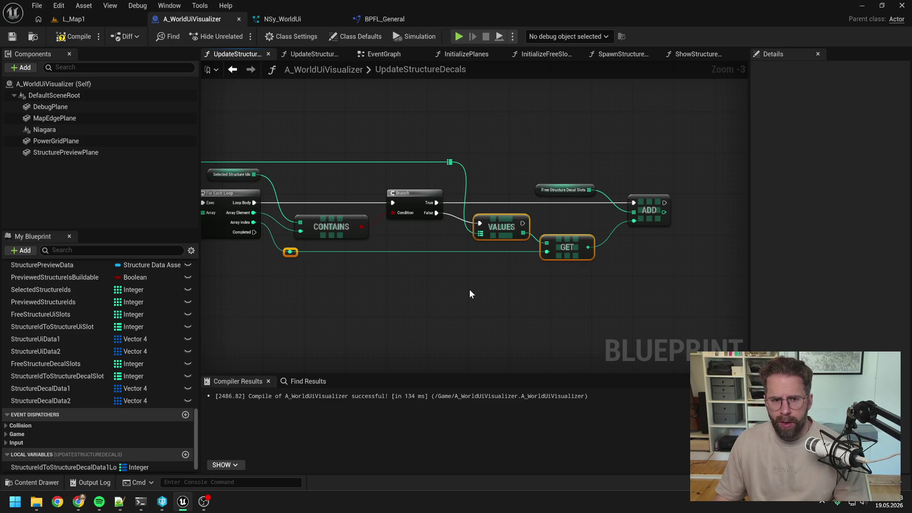
key(Down)
key(Down)
key(Down)
key(Down)
click(554, 295)
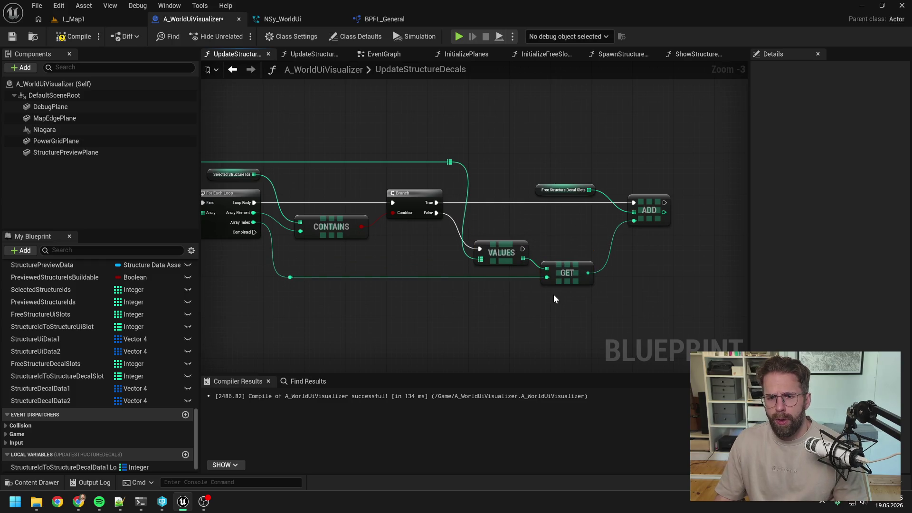
drag(554, 295, 527, 295)
drag(430, 155, 657, 238)
- Add a map Remove node that runs after Values
text(remove)
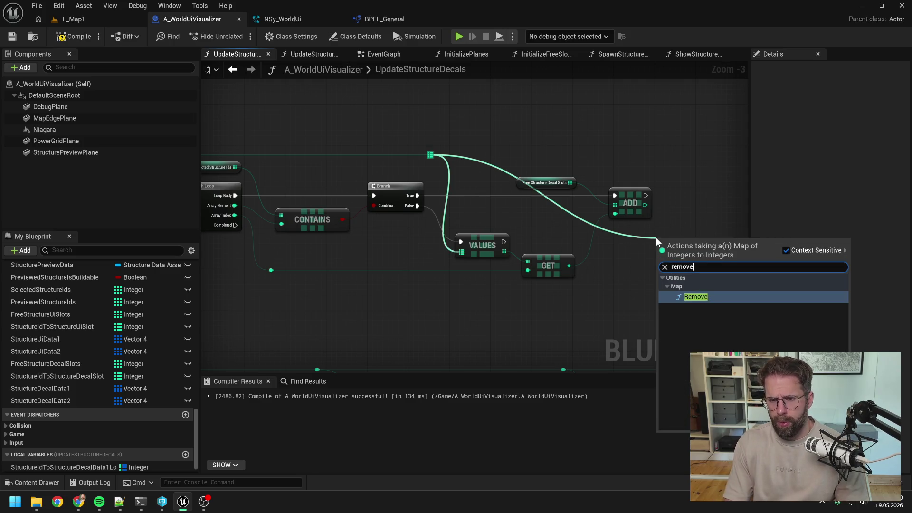
key(Return)
mouse_move(504, 242)
mouse_down()
mouse_move(511, 252)
mouse_move(678, 247)
mouse_move(658, 243)
mouse_up()
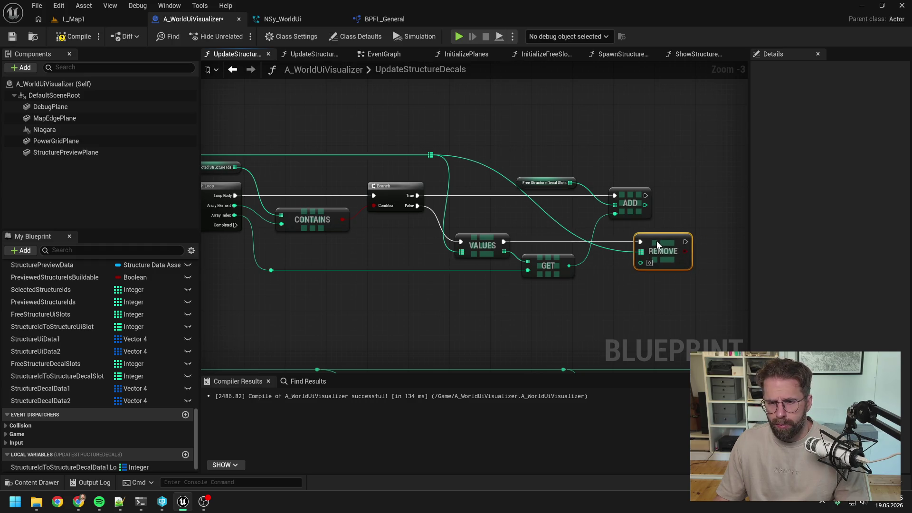
click(618, 276)
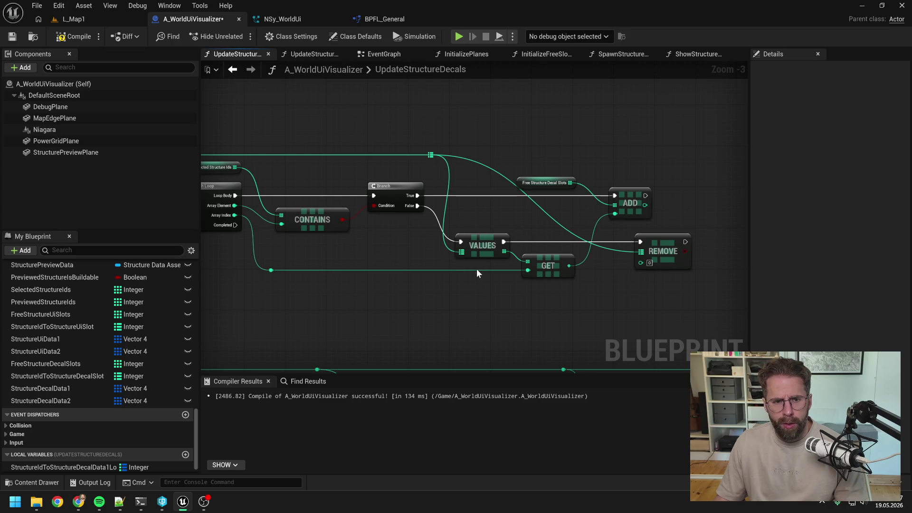
- Wire the loop's key into Remove through reroute points straightened into one line
double_click(488, 271)
mouse_move(488, 271)
mouse_down()
mouse_move(494, 286)
mouse_move(655, 264)
mouse_move(641, 262)
mouse_move(620, 283)
mouse_up()
double_click(615, 258)
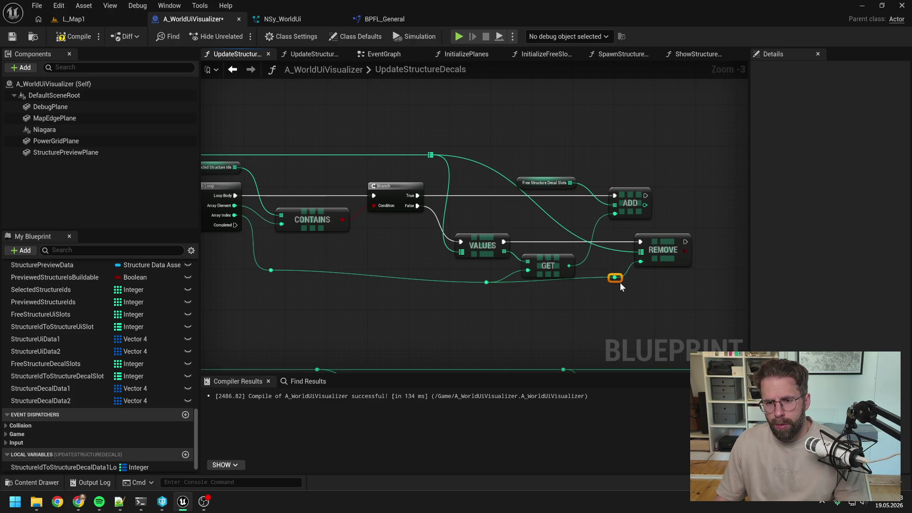
click(485, 284)
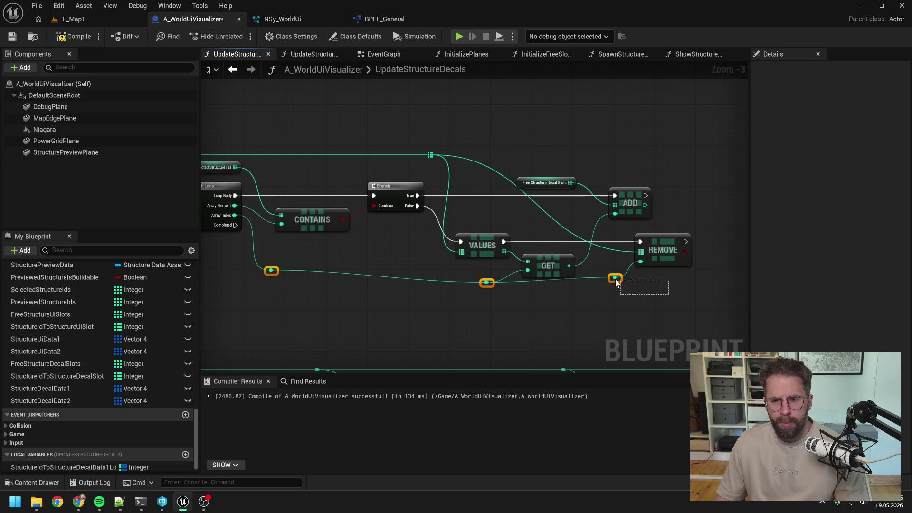
key(q)
click(634, 281)
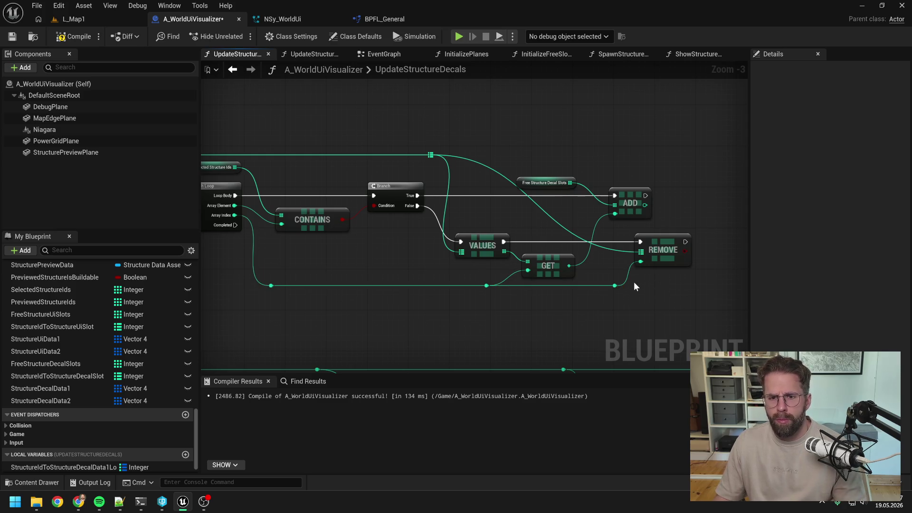
- Route Remove's Target Map input through a reroute on the map wire and shift Remove right
double_click(601, 244)
mouse_move(603, 244)
mouse_down()
mouse_move(622, 169)
mouse_move(666, 159)
mouse_up()
drag(635, 247, 682, 247)
click(625, 260)
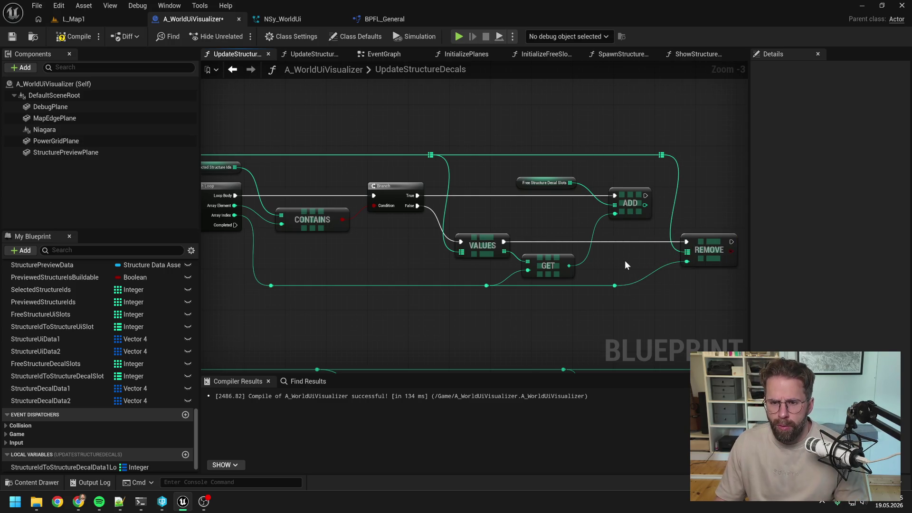
drag(624, 259, 597, 250)
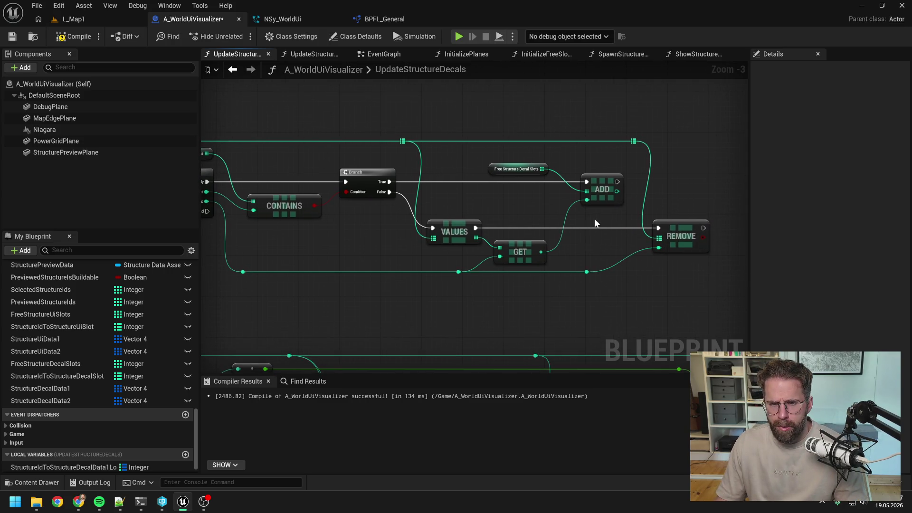
- Shift Free Structure Decal Slots and Add right, aligning Remove beneath Add
mouse_move(646, 151)
mouse_down()
mouse_move(571, 181)
mouse_move(494, 190)
mouse_up()
drag(602, 189, 623, 189)
click(681, 243)
shift+click(634, 141)
key(f)
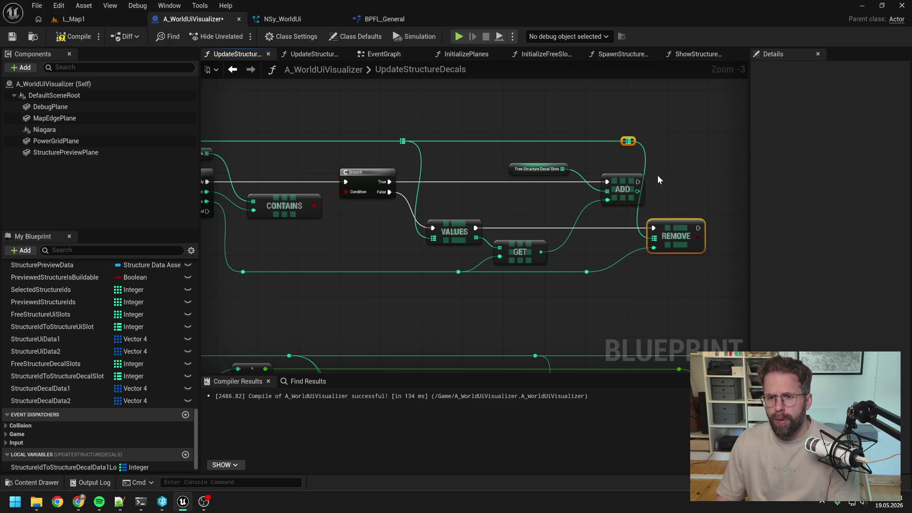
click(679, 166)
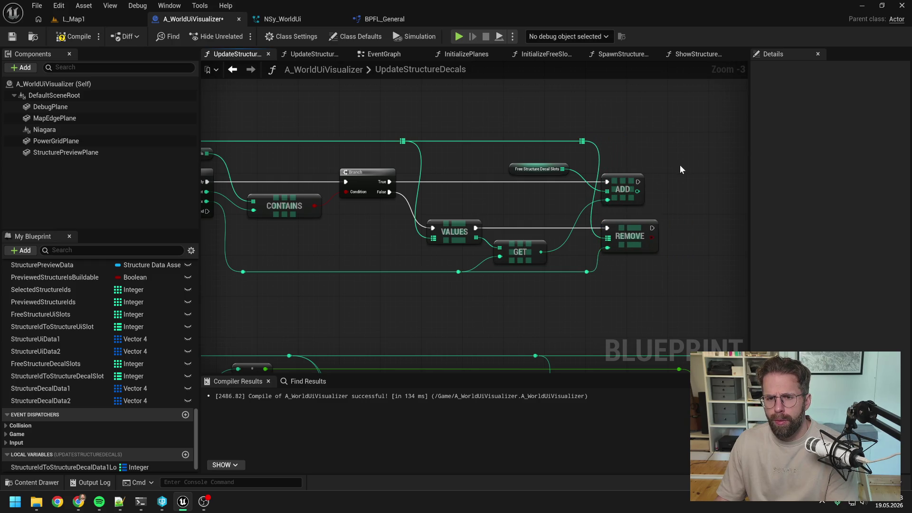
click(605, 285)
drag(605, 285, 668, 273)
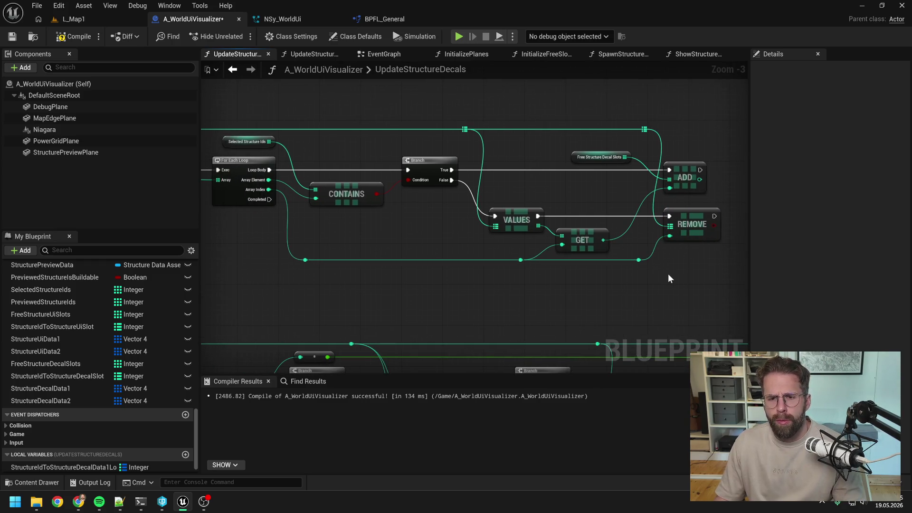
- Compile the blueprint and review the Keys, Values, Get, Add and Remove nodes
click(71, 37)
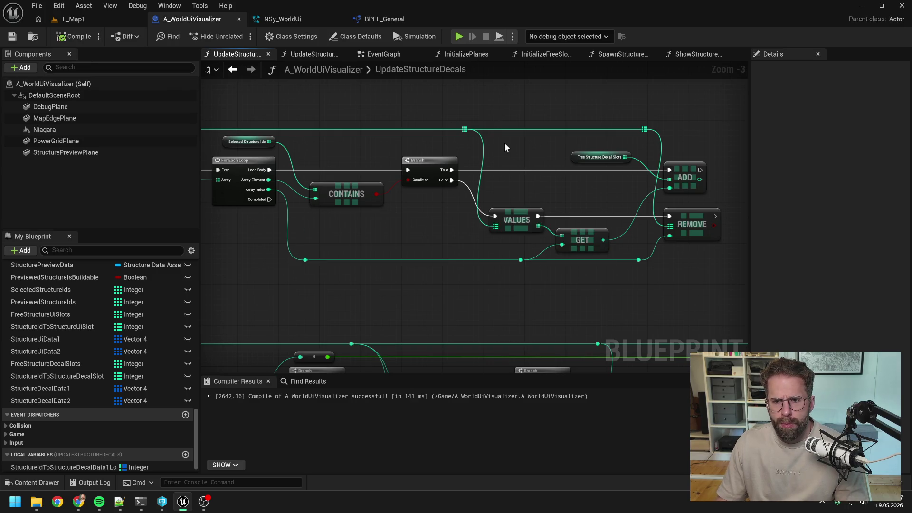
mouse_move(521, 157)
mouse_down()
mouse_move(648, 145)
mouse_move(572, 164)
mouse_up()
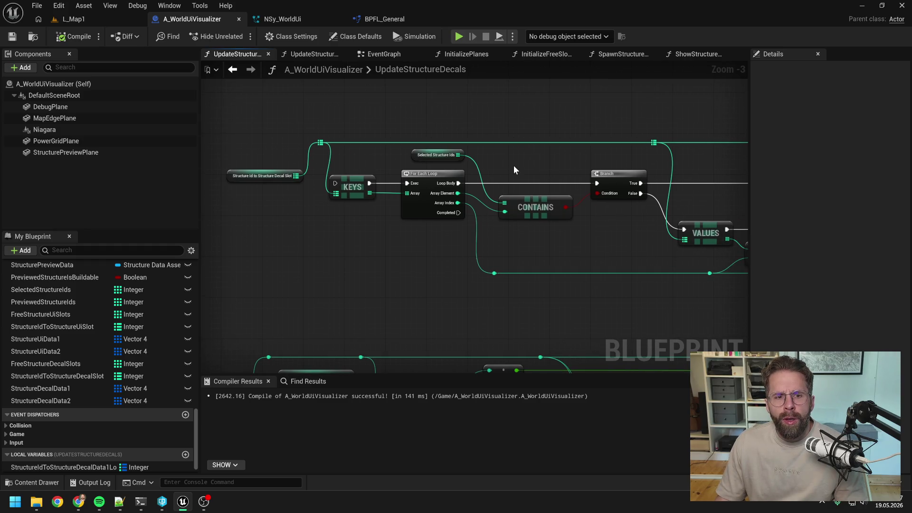
mouse_move(360, 226)
mouse_down()
mouse_move(300, 230)
mouse_move(416, 232)
mouse_up()
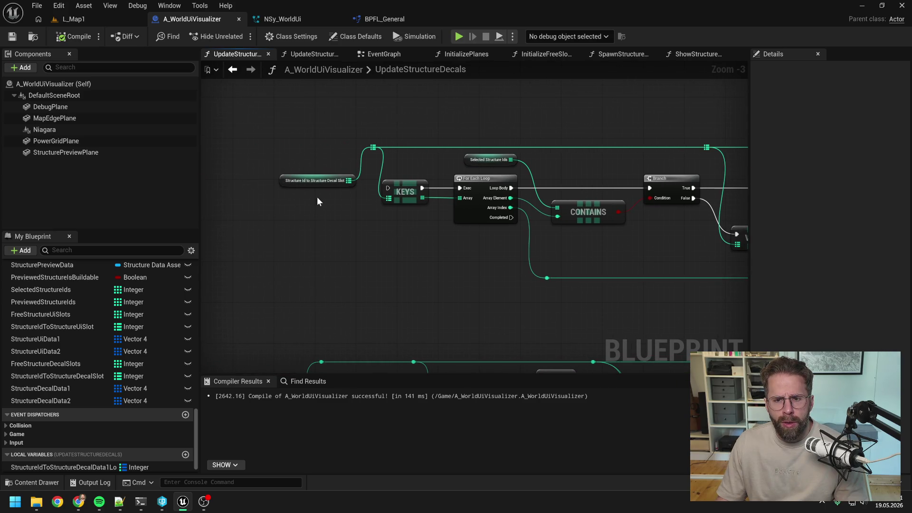
drag(315, 196, 204, 199)
mouse_move(594, 246)
mouse_down()
mouse_move(509, 246)
mouse_move(421, 229)
mouse_up()
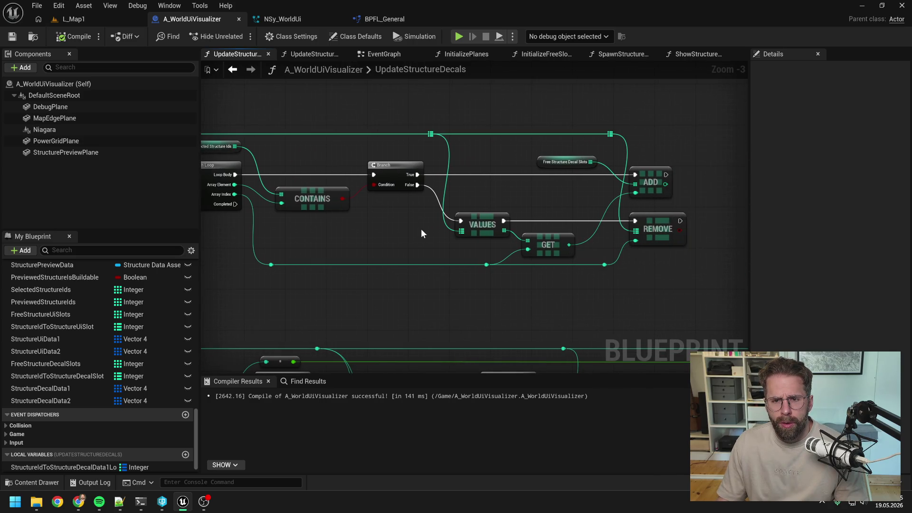
- Drop the Branch True link so Add runs after Values and Remove after Add
key(ctrl+z)
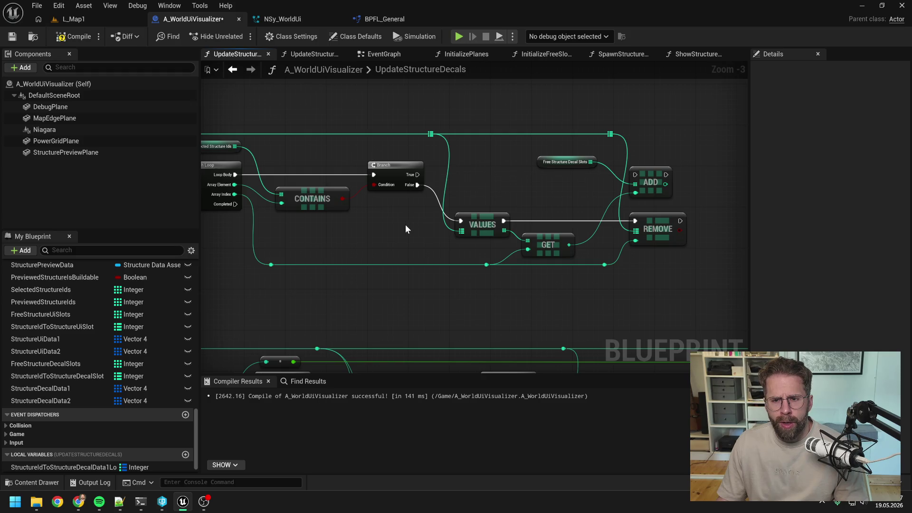
drag(405, 229, 486, 214)
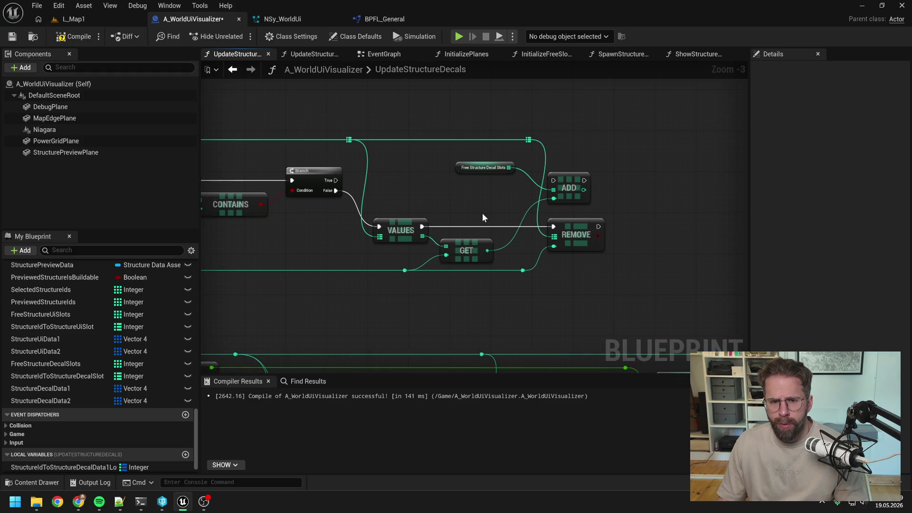
drag(422, 227, 554, 181)
drag(572, 229, 670, 227)
mouse_move(577, 184)
mouse_down()
mouse_move(566, 229)
mouse_move(641, 228)
mouse_up()
mouse_move(476, 171)
mouse_down()
mouse_move(467, 216)
mouse_move(653, 194)
mouse_up()
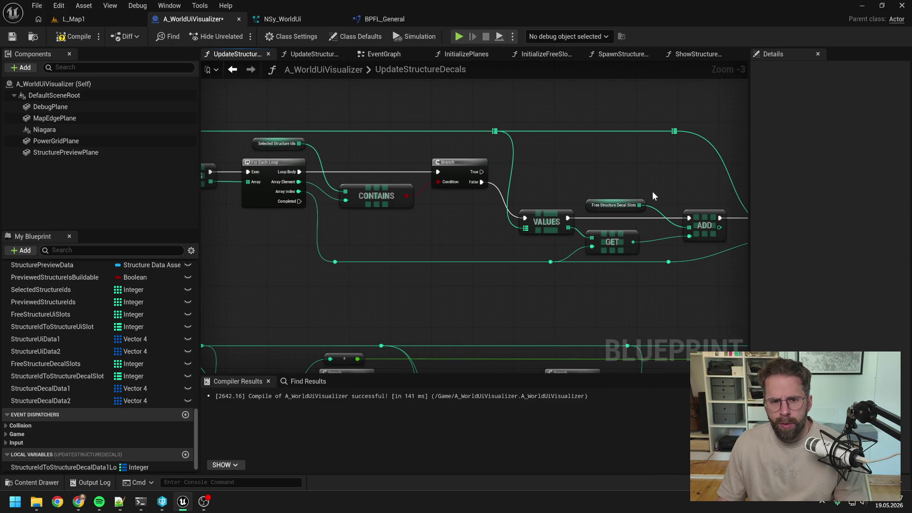
scroll(611, 181, down, 1)
drag(566, 273, 563, 172)
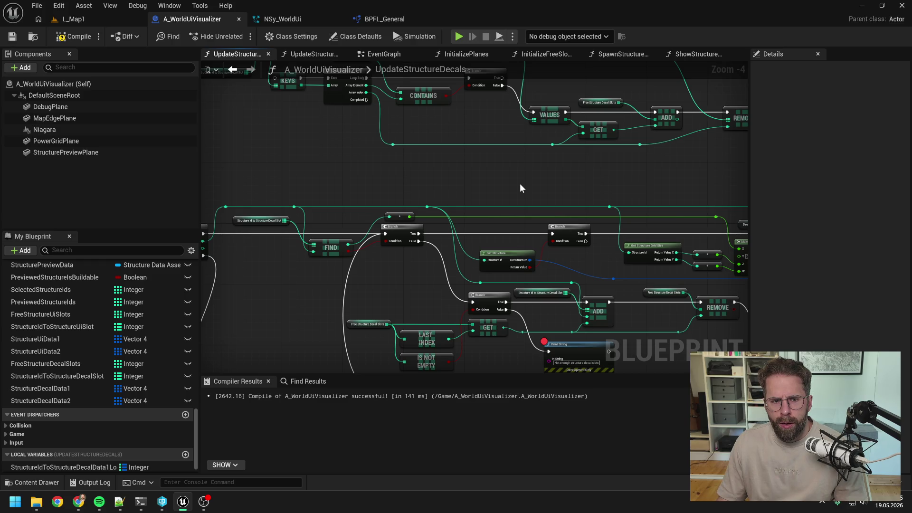
mouse_move(520, 186)
mouse_down()
mouse_move(611, 189)
mouse_move(633, 230)
mouse_up()
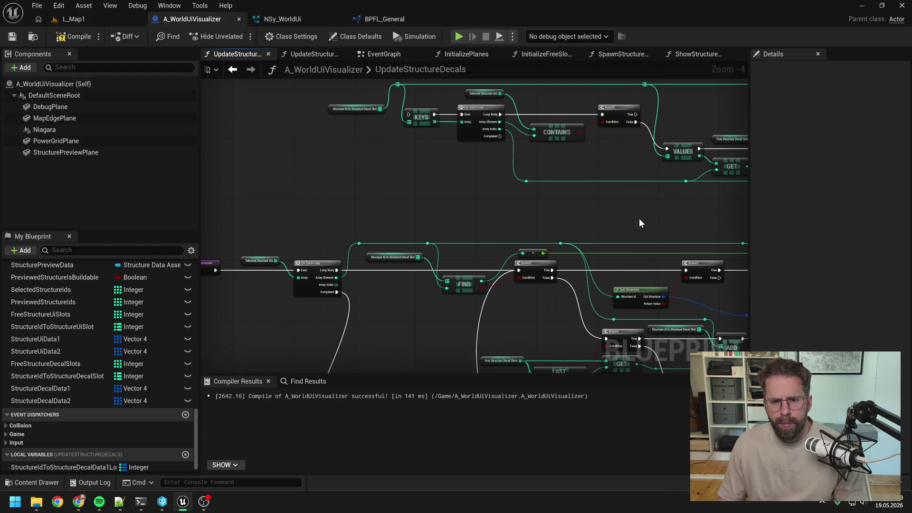
drag(666, 213, 549, 226)
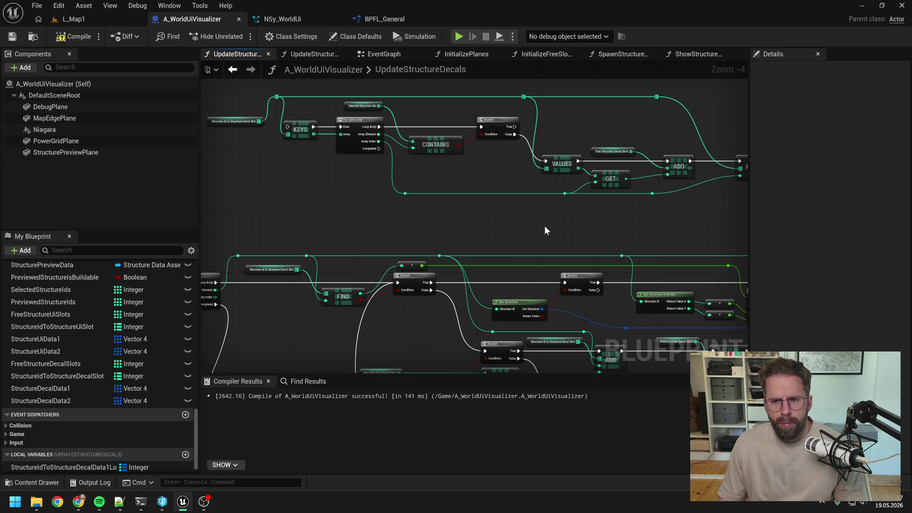
drag(560, 219, 518, 240)
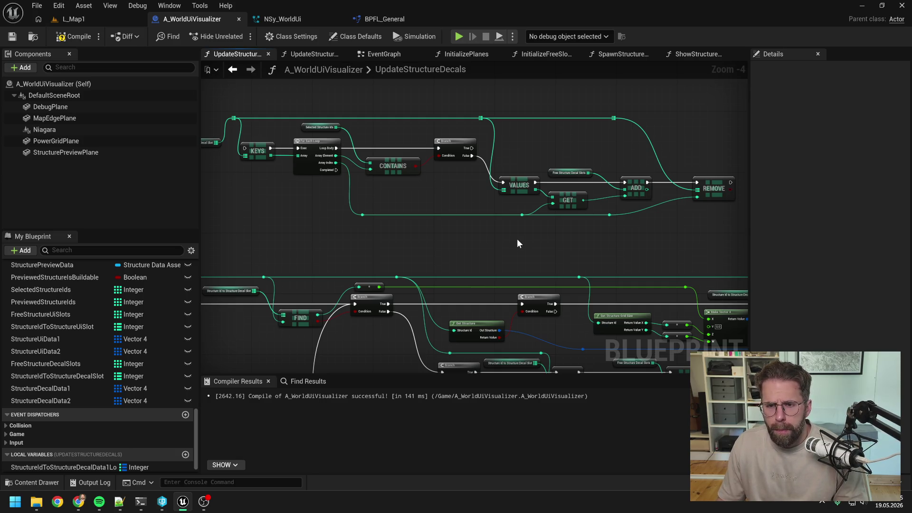
scroll(514, 239, up, 1)
mouse_move(514, 238)
mouse_down()
mouse_move(555, 261)
mouse_move(626, 266)
mouse_up()
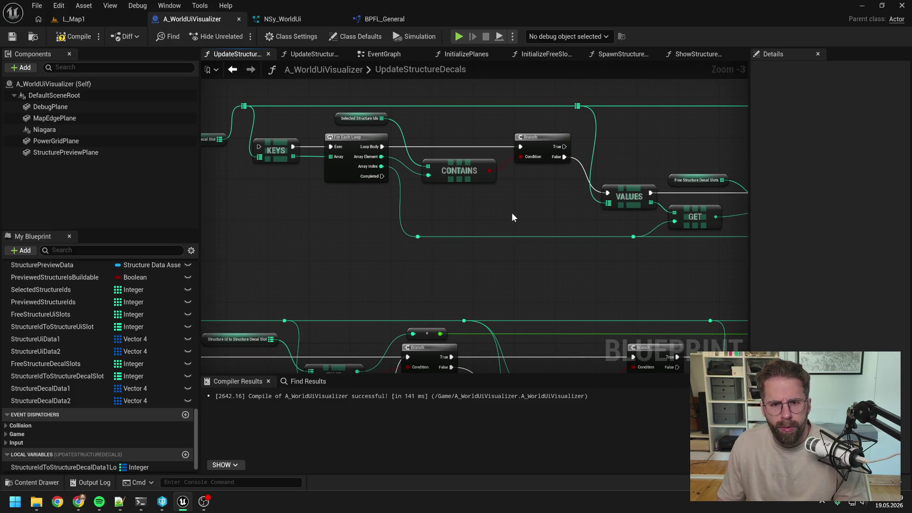
drag(515, 213, 461, 222)
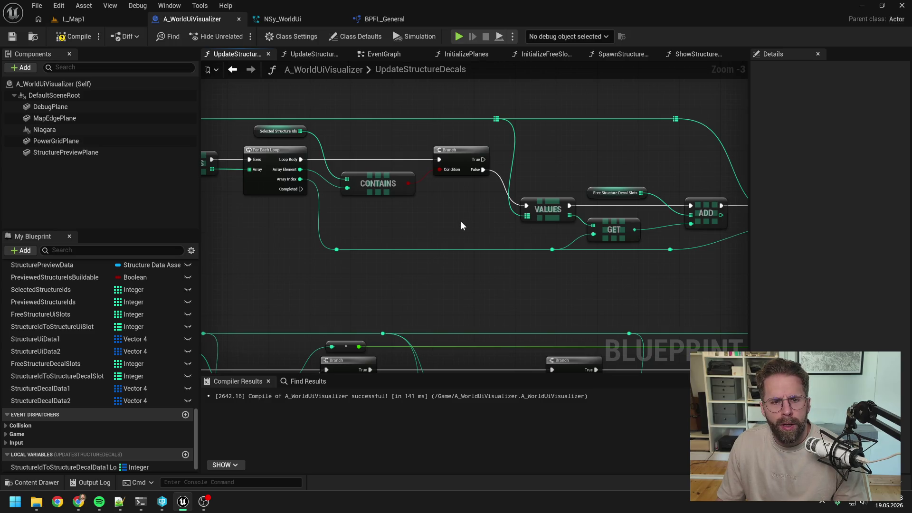
drag(461, 221, 521, 225)
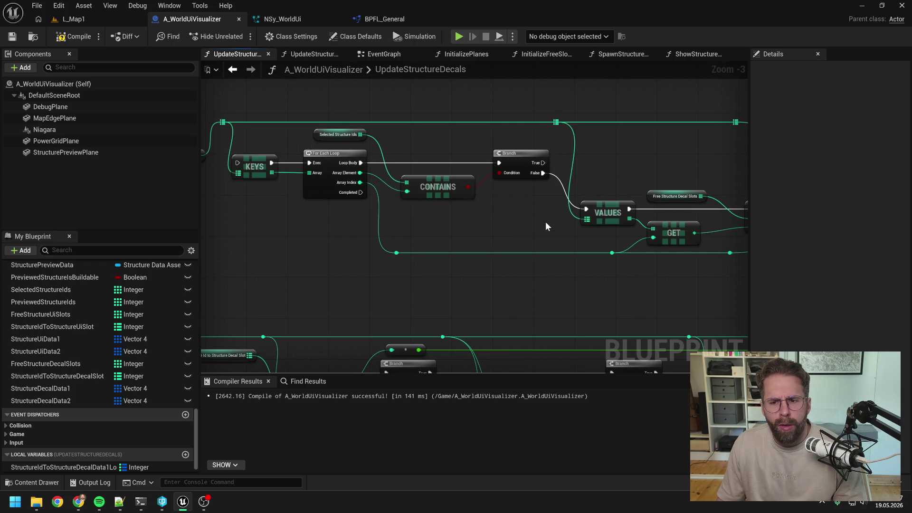
drag(545, 222, 461, 226)
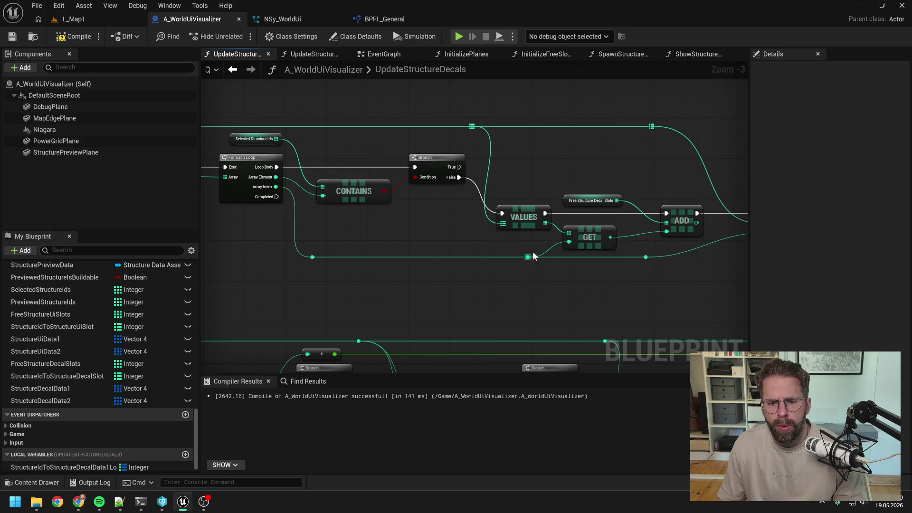
drag(563, 242, 464, 237)
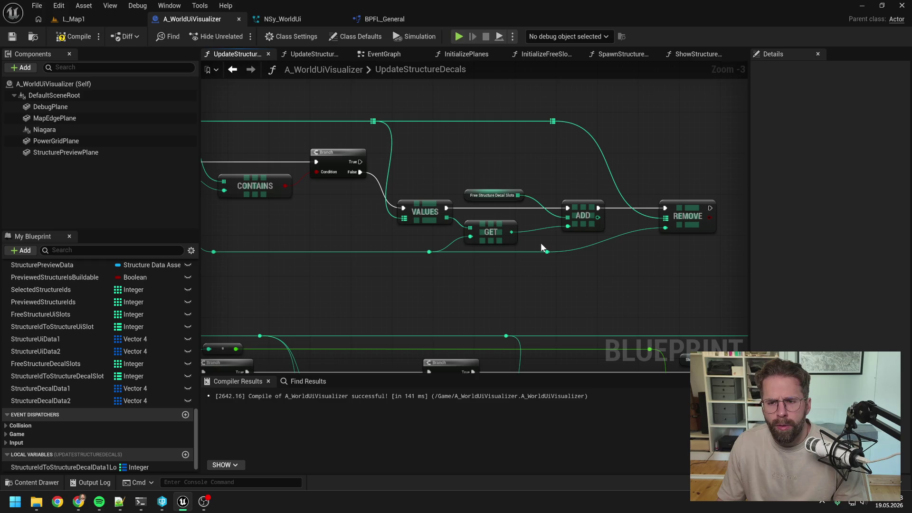
drag(589, 264, 674, 247)
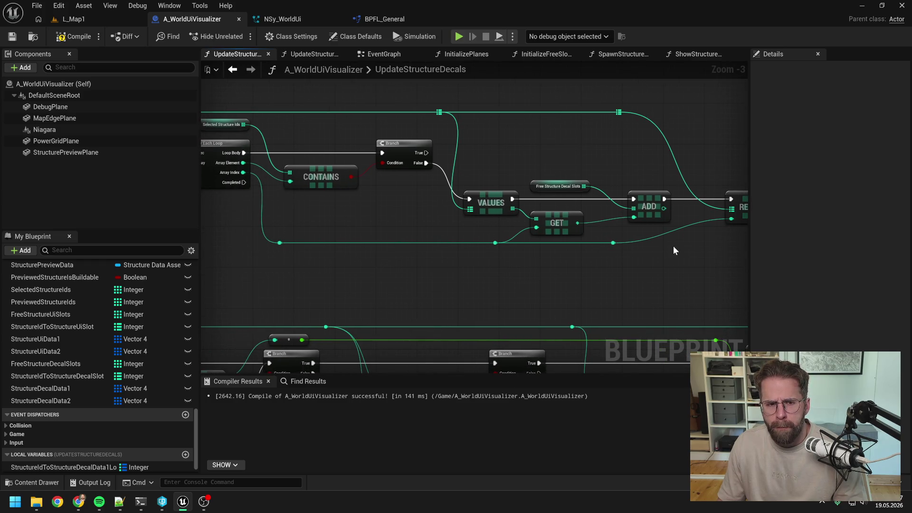
drag(415, 225, 486, 227)
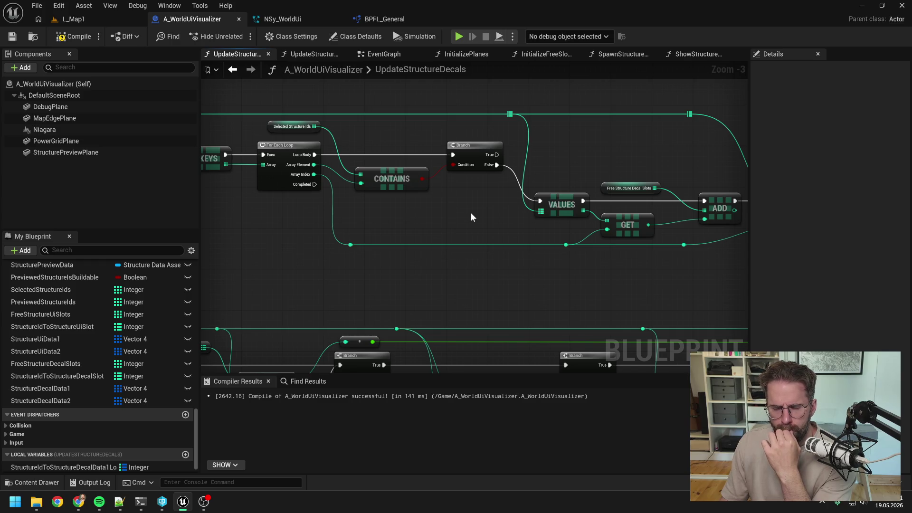
drag(471, 212, 363, 229)
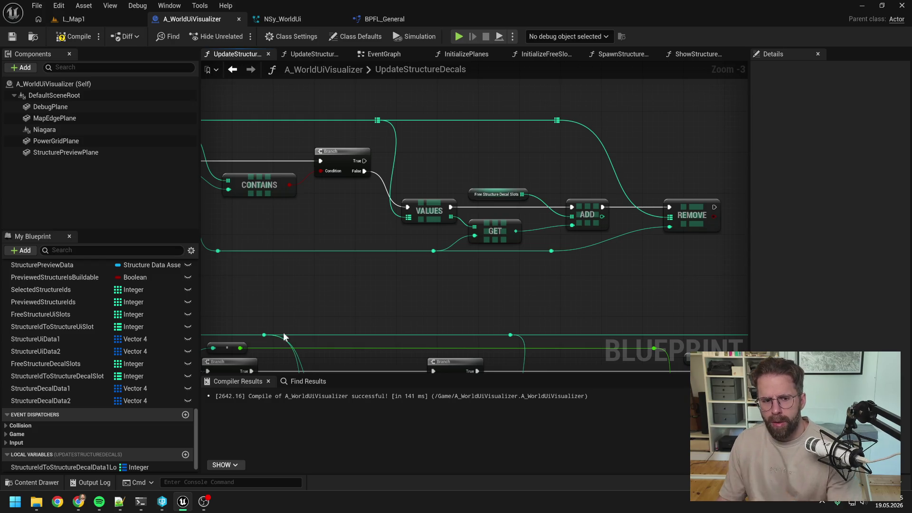
scroll(141, 364, down, 1)
- Create a local Integer array variable named KeysToRemoveLocal
click(185, 443)
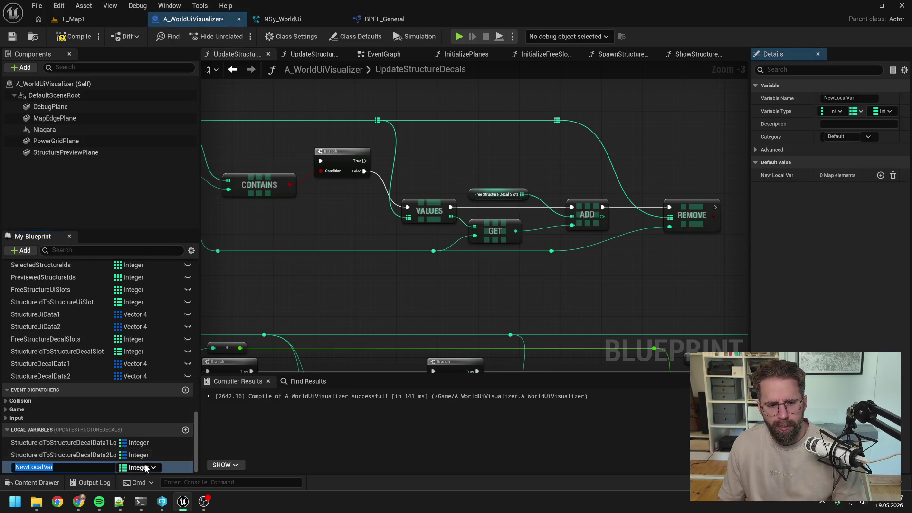
click(130, 467)
click(143, 307)
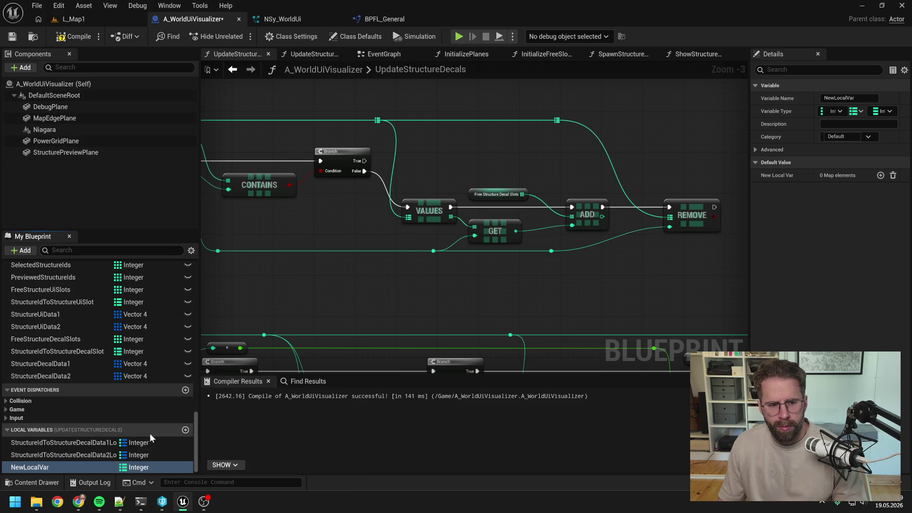
click(859, 110)
click(851, 133)
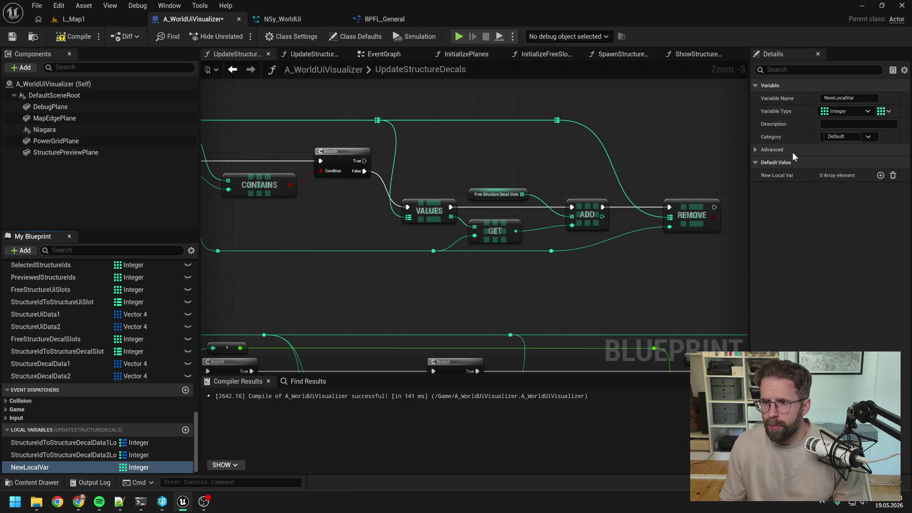
key(F2)
text(K)
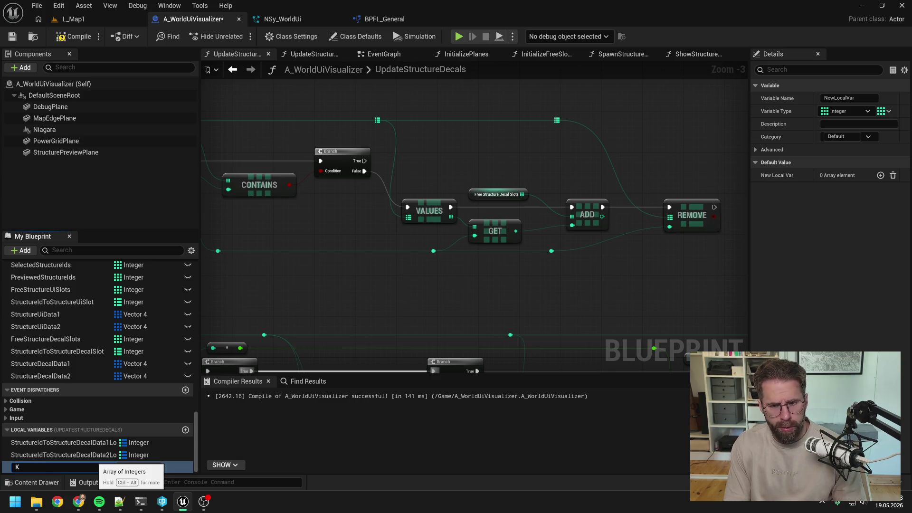
text(e)
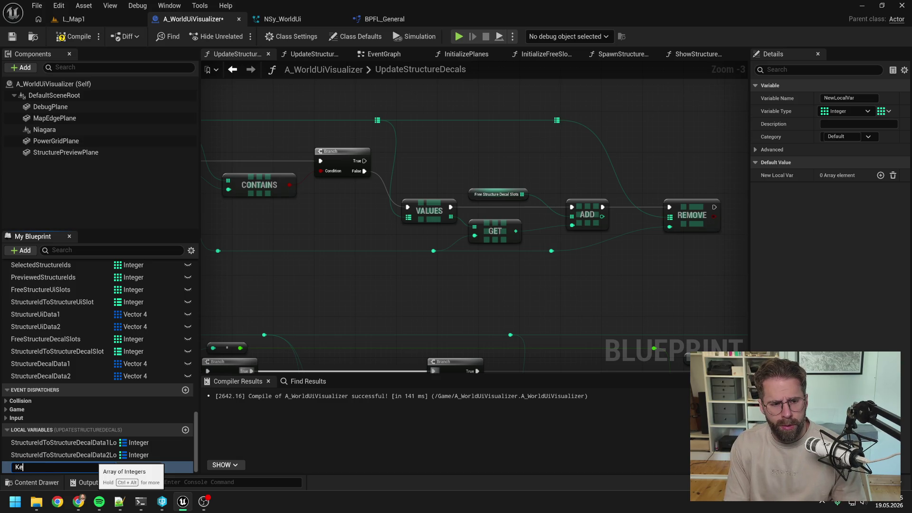
text(ysToRemoveLocal)
key(Return)
- Chain an array Add into a KeysToRemoveLocal getter after the first ADD, deleting REMOVE
mouse_move(97, 471)
mouse_down()
mouse_move(514, 214)
mouse_move(651, 167)
mouse_move(653, 187)
mouse_up()
click(677, 188)
text(add)
click(699, 247)
mouse_move(514, 212)
mouse_down()
mouse_move(660, 196)
mouse_move(666, 214)
mouse_up()
click(618, 231)
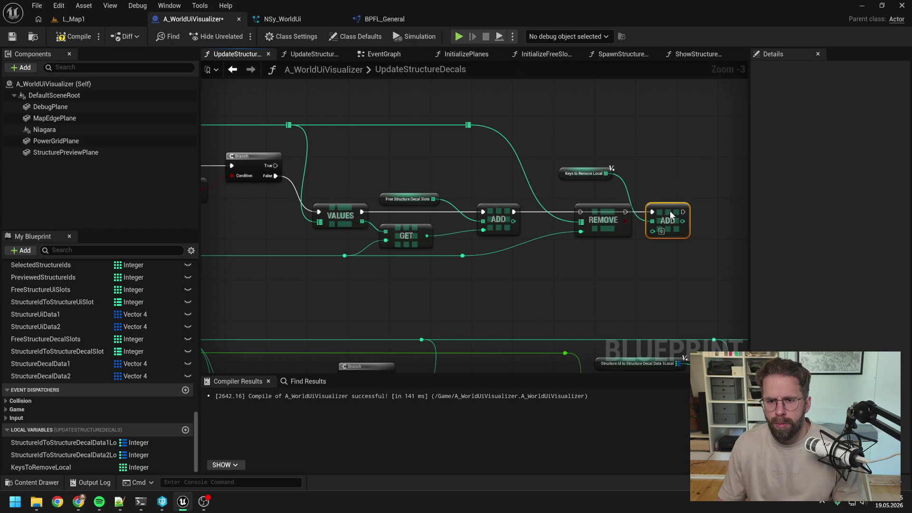
key(Delete)
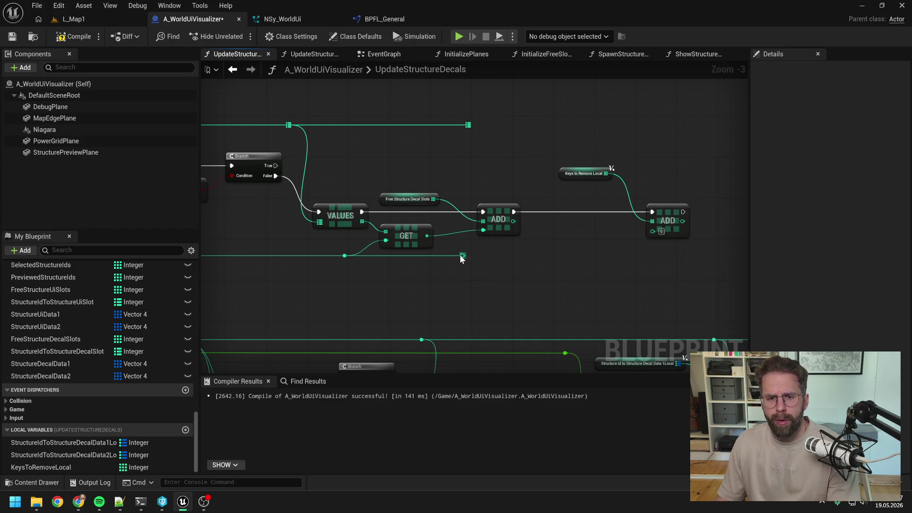
- Tidy the wires with reroute points and move the getter and ADD closer to the chain
drag(566, 242, 697, 231)
scroll(696, 232, down, 1)
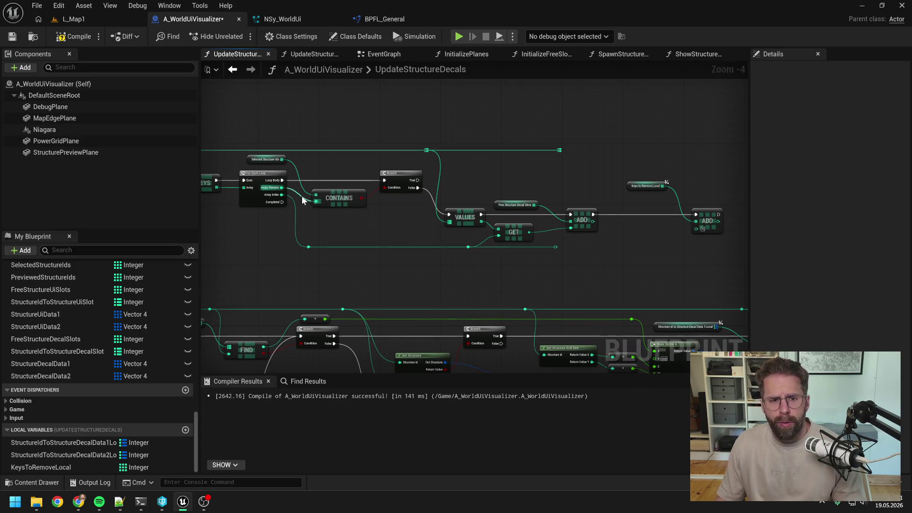
double_click(302, 196)
mouse_move(302, 196)
mouse_down()
mouse_move(304, 142)
mouse_move(700, 229)
mouse_move(677, 142)
mouse_up()
double_click(667, 226)
click(559, 150)
key(Delete)
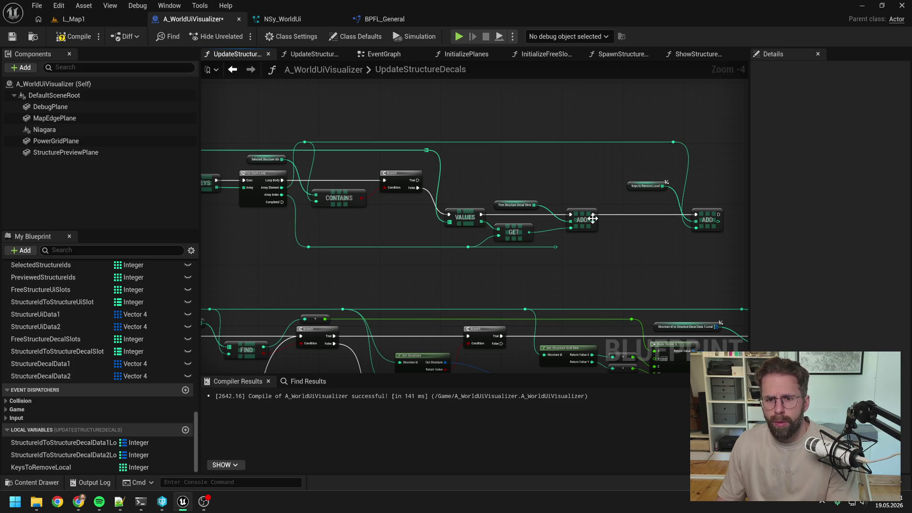
drag(637, 127, 728, 238)
mouse_move(671, 255)
mouse_down()
mouse_move(655, 253)
mouse_move(623, 192)
mouse_up()
click(624, 192)
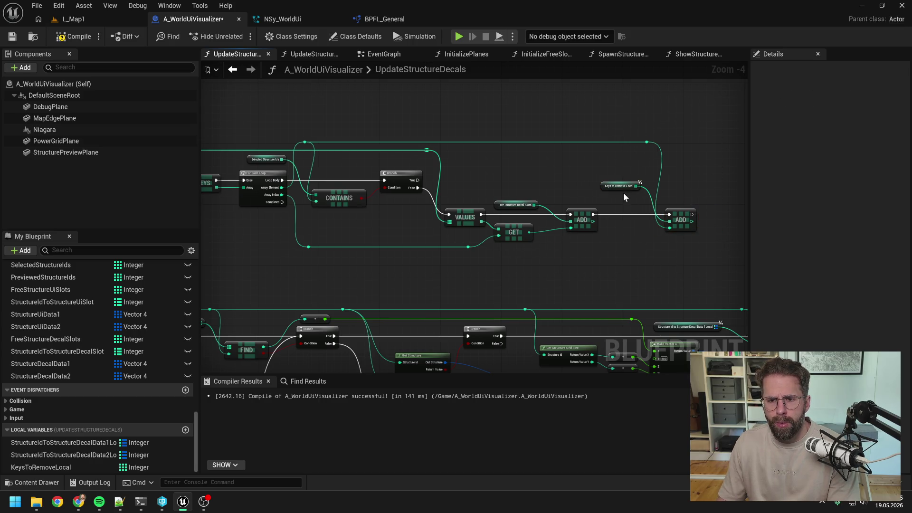
click(620, 186)
scroll(646, 169, down, 1)
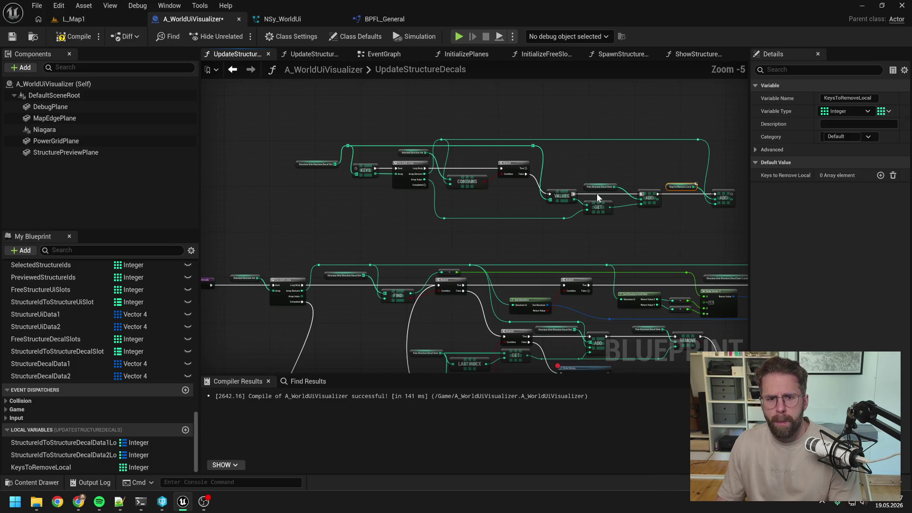
- Add a For Each Loop over KeysToRemoveLocal that runs after the first loop completes
drag(300, 127, 729, 219)
mouse_move(411, 161)
mouse_down()
mouse_move(398, 103)
mouse_move(376, 98)
mouse_up()
click(491, 175)
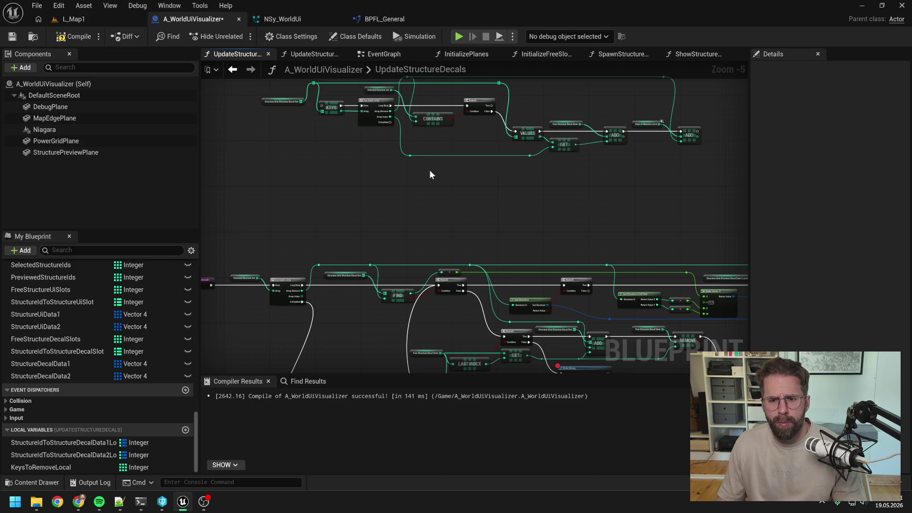
mouse_move(58, 468)
mouse_down()
mouse_move(370, 161)
mouse_move(378, 183)
mouse_move(404, 166)
mouse_up()
click(380, 186)
scroll(387, 181, up, 2)
text(f)
text(o)
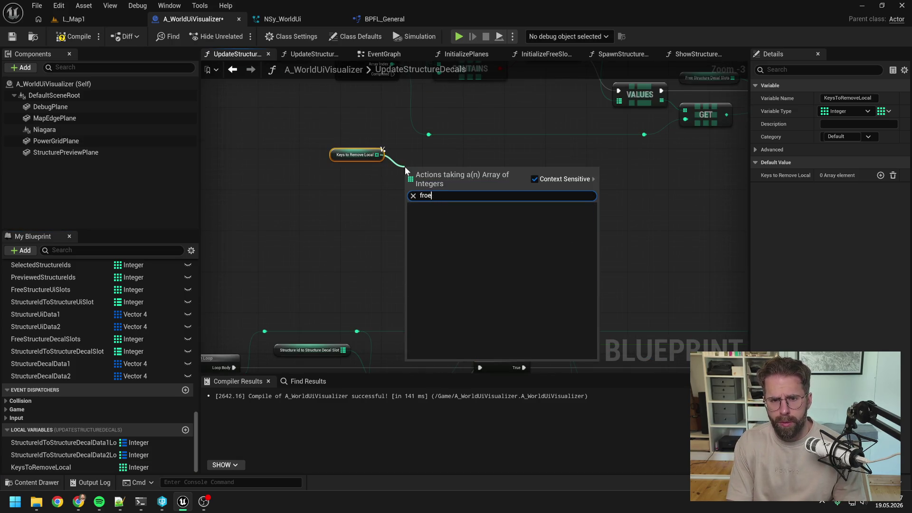
text(r)
key(Return)
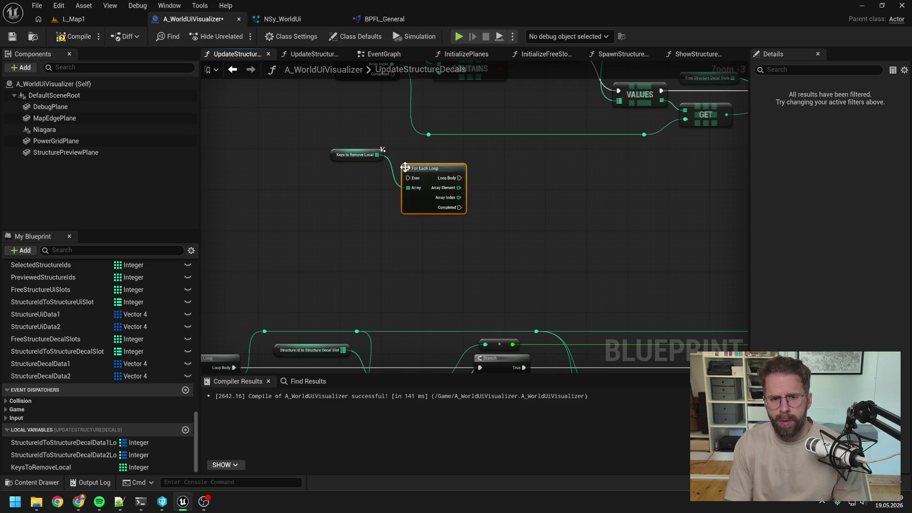
scroll(437, 220, down, 1)
mouse_move(421, 156)
mouse_down()
mouse_move(431, 233)
mouse_move(474, 213)
mouse_up()
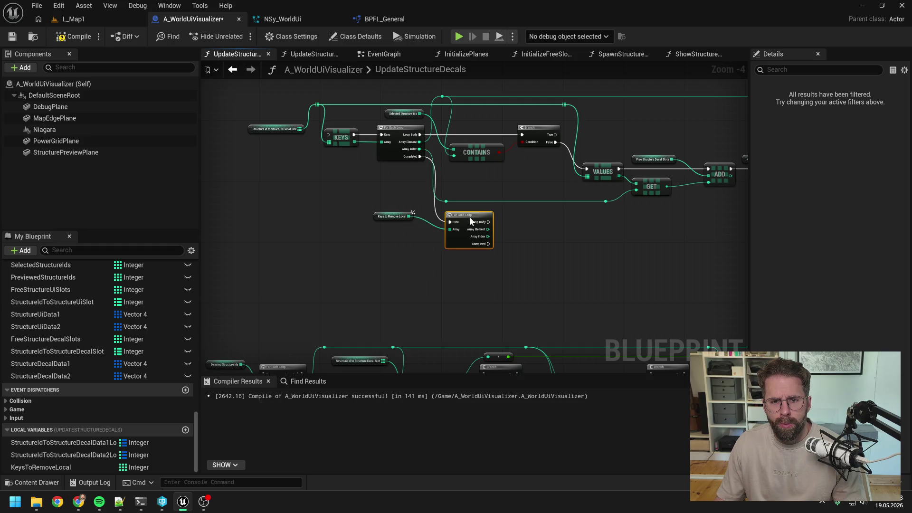
click(409, 227)
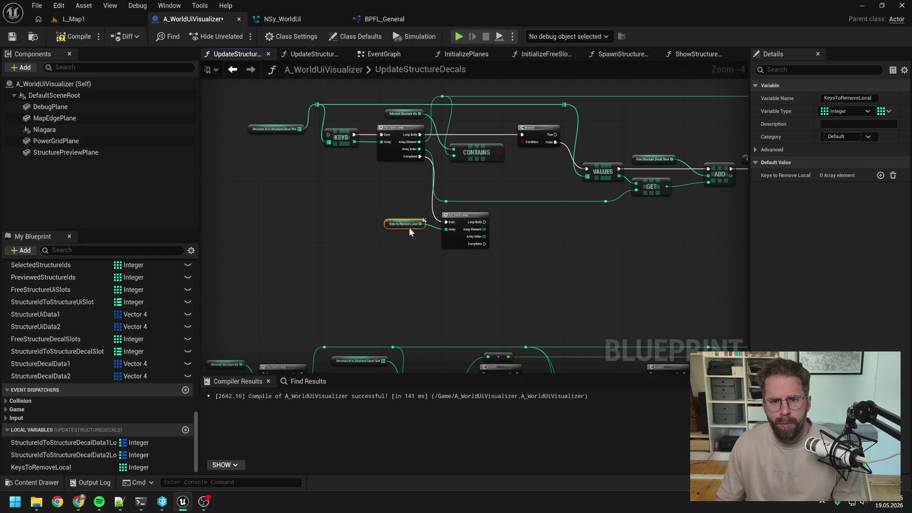
key(ctrl+s)
- In that loop's body, remove each element's key from the StructureIdToStructureDecalSlot map
mouse_move(510, 224)
mouse_down()
mouse_move(466, 228)
mouse_move(480, 230)
mouse_up()
scroll(437, 233, up, 1)
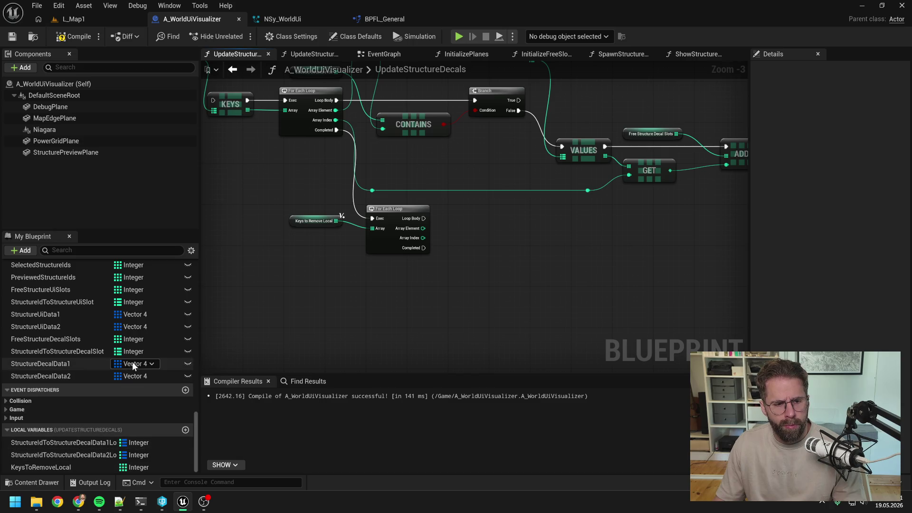
click(87, 352)
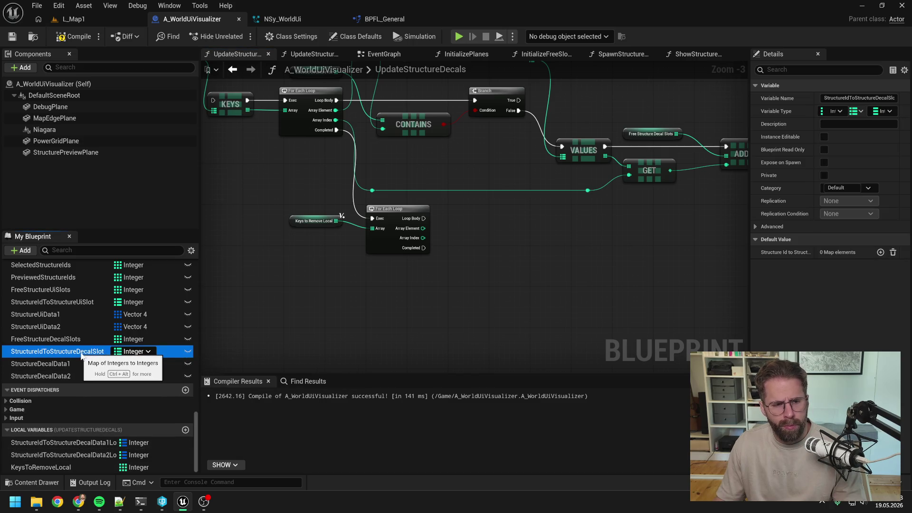
mouse_move(81, 355)
mouse_down()
mouse_move(487, 197)
mouse_move(460, 206)
mouse_up()
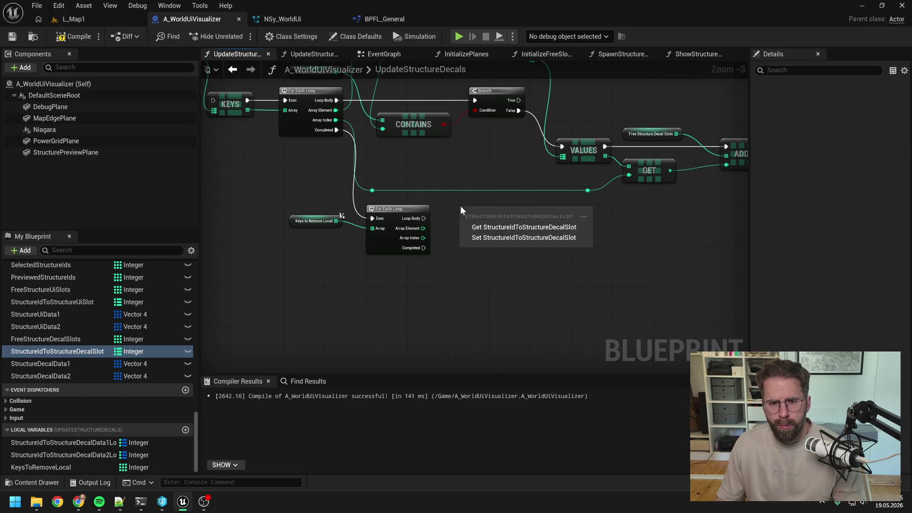
click(487, 223)
drag(527, 211, 549, 227)
text(remove)
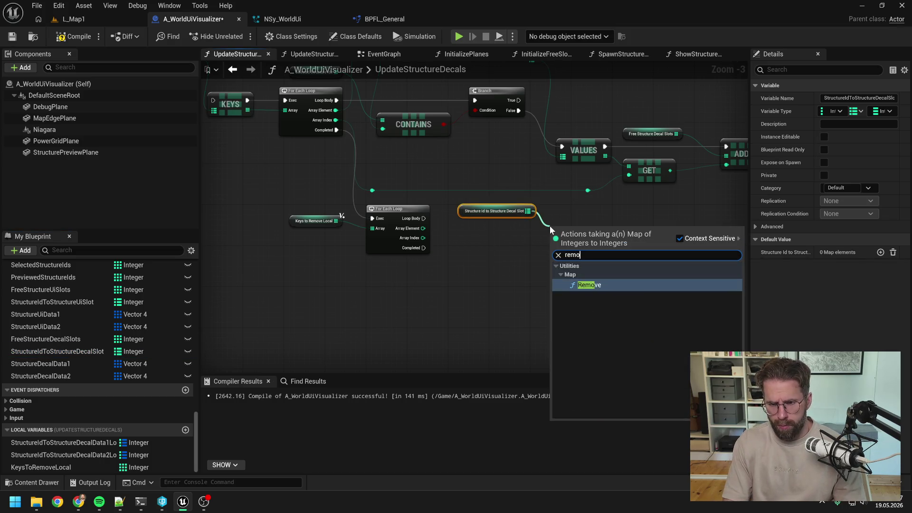
key(Return)
mouse_move(423, 218)
mouse_down()
mouse_move(551, 234)
mouse_move(569, 219)
mouse_up()
drag(424, 228, 553, 238)
scroll(515, 243, down, 2)
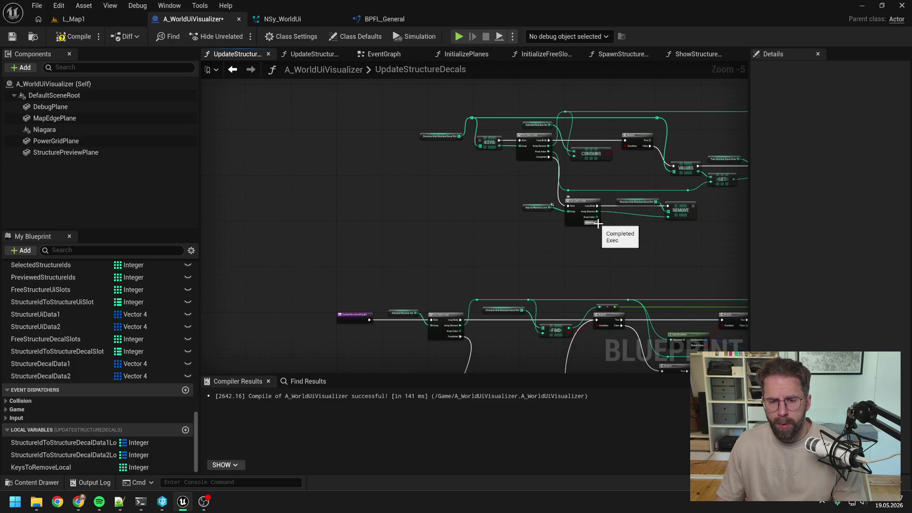
- Start the function with a Sequence node whose Then 1 feeds the For Each Loop, then save
right_click(445, 238)
text(sequen)
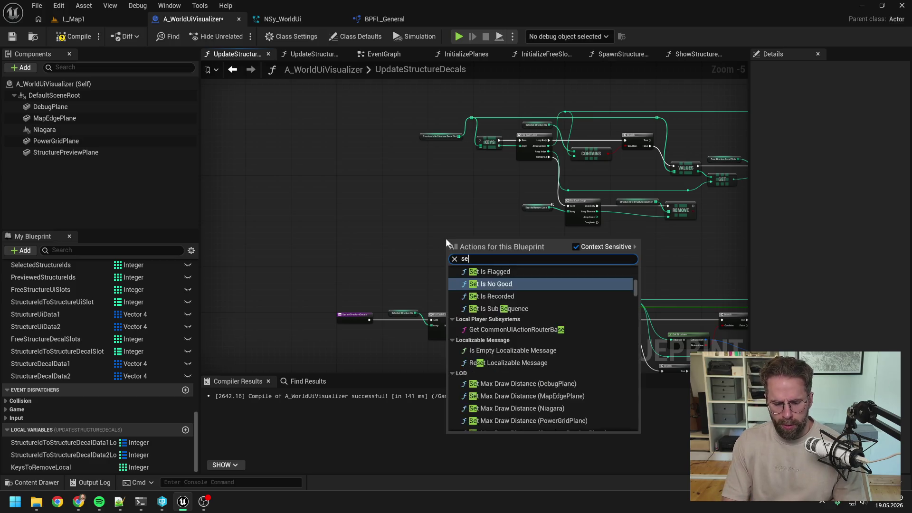
key(Return)
mouse_move(451, 242)
mouse_down()
mouse_move(366, 239)
mouse_move(364, 262)
mouse_up()
mouse_move(370, 319)
mouse_down()
mouse_move(360, 266)
mouse_move(432, 319)
mouse_up()
mouse_move(355, 315)
mouse_down()
mouse_move(327, 264)
mouse_move(381, 264)
mouse_move(496, 169)
mouse_move(479, 142)
mouse_up()
mouse_move(486, 218)
mouse_down()
mouse_move(371, 186)
mouse_move(321, 209)
mouse_up()
key(ctrl+s)
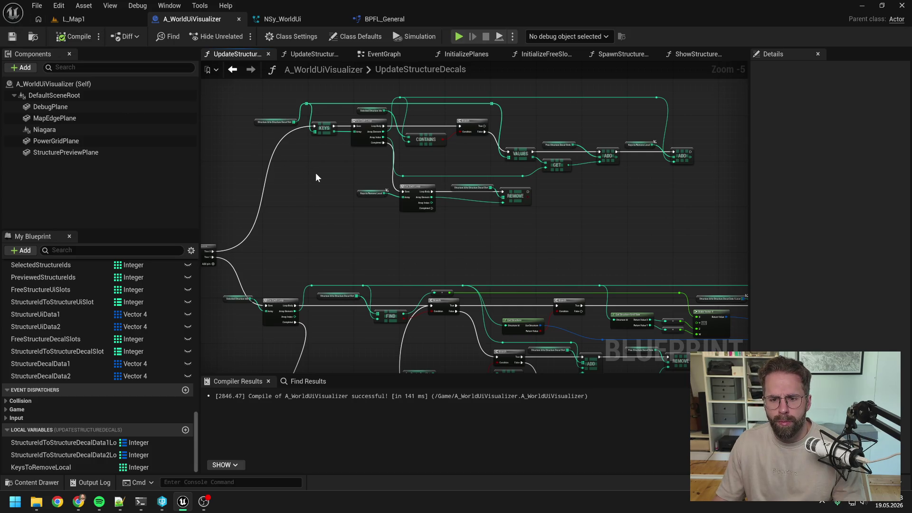
- Nudge the upper node group down and move to the start of the UpdateStructureUis graph
scroll(316, 173, down, 5)
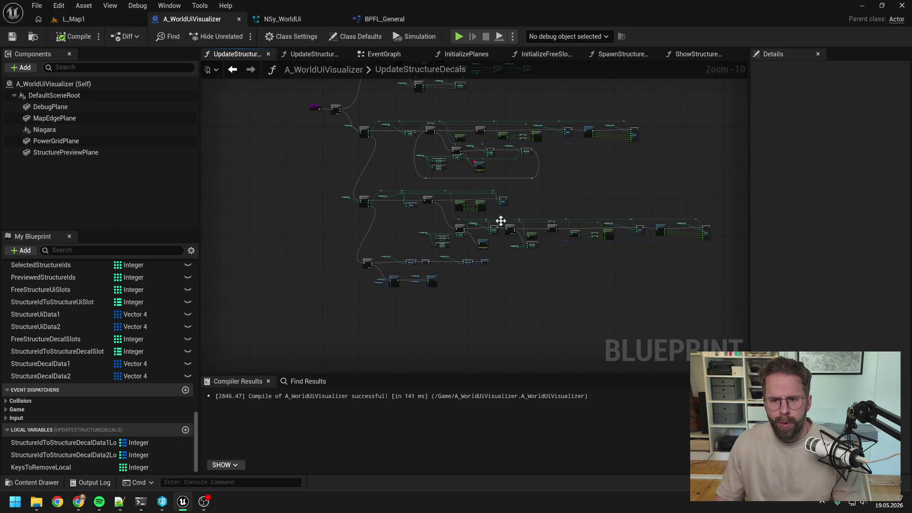
scroll(482, 235, up, 4)
drag(305, 81, 627, 204)
drag(483, 186, 484, 201)
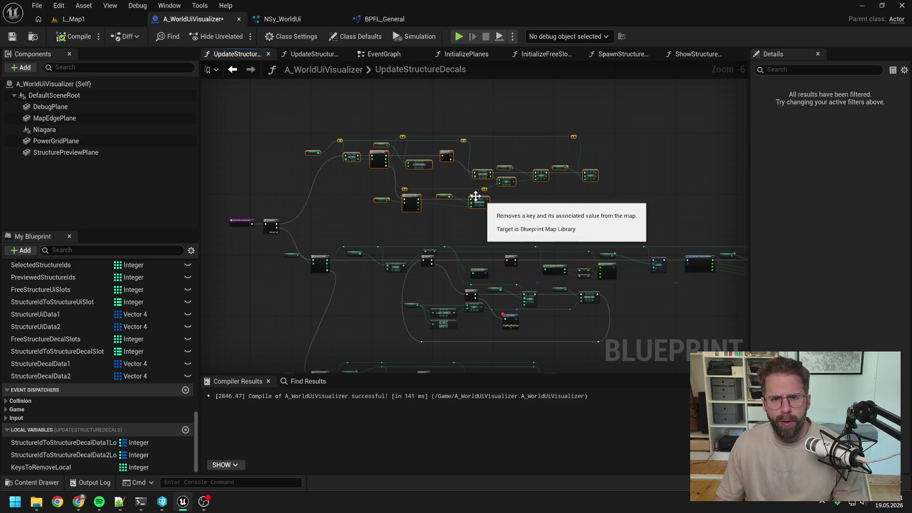
click(313, 53)
scroll(614, 173, down, 5)
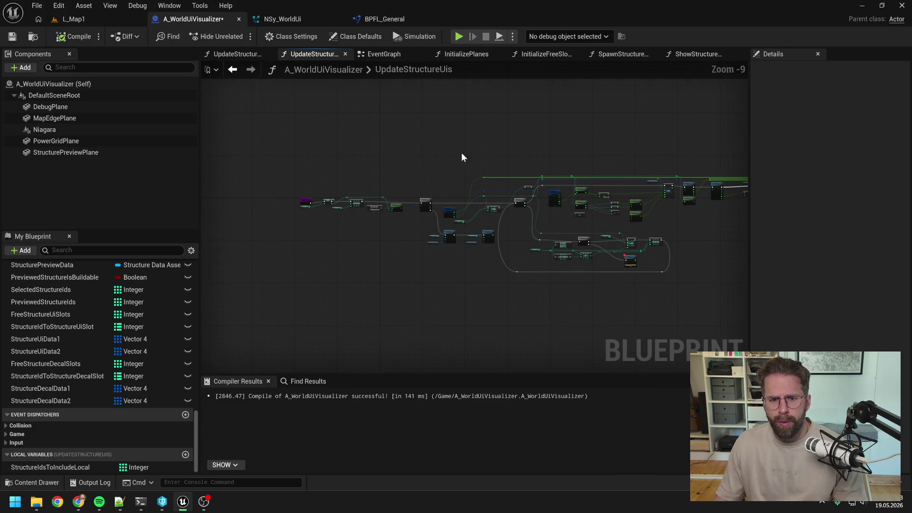
scroll(435, 161, up, 3)
drag(440, 173, 537, 179)
scroll(546, 180, up, 3)
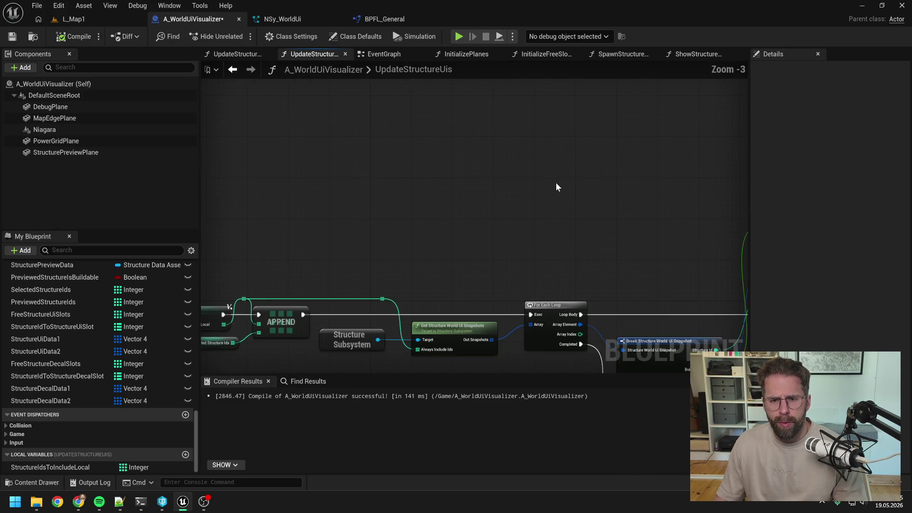
scroll(557, 186, down, 2)
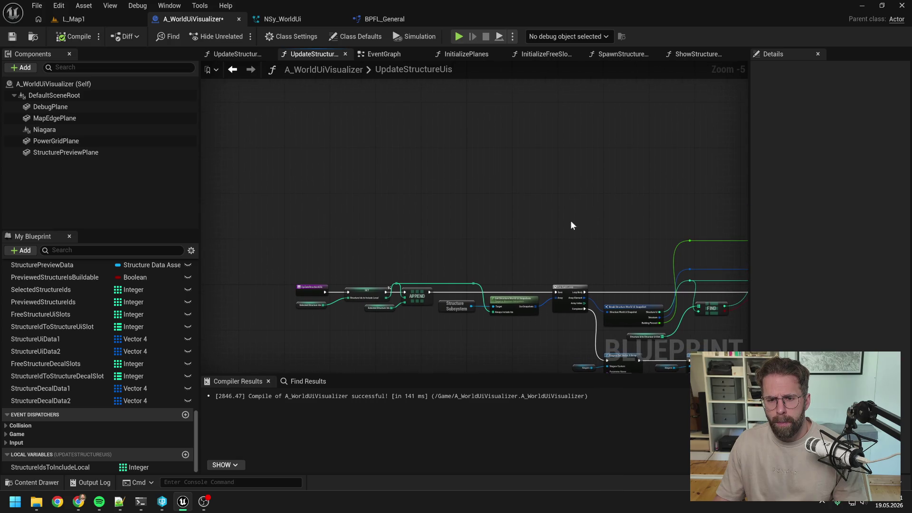
- Paste the copied cleanup nodes above the chain and create KeysToRemoveLocal as a local variable
key(ctrl+v)
mouse_move(406, 159)
mouse_down()
mouse_move(569, 144)
mouse_move(522, 130)
mouse_move(506, 137)
mouse_move(519, 138)
mouse_up()
click(523, 239)
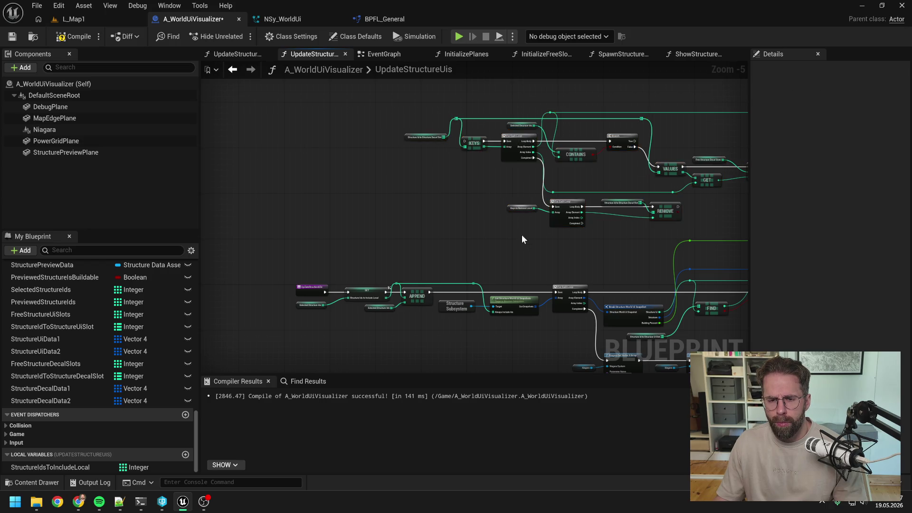
scroll(522, 239, up, 1)
right_click(517, 205)
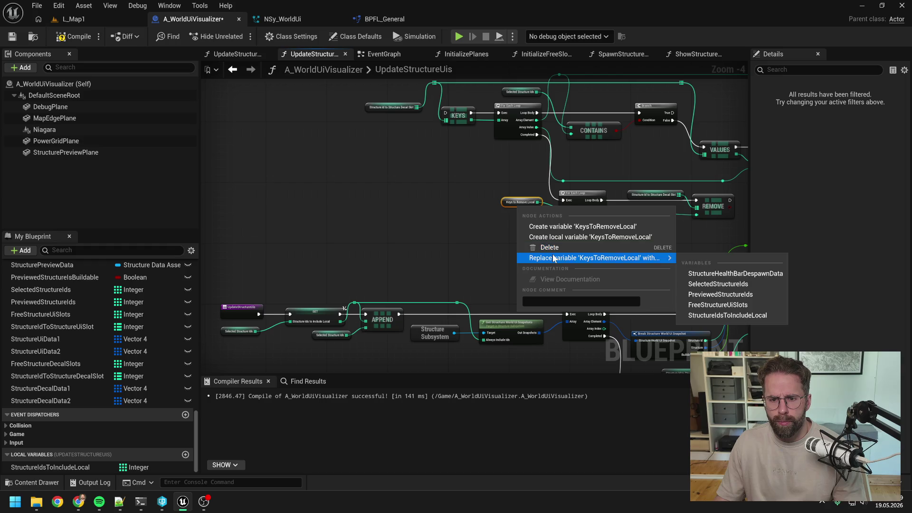
click(554, 236)
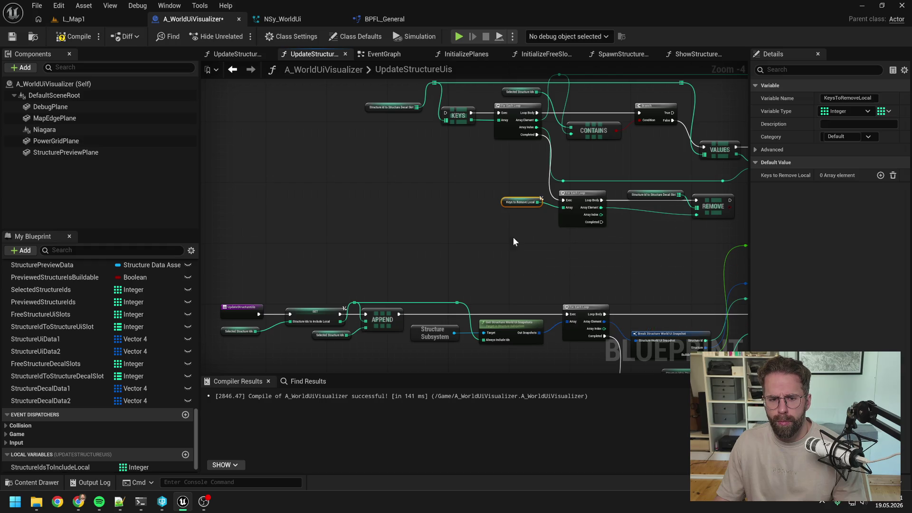
scroll(475, 232, down, 1)
click(476, 247)
key(ctrl+s)
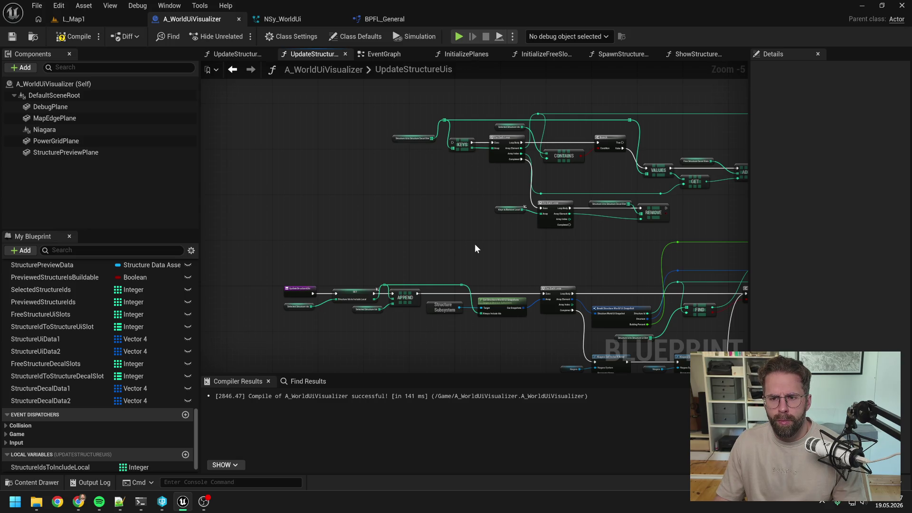
- Delete the reroute node and wire a StructureIdsToIncludeLocal getter into Always Include Ids
mouse_move(528, 252)
mouse_down()
mouse_move(418, 253)
mouse_move(535, 258)
mouse_up()
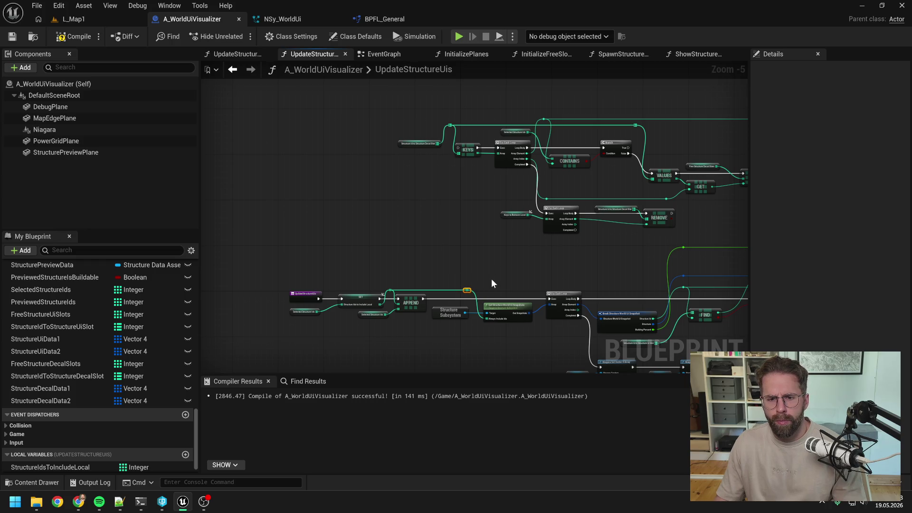
scroll(371, 329, up, 1)
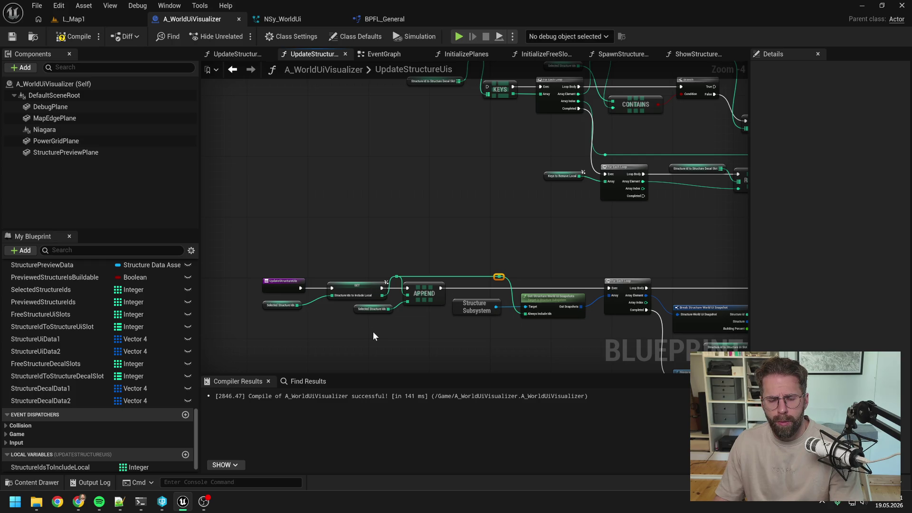
key(Delete)
scroll(146, 414, down, 1)
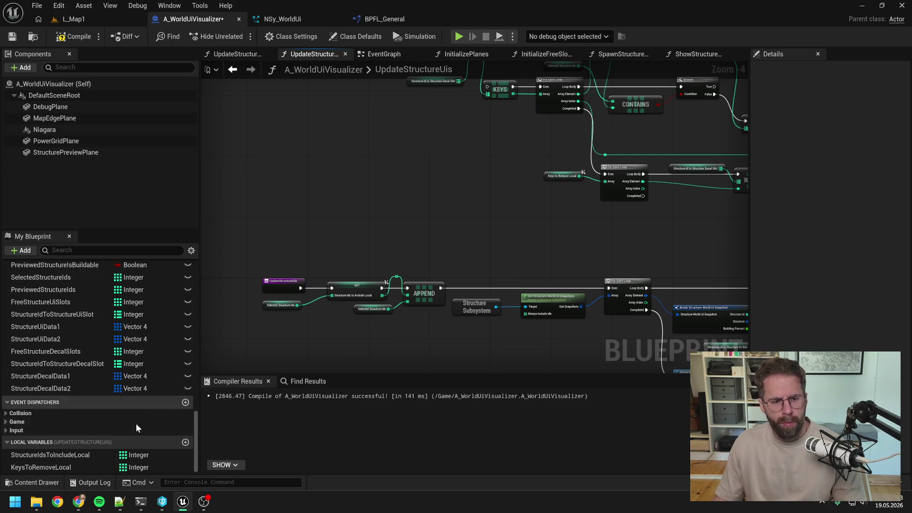
mouse_move(71, 458)
mouse_down()
mouse_move(491, 352)
mouse_move(464, 323)
mouse_move(516, 329)
mouse_move(525, 314)
mouse_up()
click(480, 332)
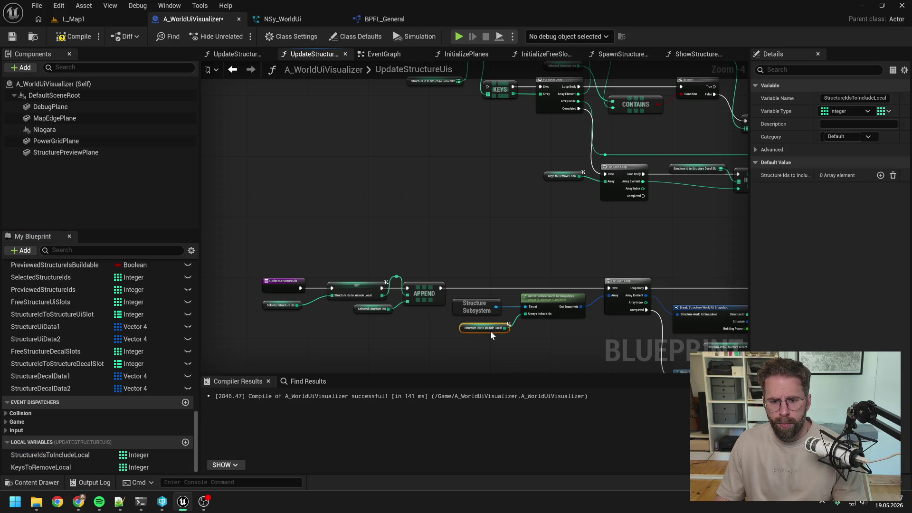
scroll(486, 321, down, 1)
right_click(418, 266)
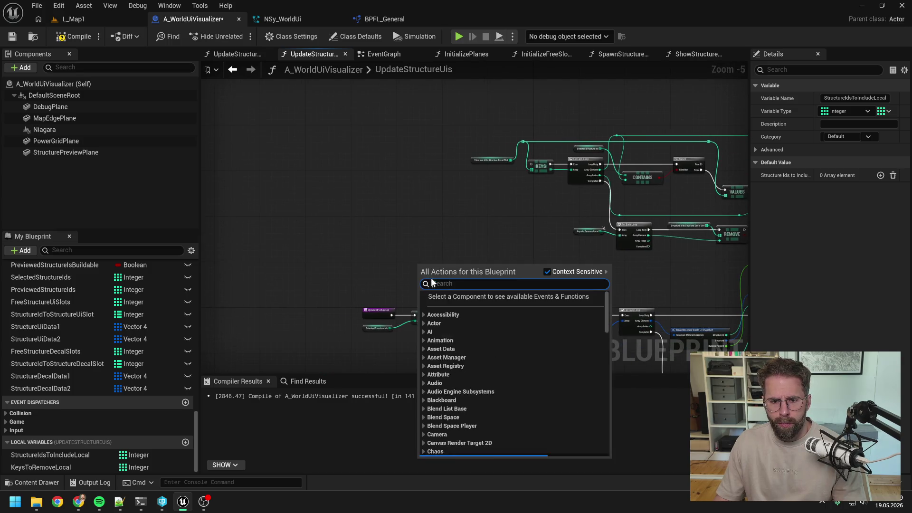
- Add a three-output Sequence node fed by the function's entry
click(480, 295)
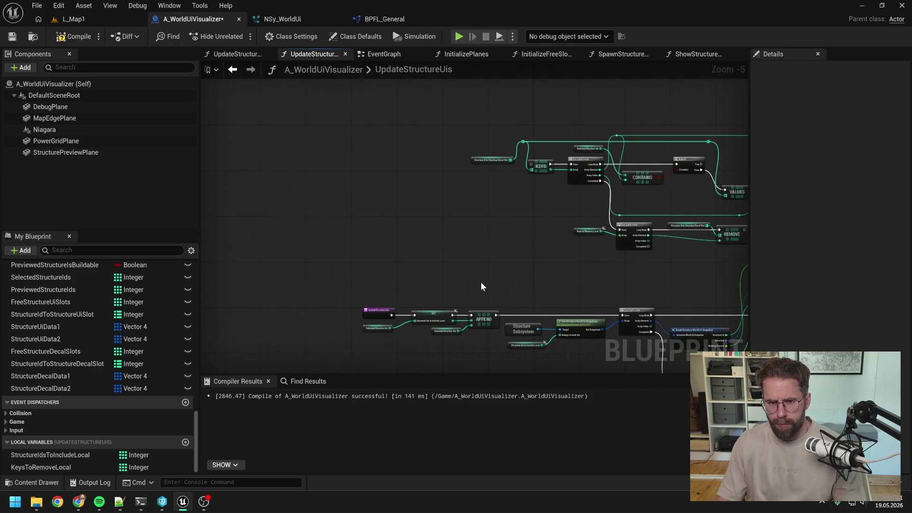
scroll(458, 299, up, 2)
right_click(421, 272)
text(seque)
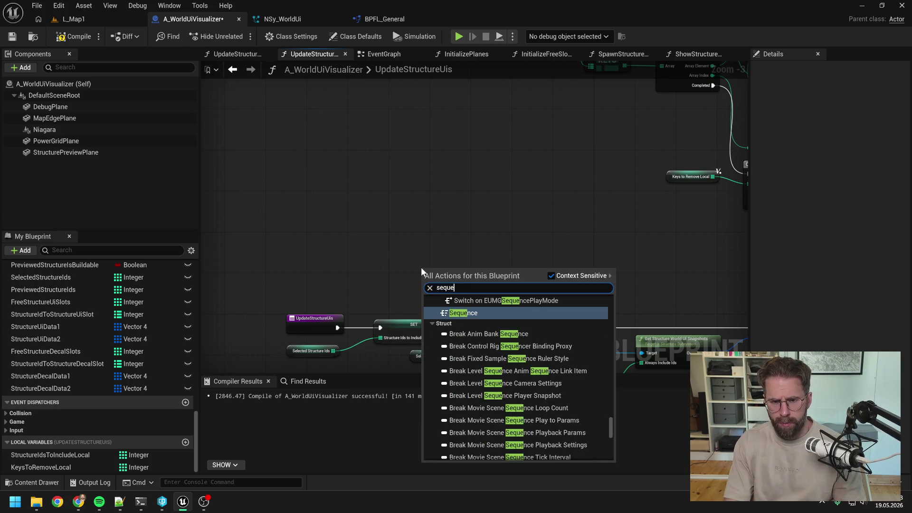
key(Return)
mouse_move(338, 327)
mouse_down()
mouse_move(426, 281)
mouse_move(657, 331)
mouse_move(726, 327)
mouse_up()
click(458, 304)
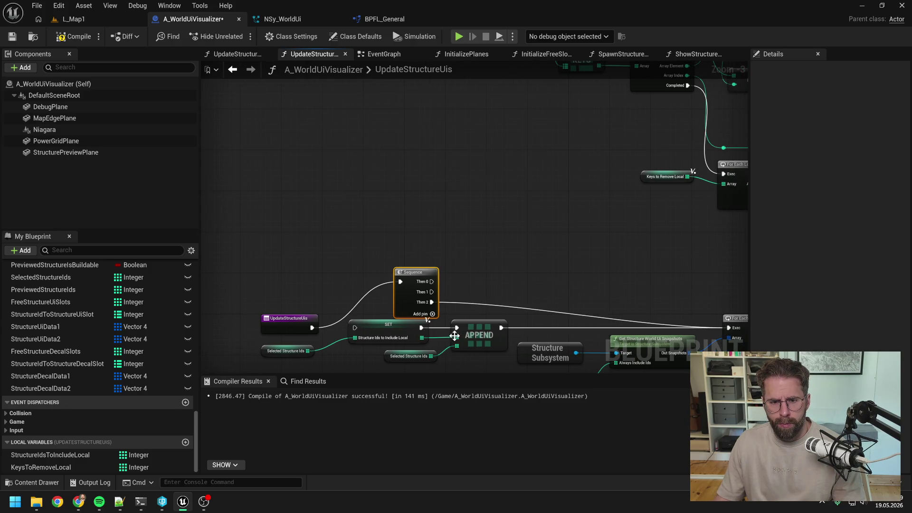
- Move the SET/APPEND group up and connect Sequence Then 0 to the SET node
mouse_move(503, 330)
mouse_down()
mouse_move(406, 347)
mouse_move(307, 318)
mouse_up()
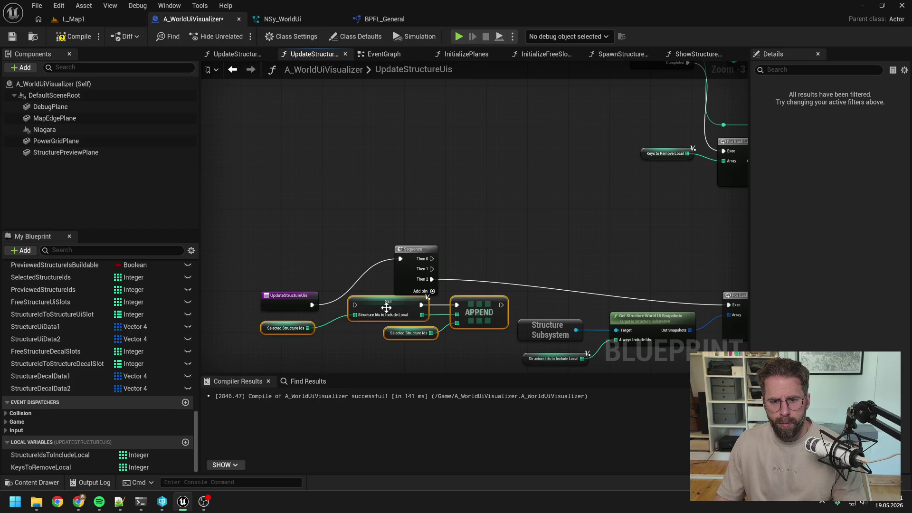
drag(386, 308, 498, 160)
drag(428, 259, 467, 157)
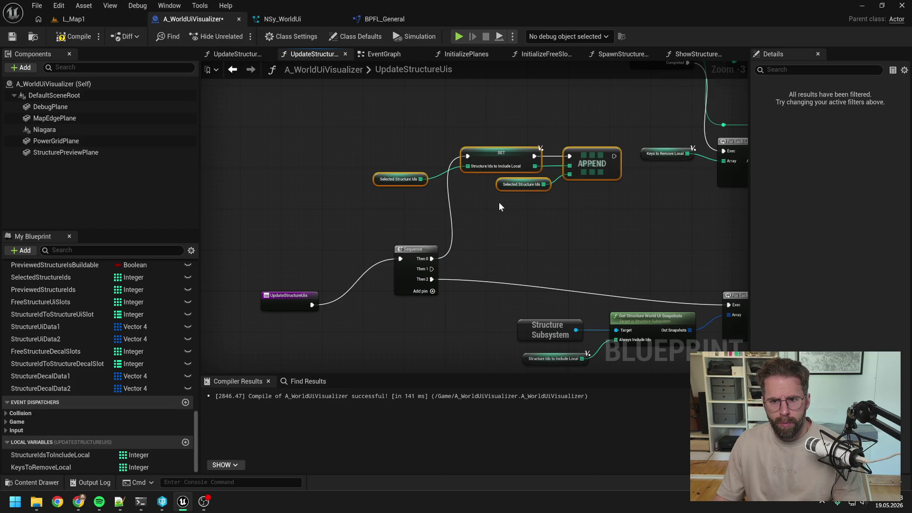
scroll(412, 209, down, 3)
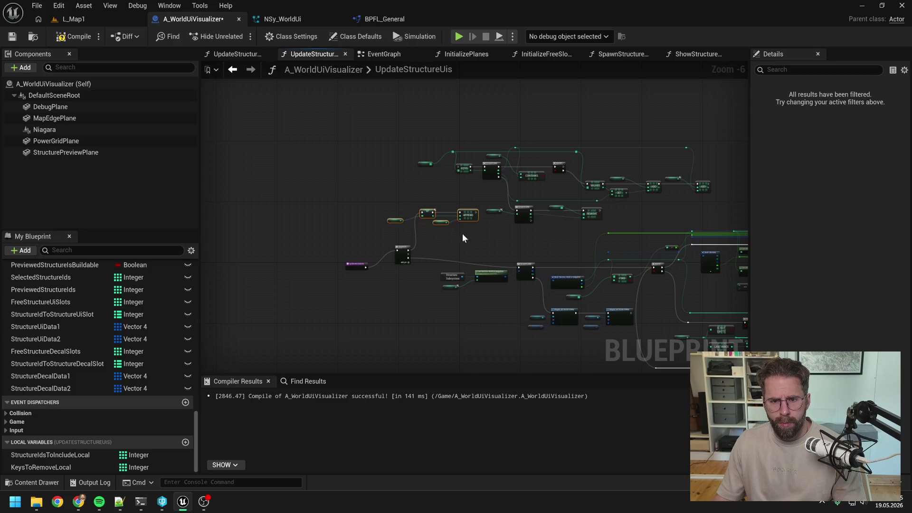
- Tidy the Sequence wire with a reroute point and connect Then 1 to the KEYS loop
mouse_move(344, 274)
mouse_down()
mouse_move(403, 257)
mouse_move(335, 189)
mouse_move(349, 186)
mouse_up()
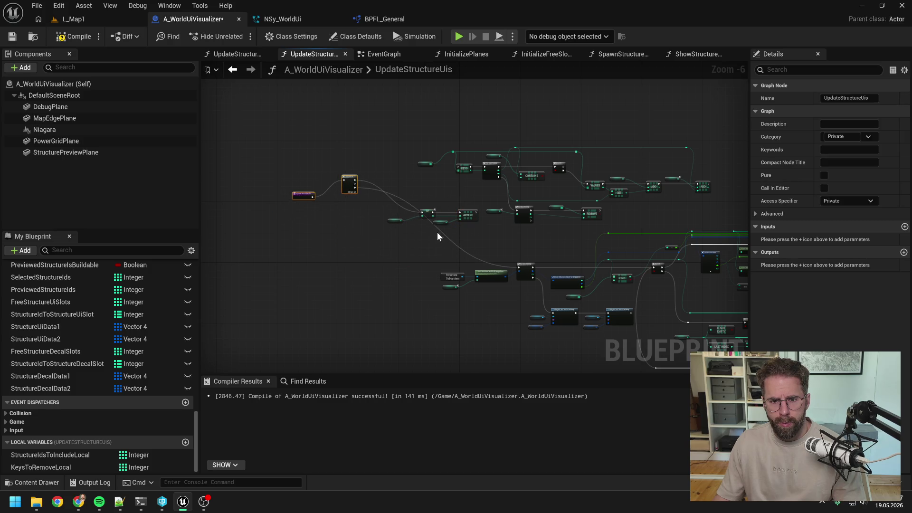
double_click(443, 233)
drag(444, 233, 407, 269)
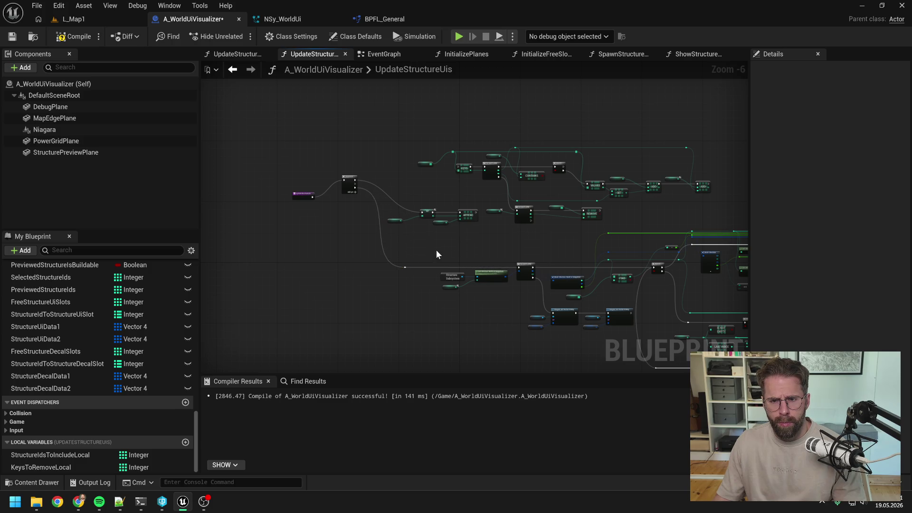
scroll(429, 230, up, 4)
drag(373, 193, 482, 233)
scroll(495, 342, down, 4)
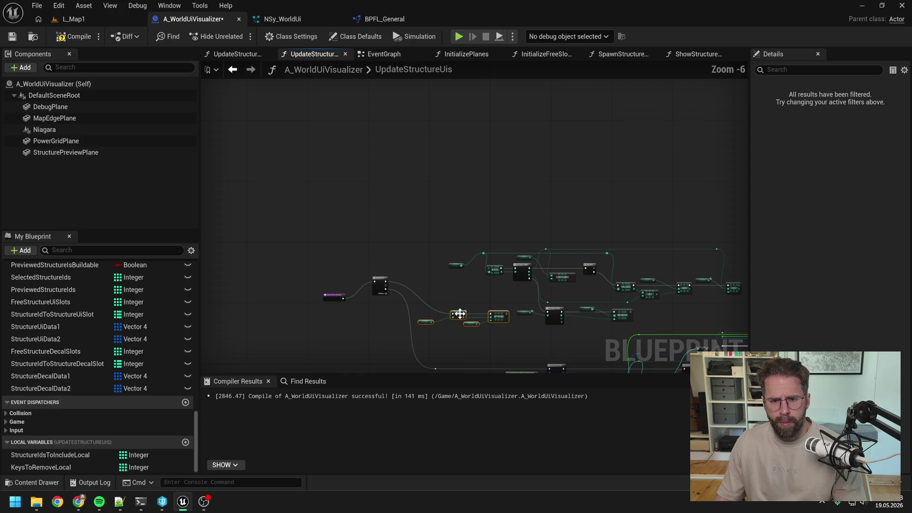
scroll(470, 282, up, 3)
click(440, 299)
mouse_move(310, 256)
mouse_down()
mouse_move(596, 213)
mouse_move(587, 209)
mouse_up()
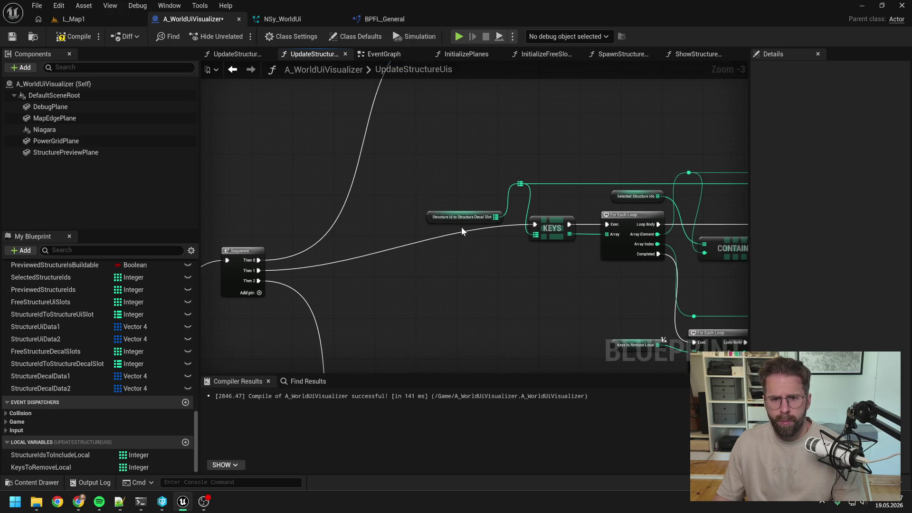
- Wire a StructureIdToStructureUiSlot map getter into the KEYS node
right_click(458, 220)
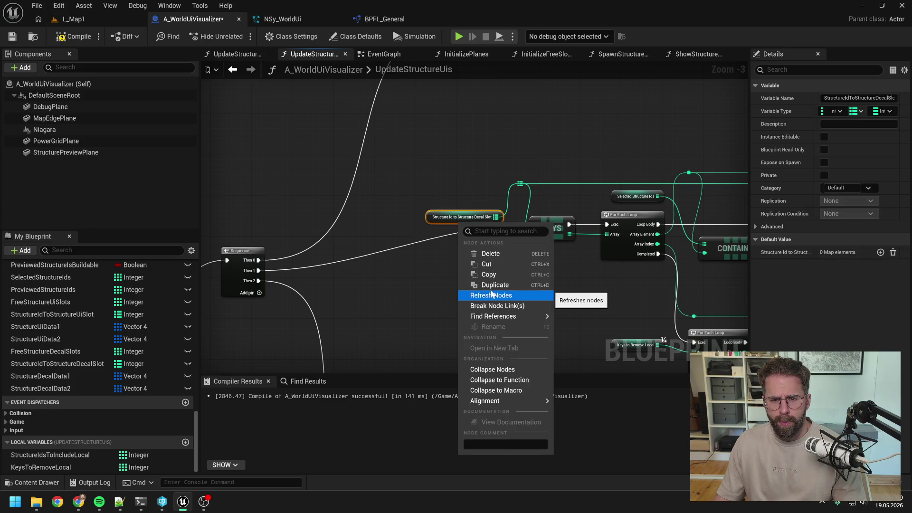
click(408, 301)
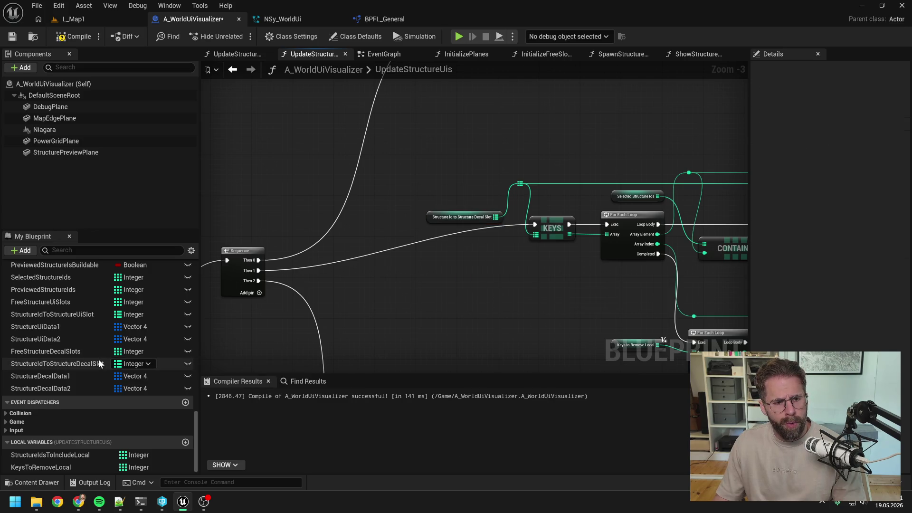
mouse_move(84, 315)
mouse_down()
mouse_move(424, 273)
mouse_move(418, 257)
mouse_up()
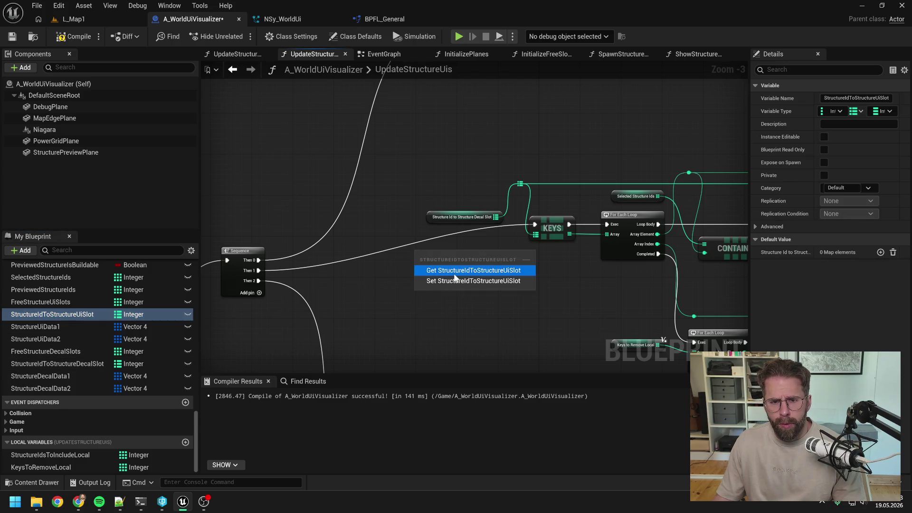
click(455, 274)
mouse_move(474, 252)
mouse_down()
mouse_move(523, 220)
mouse_move(520, 186)
mouse_up()
click(420, 194)
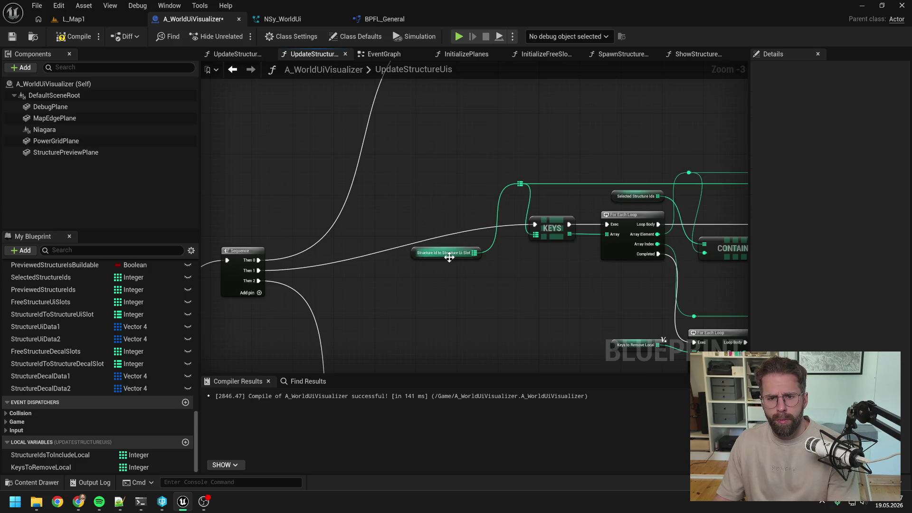
mouse_move(449, 259)
mouse_down()
mouse_move(464, 212)
mouse_move(246, 226)
mouse_up()
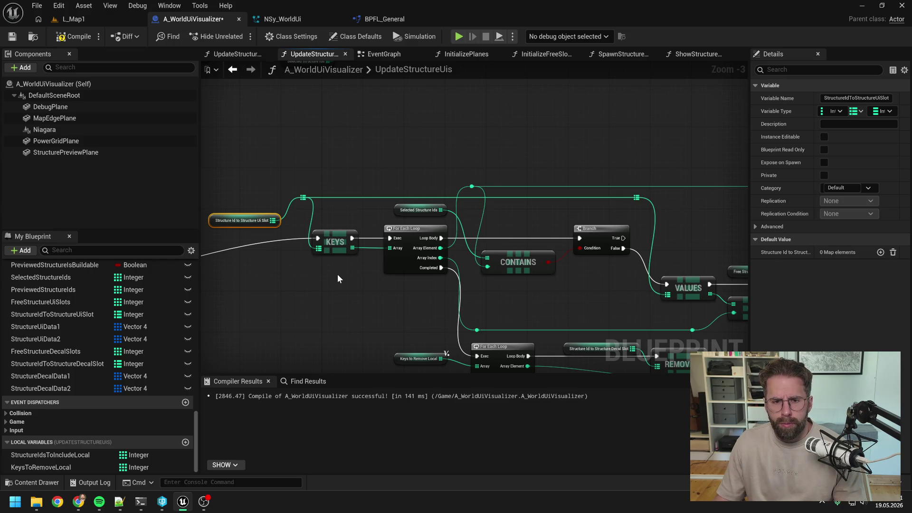
click(337, 274)
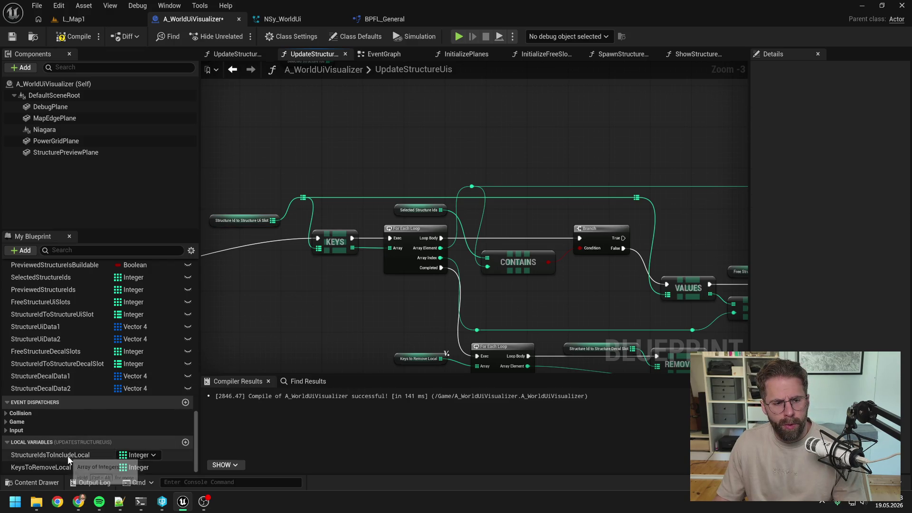
- Feed StructureIdsToIncludeLocal into CONTAINS, replacing the Selected Structure Ids node
mouse_move(68, 455)
mouse_down()
mouse_move(297, 355)
mouse_move(363, 215)
mouse_move(366, 177)
mouse_up()
click(420, 195)
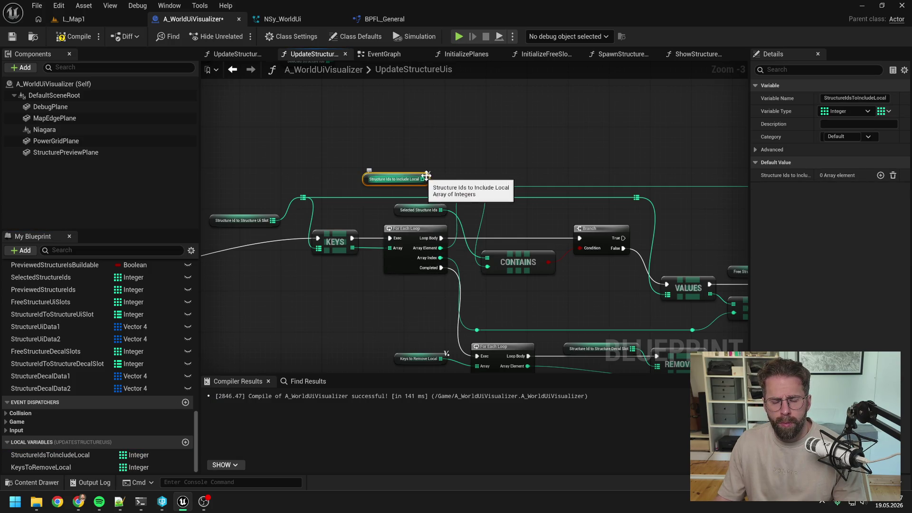
scroll(445, 170, down, 1)
mouse_move(446, 170)
mouse_down()
mouse_move(495, 169)
mouse_move(525, 154)
mouse_up()
scroll(420, 236, up, 3)
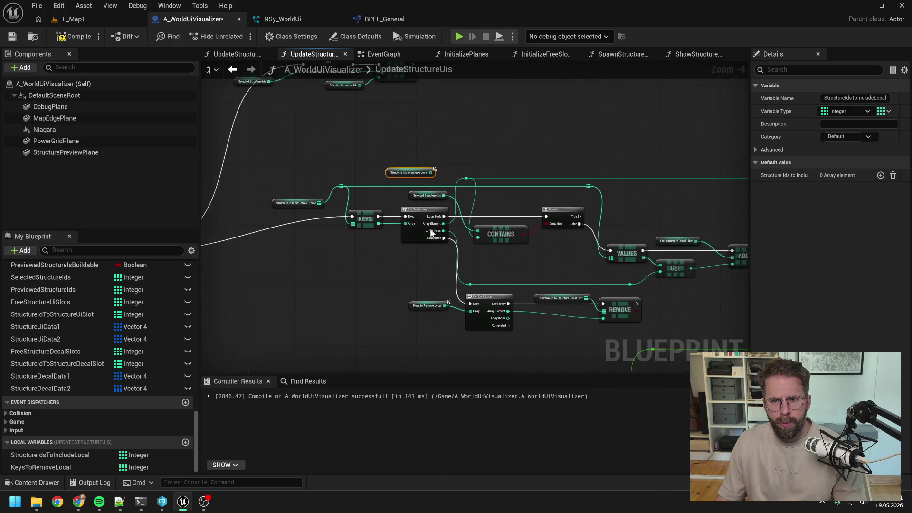
drag(423, 137, 506, 239)
click(419, 178)
key(Delete)
drag(398, 138, 417, 184)
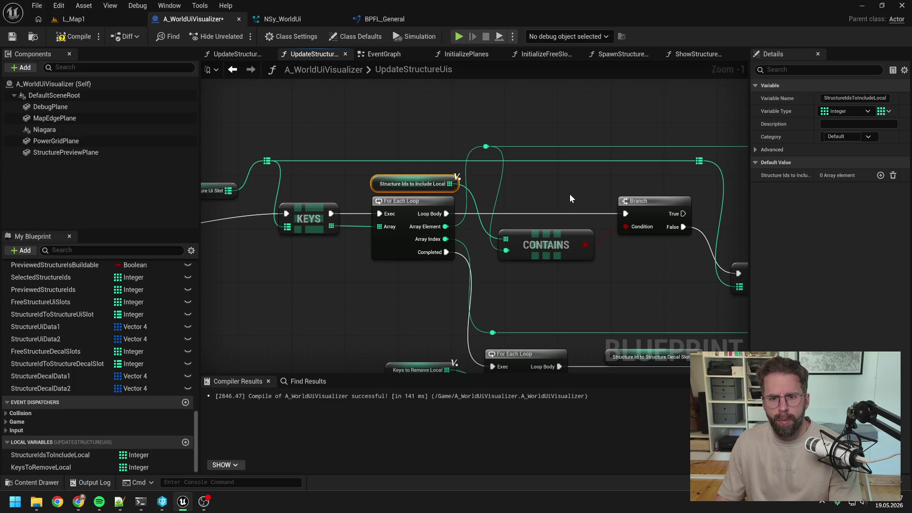
- Swap REMOVE's Decal Slot getter for a copy of the UI-slot map getter, then save
drag(560, 192, 516, 177)
scroll(517, 178, down, 1)
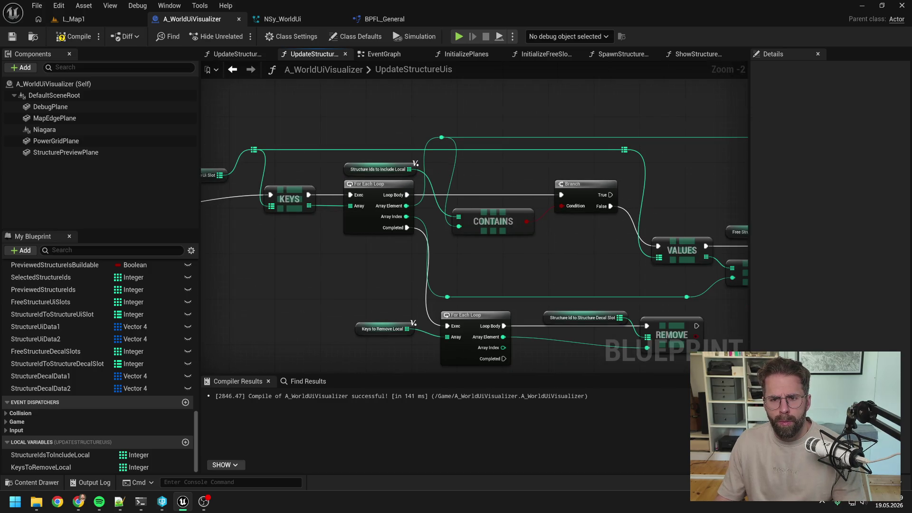
drag(579, 249, 508, 251)
mouse_move(621, 190)
mouse_down()
mouse_move(526, 190)
mouse_move(522, 202)
mouse_move(651, 169)
mouse_up()
mouse_move(434, 238)
mouse_down()
mouse_move(584, 226)
mouse_move(412, 216)
mouse_up()
click(420, 169)
drag(421, 169, 505, 227)
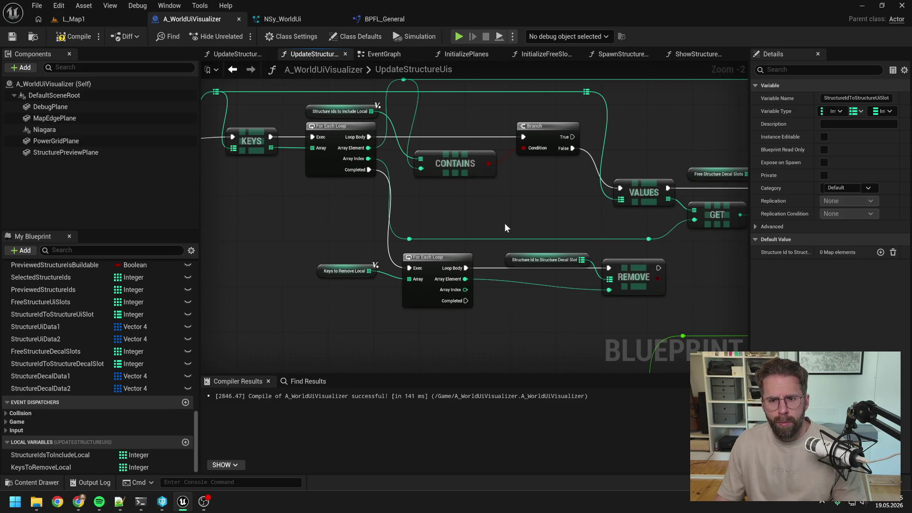
key(ctrl+v)
drag(574, 231, 610, 279)
click(530, 258)
key(Delete)
drag(541, 233, 541, 257)
scroll(524, 233, down, 3)
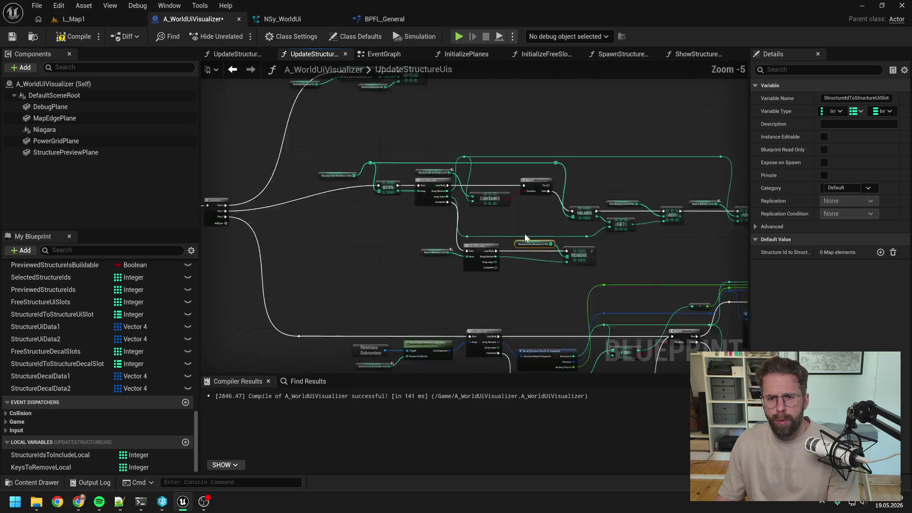
key(ctrl+s)
- Select the upper group of nodes in the UpdateStructureUis graph
mouse_move(416, 232)
mouse_down()
mouse_move(432, 230)
mouse_move(335, 221)
mouse_up()
drag(289, 137, 658, 255)
scroll(657, 254, down, 1)
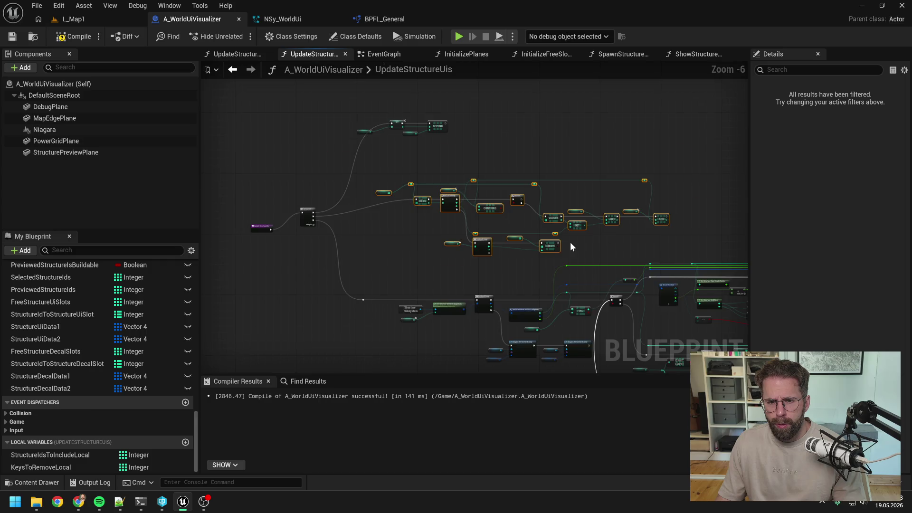
scroll(427, 275, up, 2)
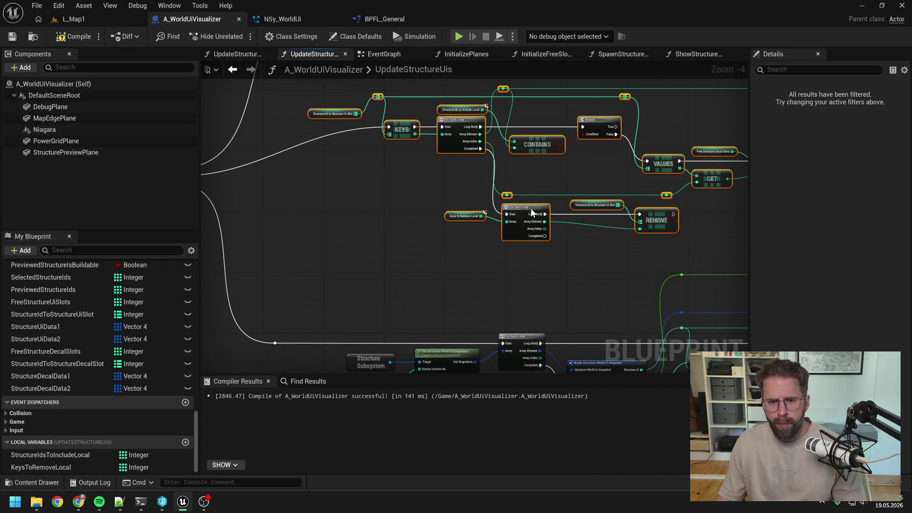
- Move the SET and APPEND group down-right and add a reroute on the Sequence-to-SET wire
click(404, 204)
mouse_move(403, 204)
mouse_down()
mouse_move(526, 247)
mouse_move(475, 384)
mouse_up()
drag(351, 127, 617, 235)
mouse_move(491, 165)
mouse_down()
mouse_move(523, 204)
mouse_move(543, 205)
mouse_up()
click(503, 252)
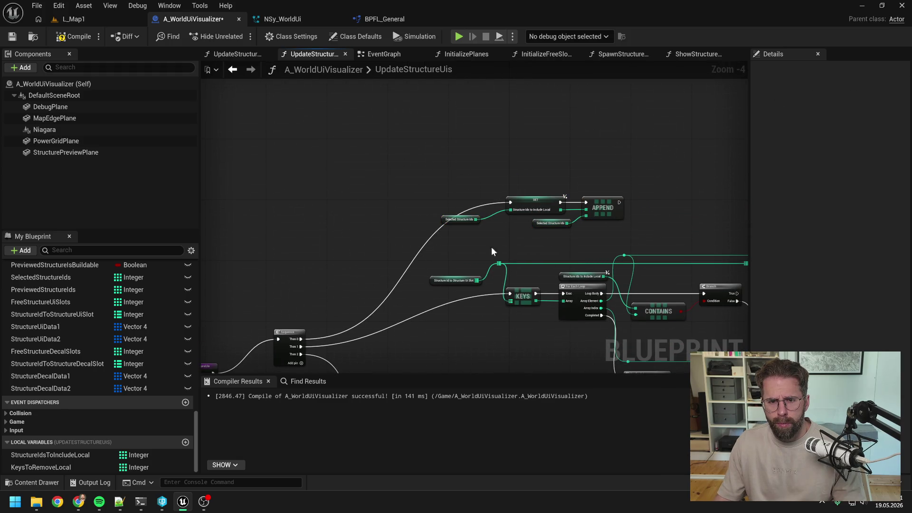
double_click(437, 232)
drag(435, 230, 413, 206)
- Shift the UpdateStructureUis entry node up-right and save the blueprint
scroll(417, 191, down, 1)
scroll(380, 199, up, 2)
drag(341, 224, 375, 185)
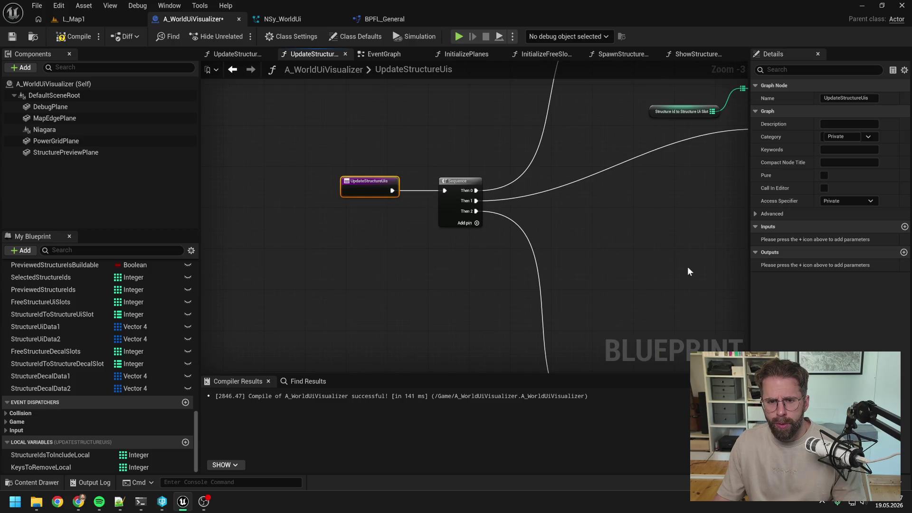
scroll(416, 228, down, 4)
scroll(429, 195, up, 1)
scroll(441, 172, up, 1)
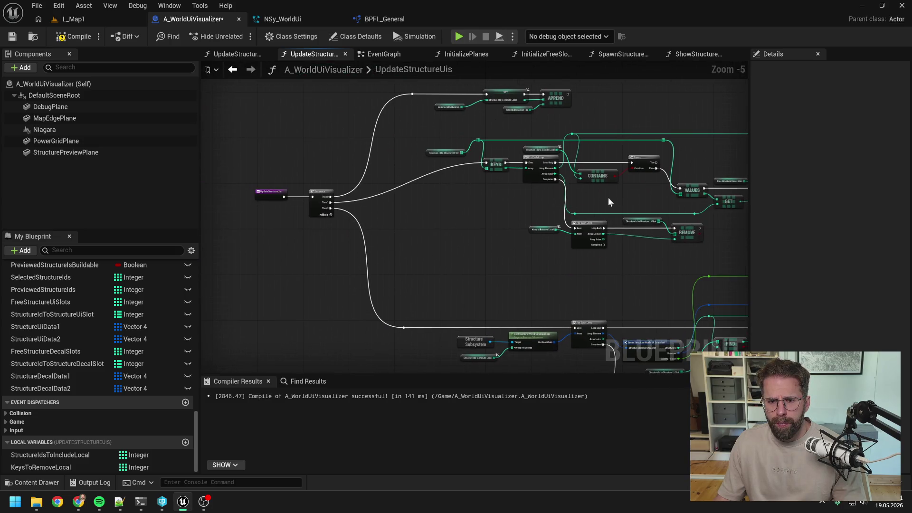
key(ctrl+s)
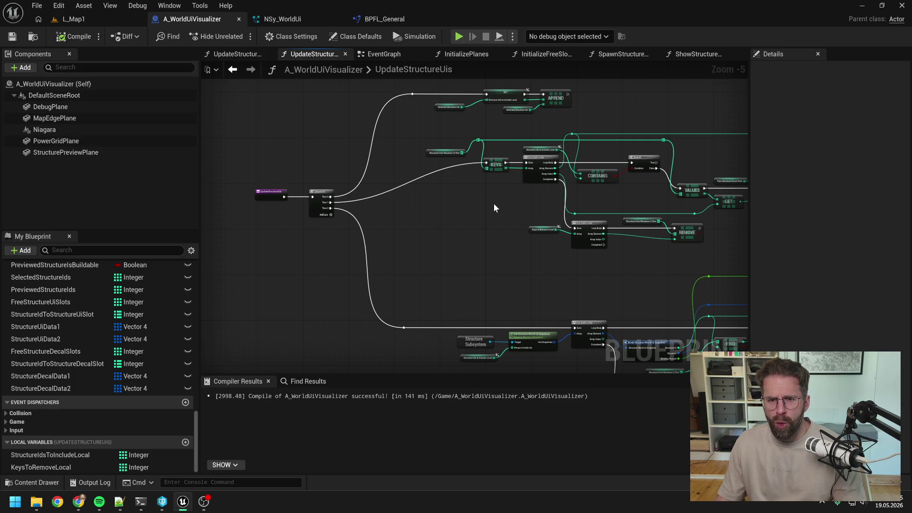
scroll(494, 204, up, 2)
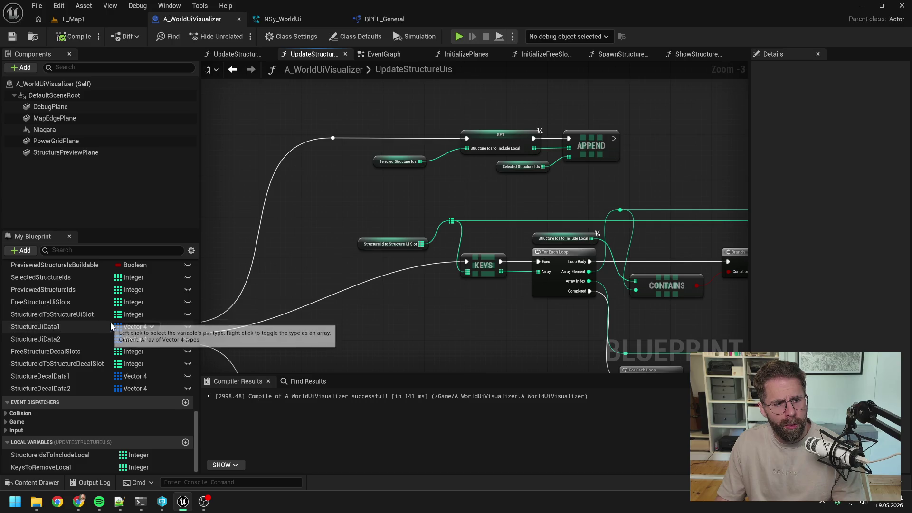
- Feed APPEND from a PreviewedStructureIds getter, delete the old Selected Structure Ids node, compile and save
mouse_move(43, 289)
mouse_down()
mouse_move(485, 212)
mouse_move(497, 179)
mouse_move(568, 157)
mouse_up()
click(547, 196)
click(551, 197)
click(516, 169)
key(Delete)
drag(521, 183, 518, 170)
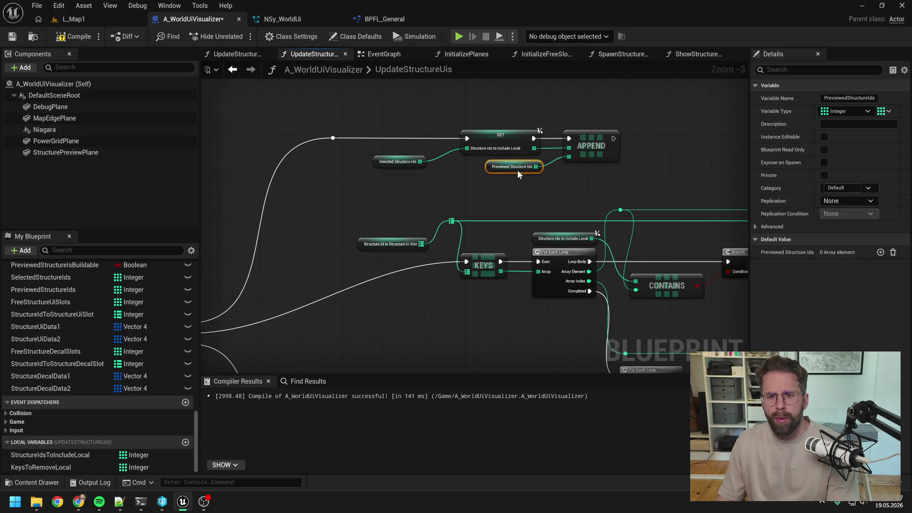
click(525, 206)
click(74, 36)
key(ctrl+s)
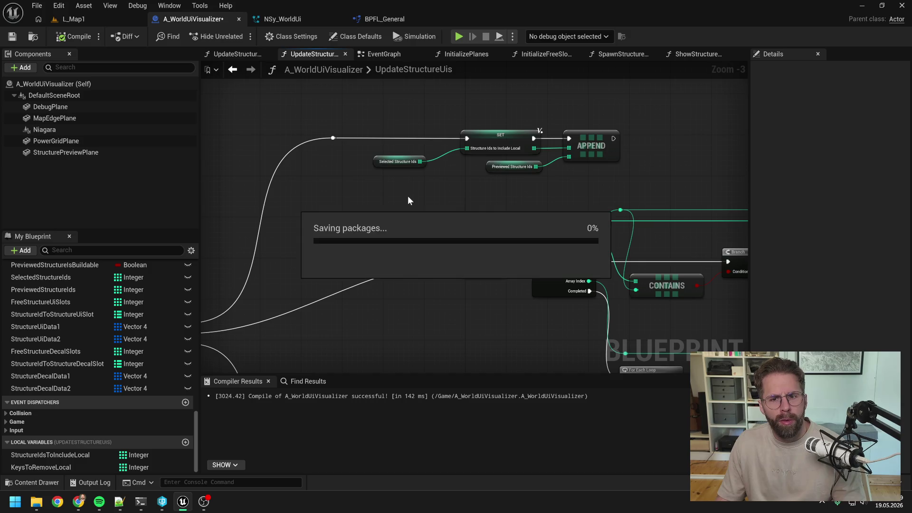
- Review the whole UpdateStructureUis function and compile it again
scroll(465, 197, down, 1)
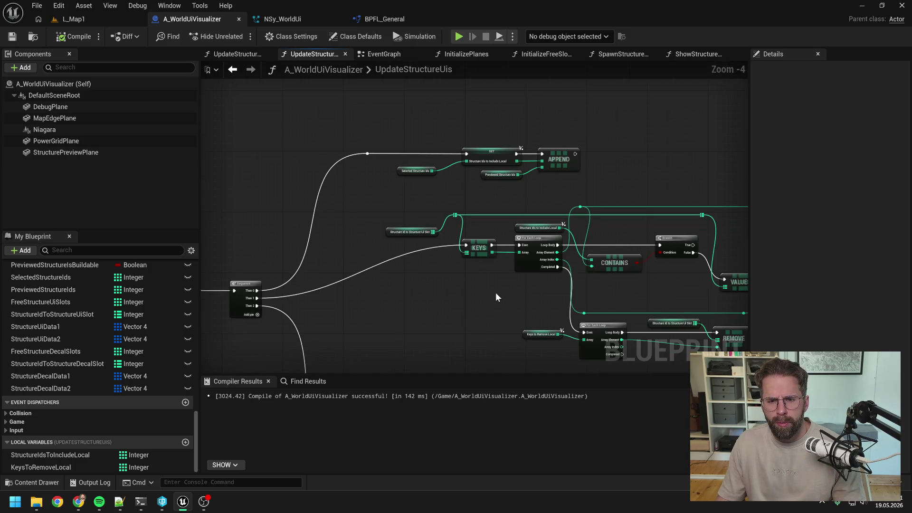
drag(495, 292, 440, 158)
drag(510, 282, 537, 191)
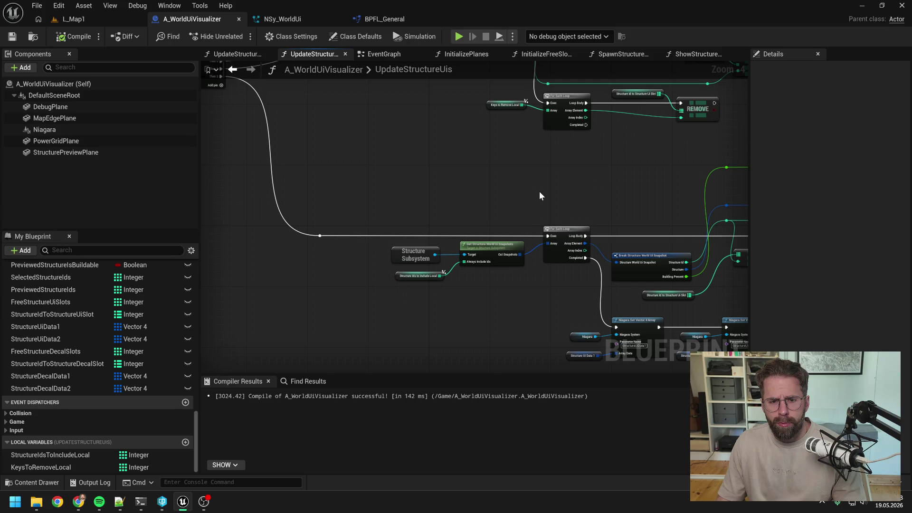
scroll(413, 178, down, 4)
drag(393, 209, 519, 204)
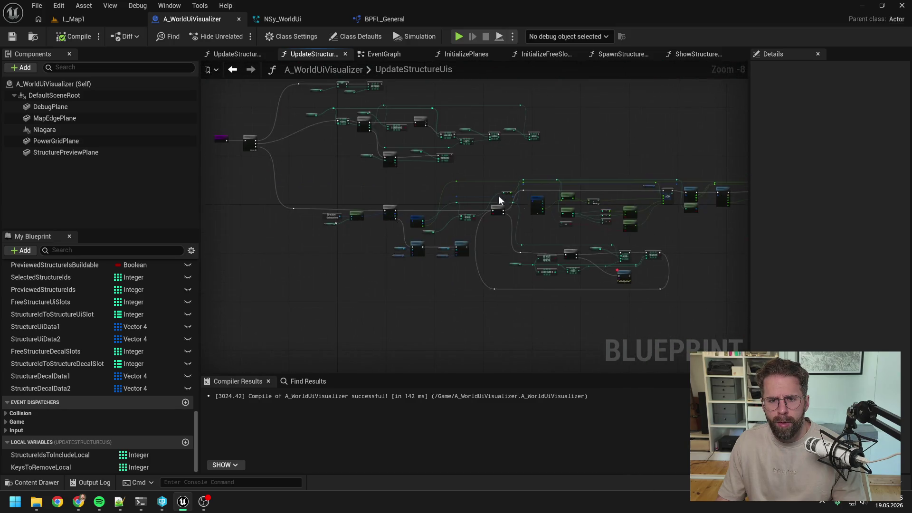
scroll(461, 205, up, 2)
click(74, 36)
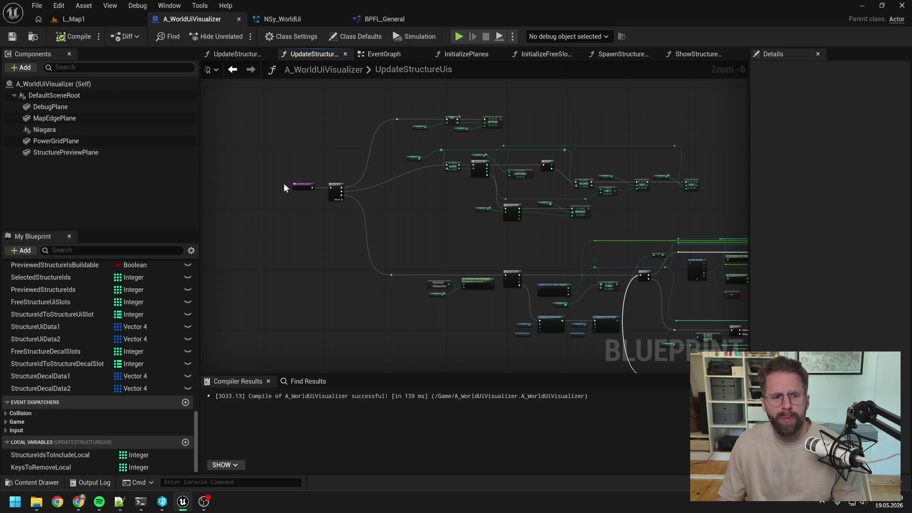
- Go to the EventGraph and select the Update Structure Uis call after Event Tick
click(403, 52)
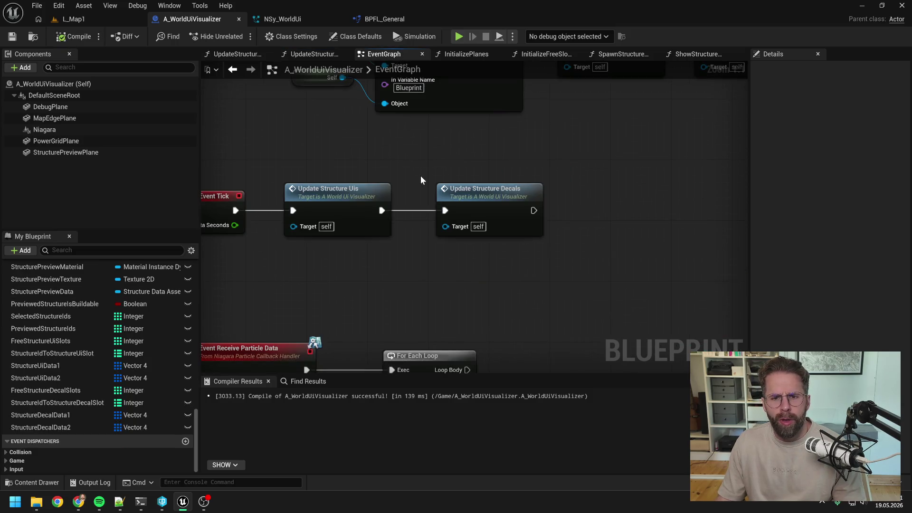
drag(420, 181, 464, 177)
click(452, 195)
scroll(535, 176, down, 2)
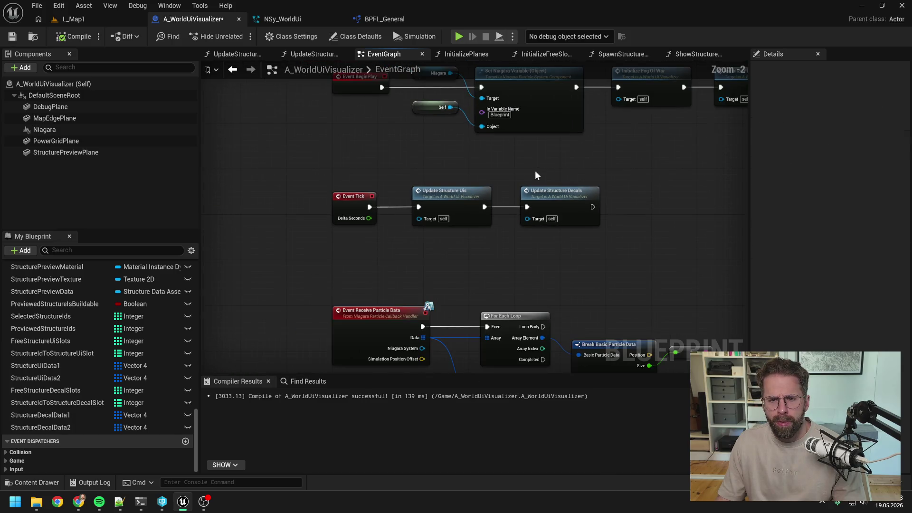
scroll(535, 176, down, 1)
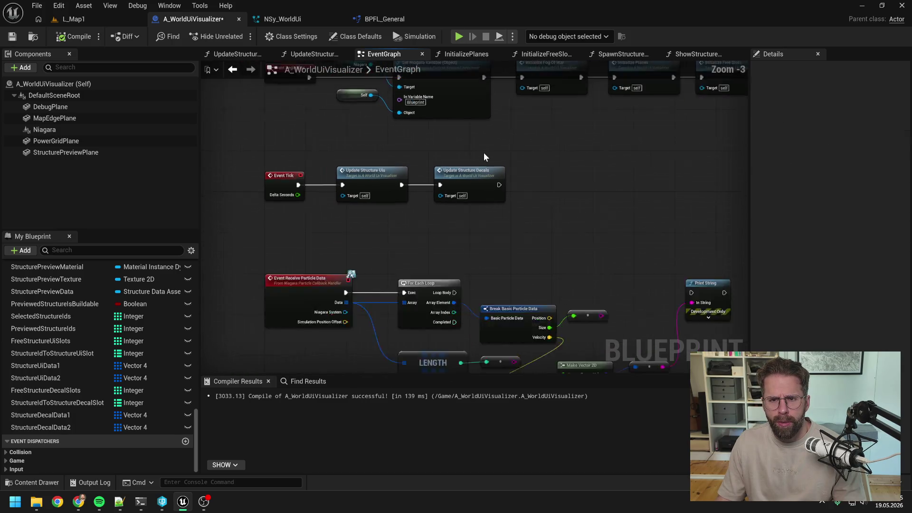
- Delete the SpawnStructureHealthBars function
scroll(483, 157, down, 1)
mouse_move(493, 152)
mouse_down()
mouse_move(438, 149)
mouse_move(503, 181)
mouse_up()
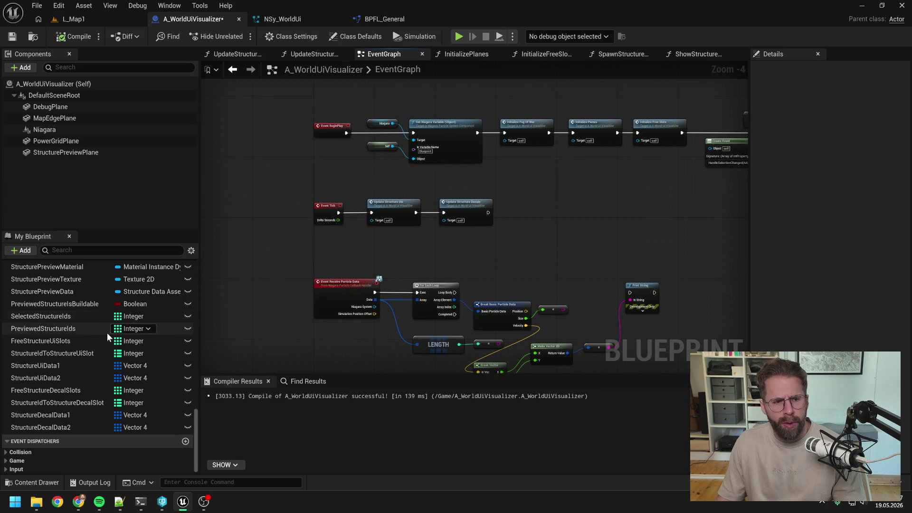
scroll(109, 335, up, 15)
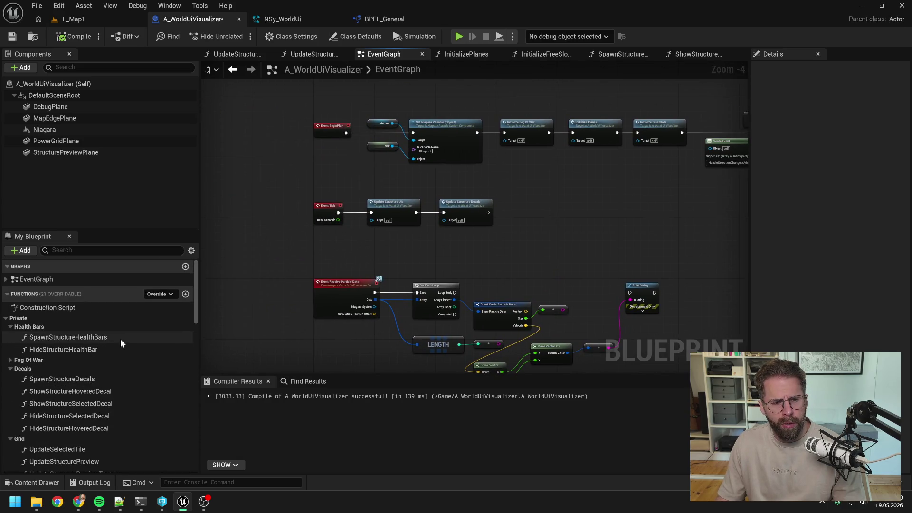
double_click(108, 339)
click(107, 339)
key(Delete)
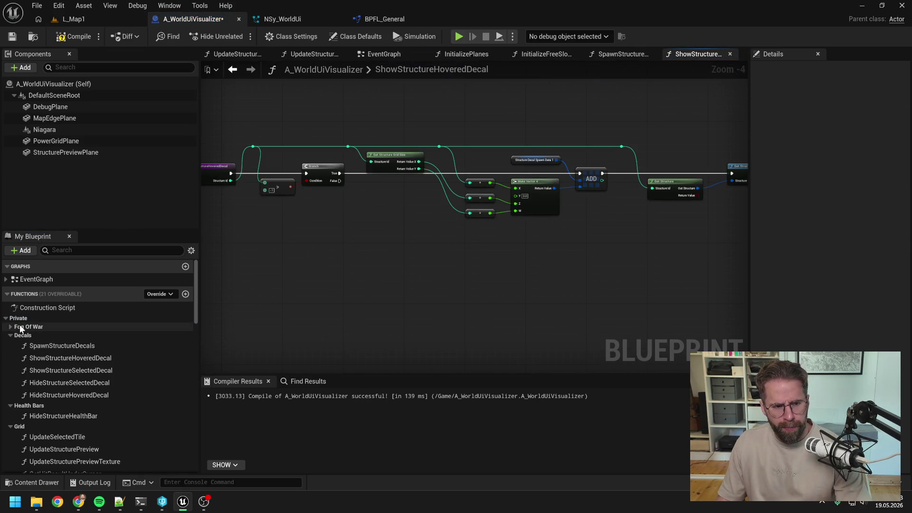
click(17, 328)
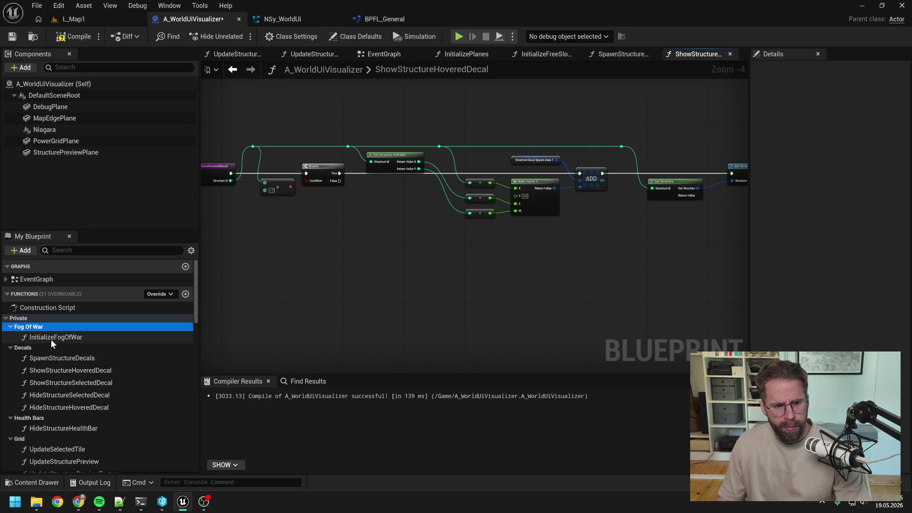
click(68, 361)
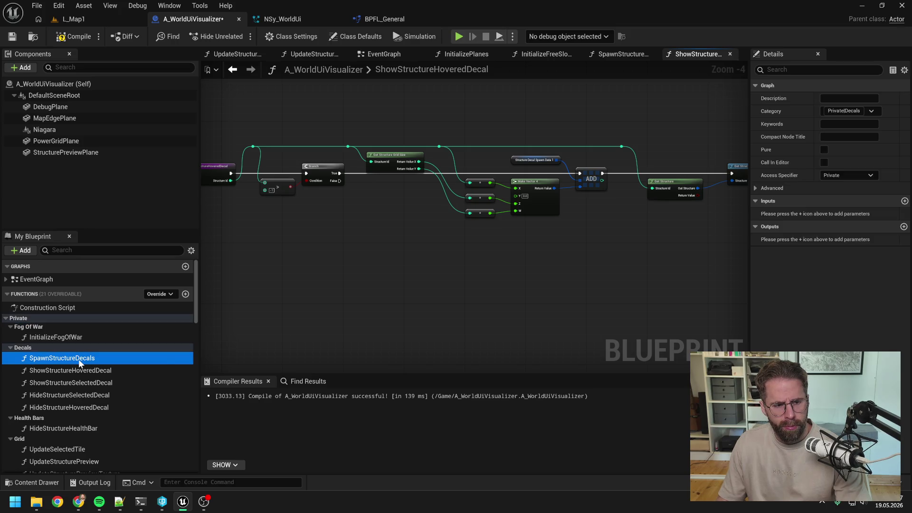
double_click(78, 359)
click(82, 369)
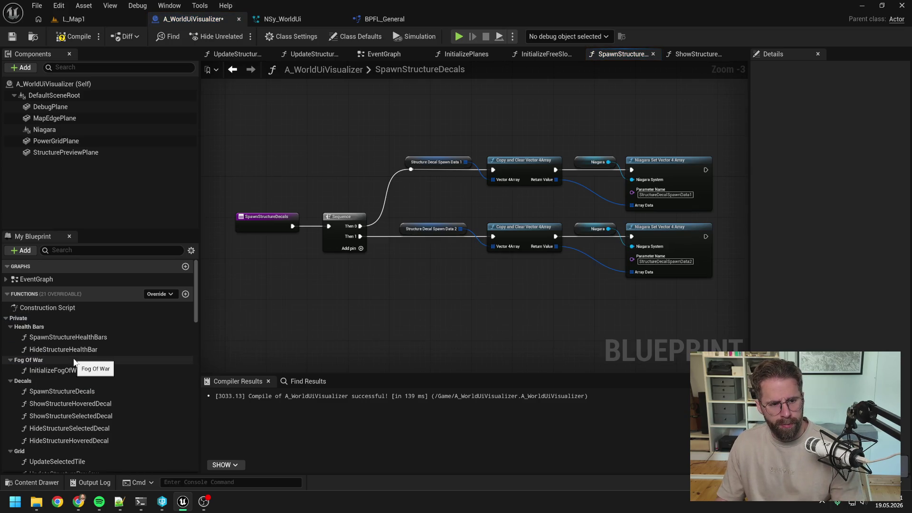
click(68, 339)
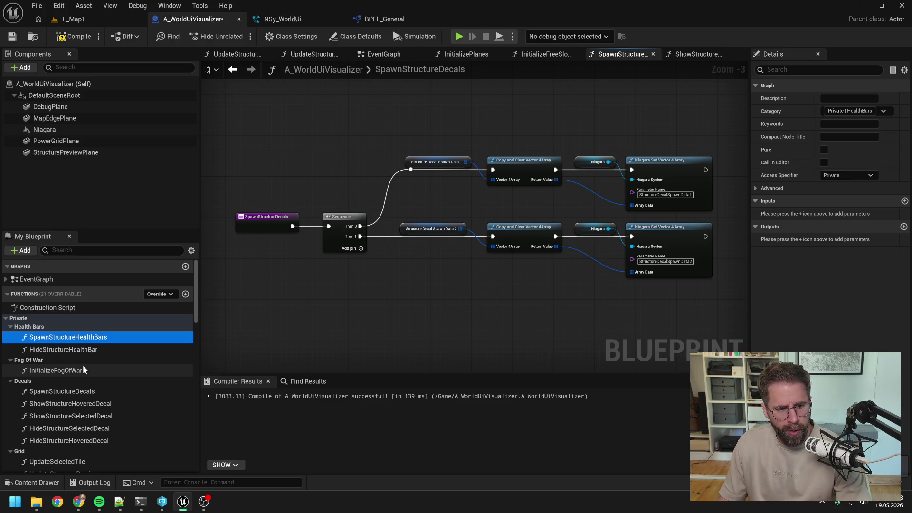
key(Delete)
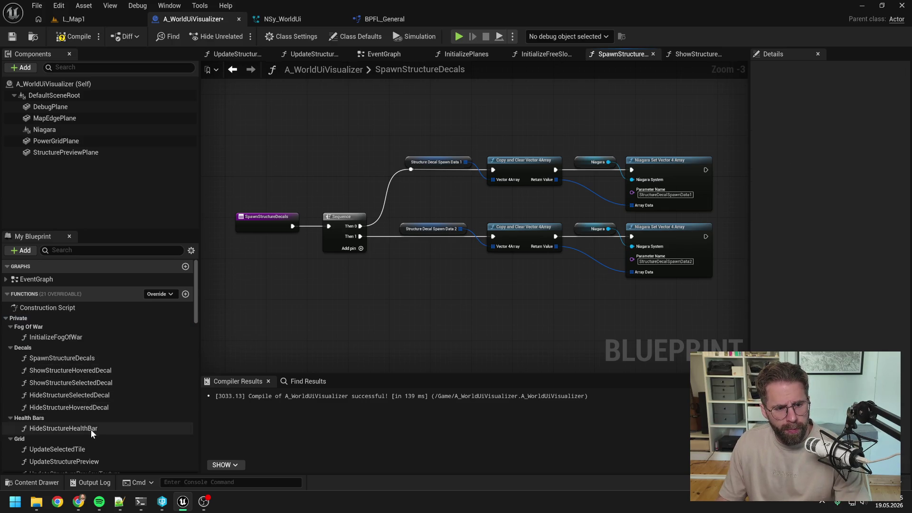
- Delete the in-use HideStructureHealthBar function, confirming the warning
click(89, 429)
double_click(89, 428)
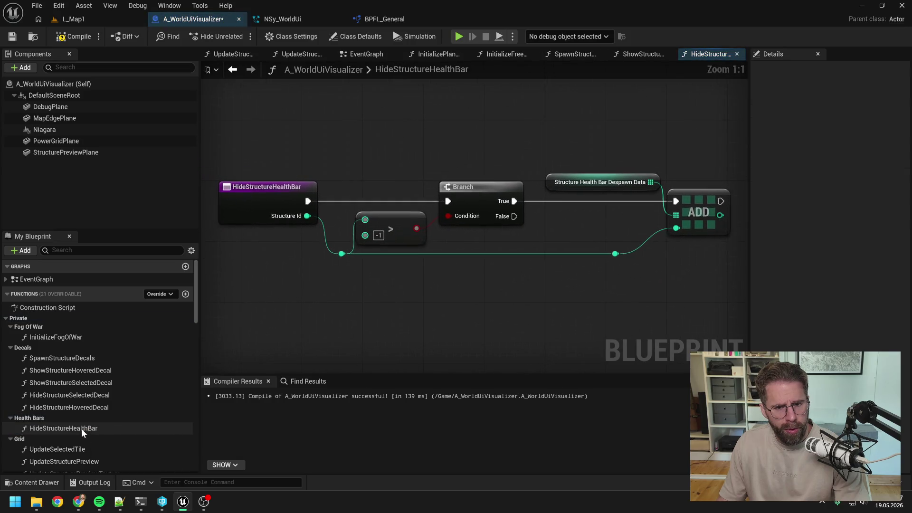
click(81, 428)
key(Delete)
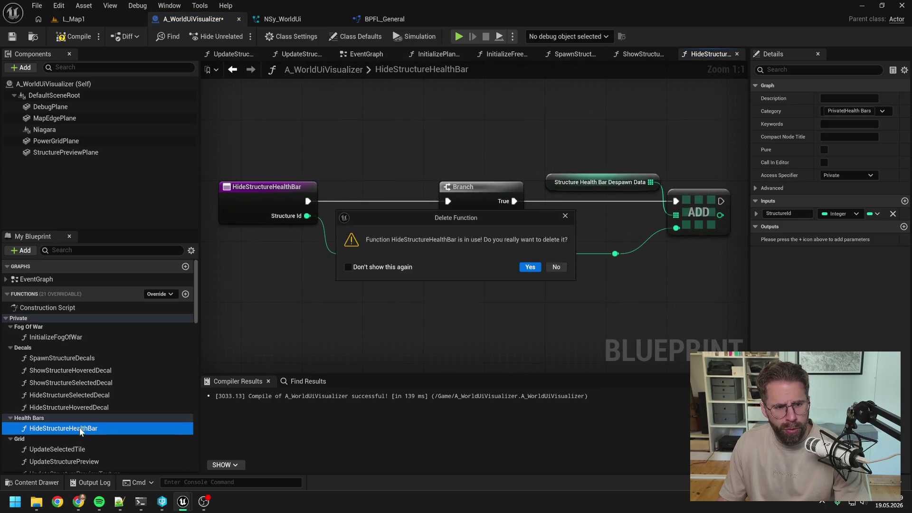
click(533, 268)
- Delete SpawnStructureDecals, ShowStructureHoveredDecal and ShowStructureSelectedDecal, confirming each prompt
click(71, 359)
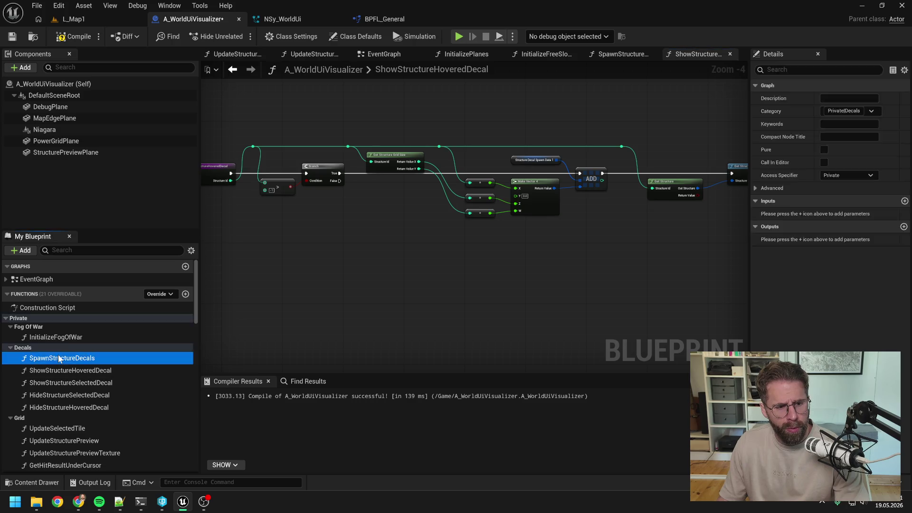
double_click(71, 358)
key(Delete)
click(77, 358)
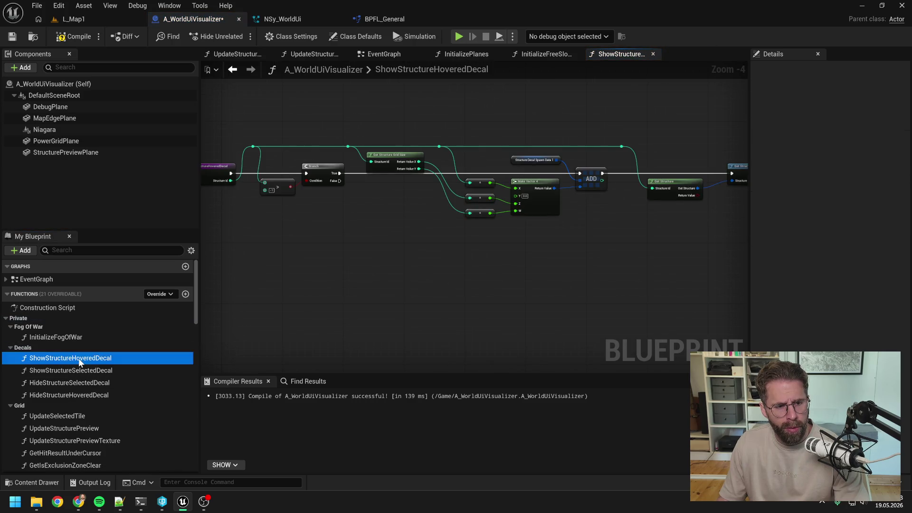
key(Delete)
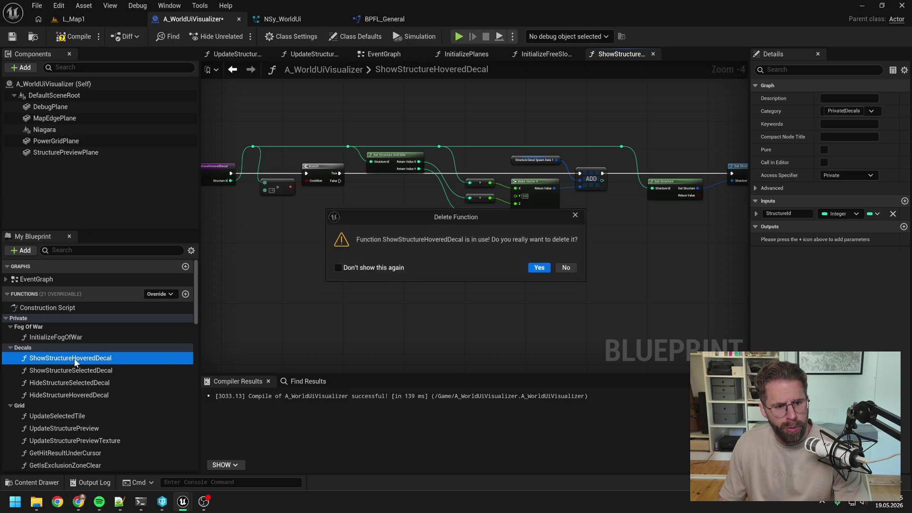
click(537, 267)
double_click(86, 358)
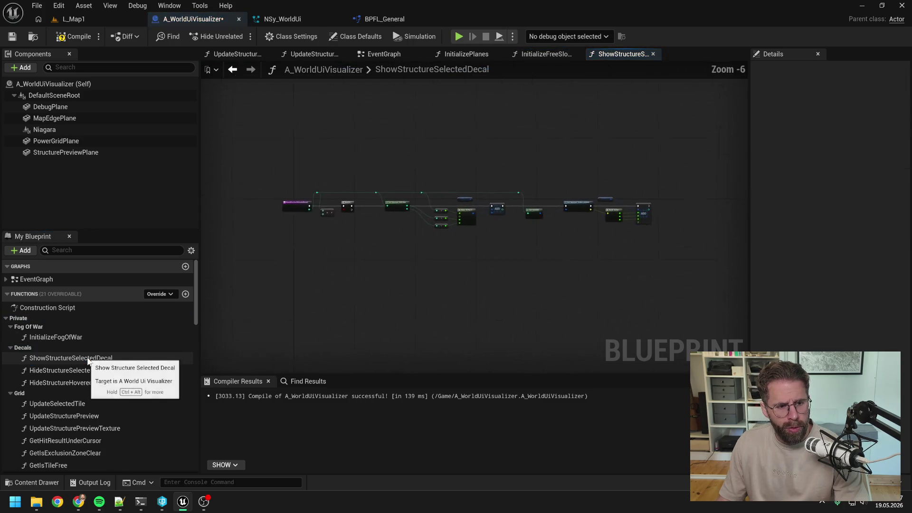
key(Delete)
click(540, 268)
- Delete HideStructureSelectedDecal and HideStructureHoveredDecal, confirming both prompts
click(78, 359)
click(92, 369)
click(84, 358)
key(Delete)
click(540, 268)
click(95, 358)
key(Delete)
click(539, 268)
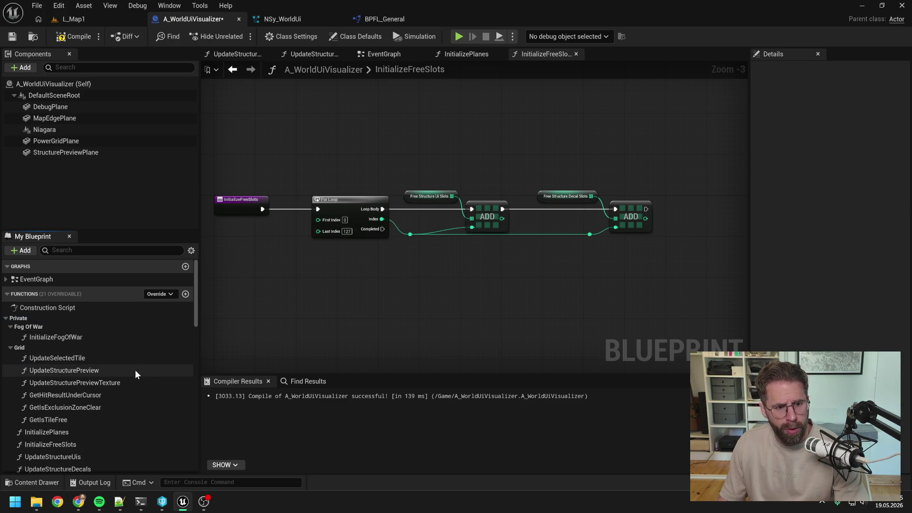
- Move UpdateSelectedTile and UpdateStructurePreview out of Grid to below InitializeFreeSlots
click(91, 359)
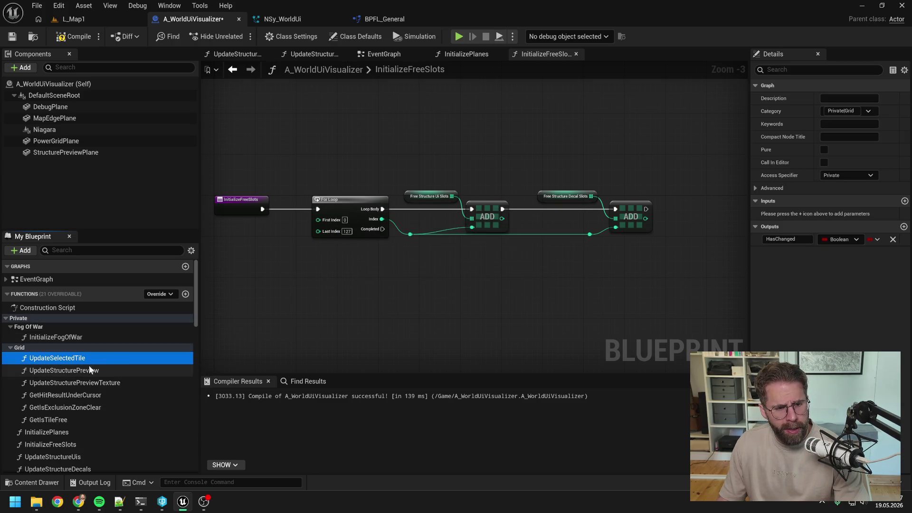
scroll(92, 388, down, 1)
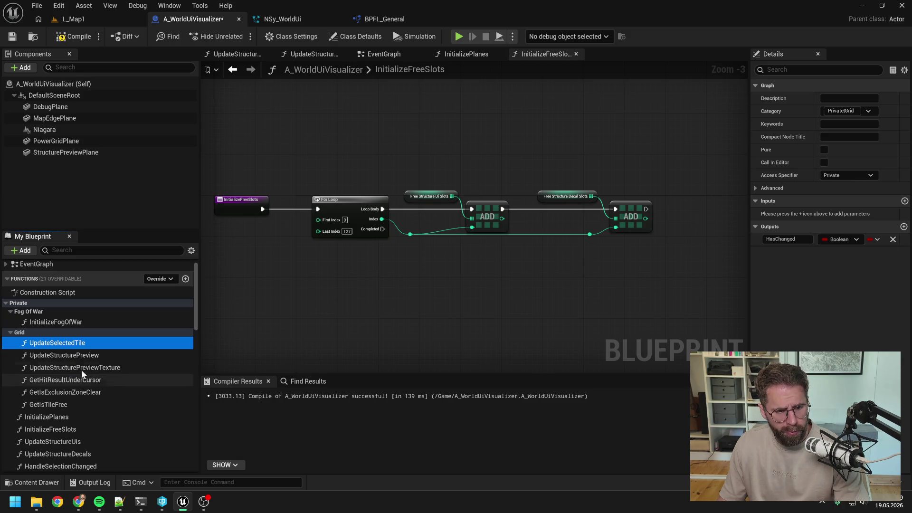
drag(72, 343, 67, 440)
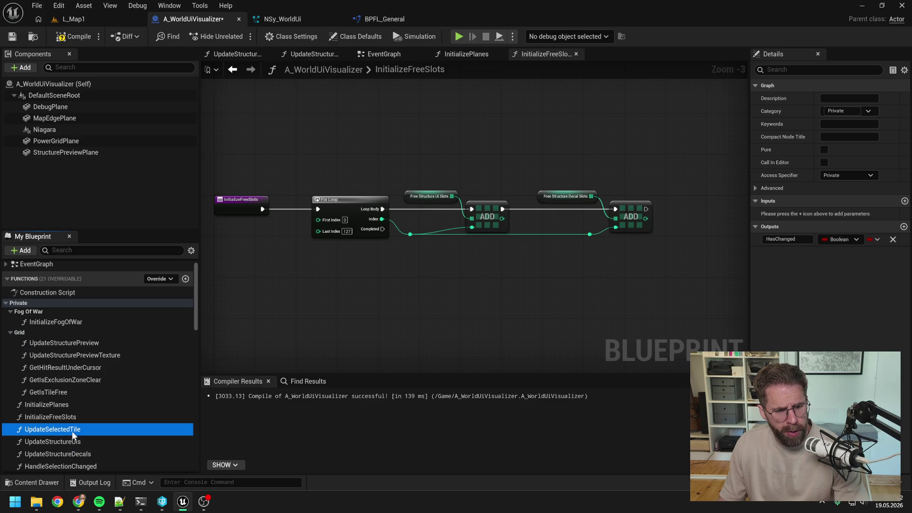
double_click(76, 343)
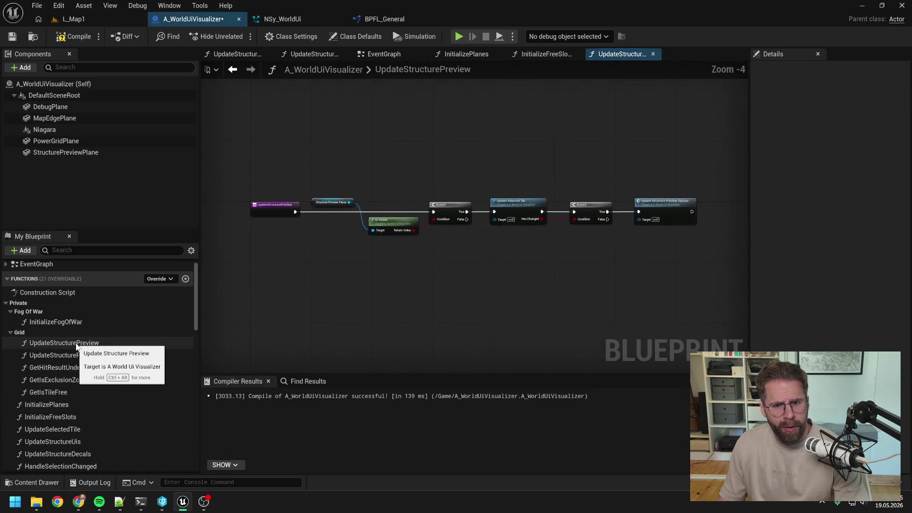
drag(87, 345, 66, 441)
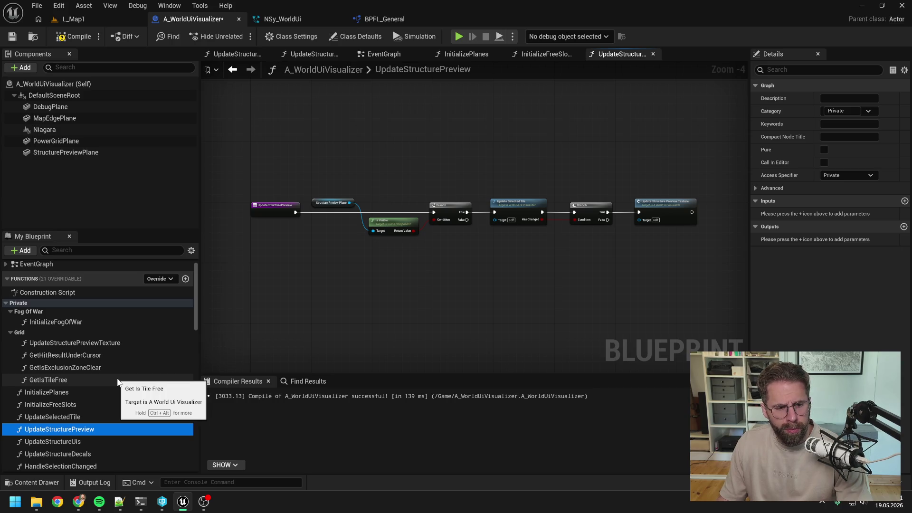
- Move UpdateStructurePreviewTexture out of Grid into Private after UpdateStructurePreview
click(98, 344)
drag(102, 344, 76, 442)
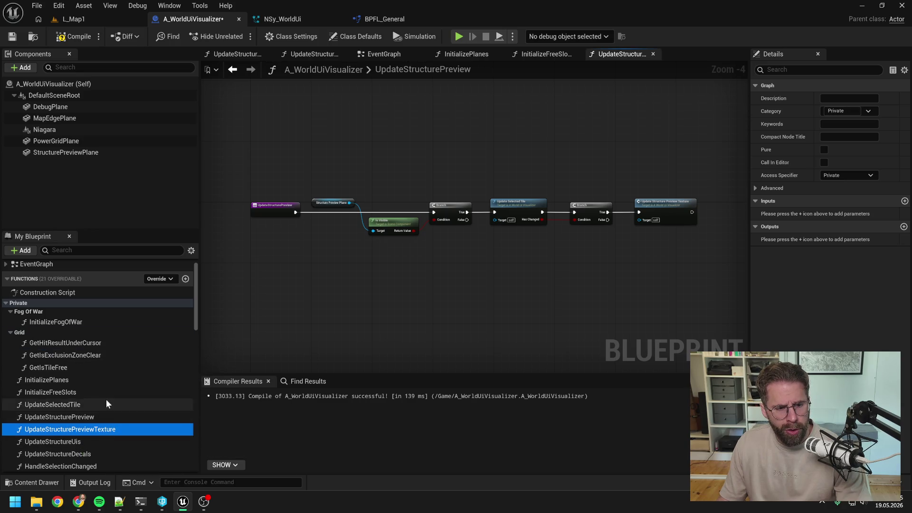
click(81, 346)
right_click(87, 348)
- Find references to GetHitResultUnderCursor and GetIsExclusionZoneClear, then move both into Private
mouse_move(143, 398)
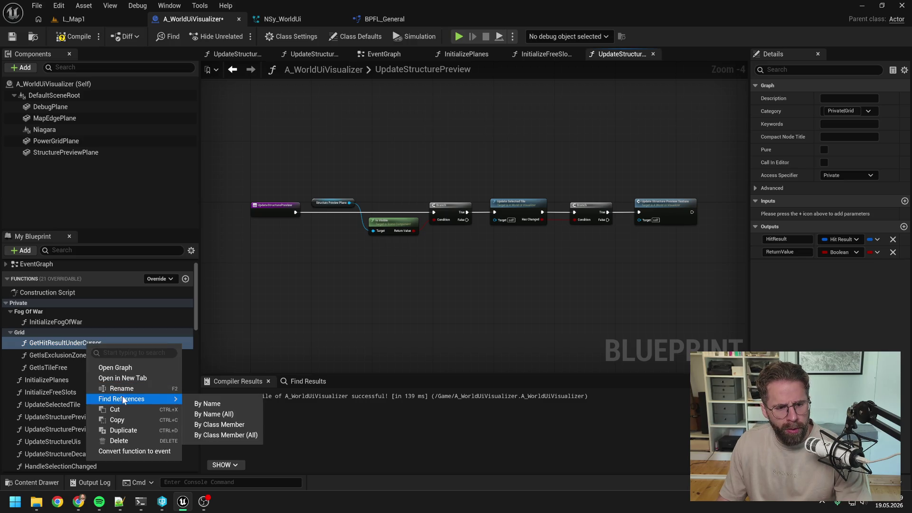
click(195, 400)
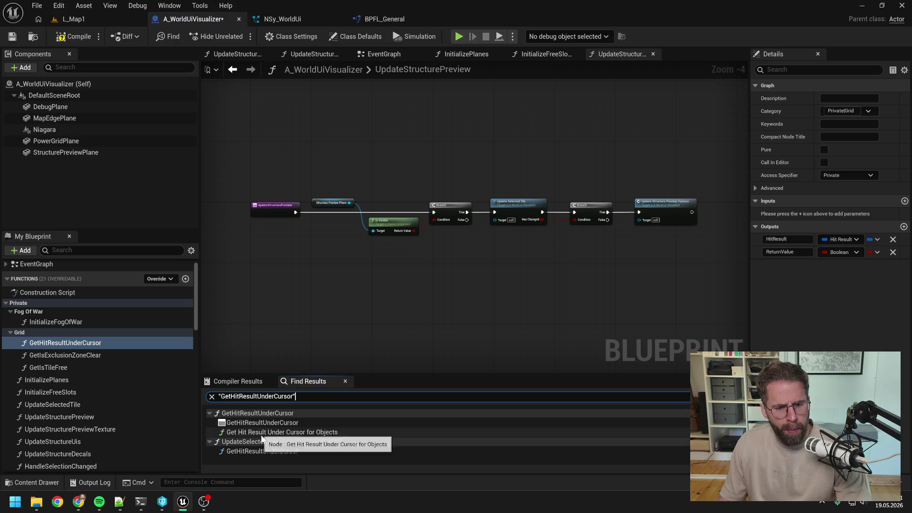
mouse_move(77, 348)
mouse_down()
mouse_move(95, 363)
mouse_move(87, 431)
mouse_up()
scroll(95, 363, down, 2)
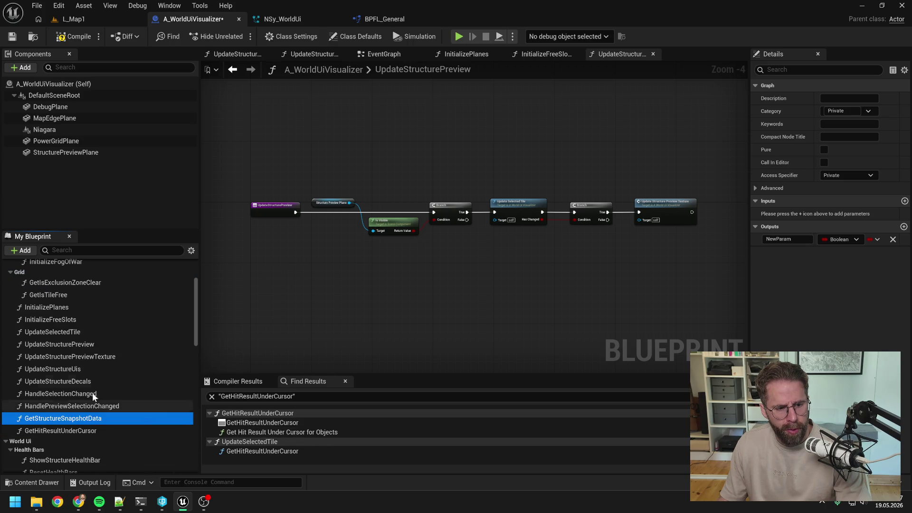
click(84, 299)
right_click(85, 301)
mouse_move(122, 358)
click(202, 363)
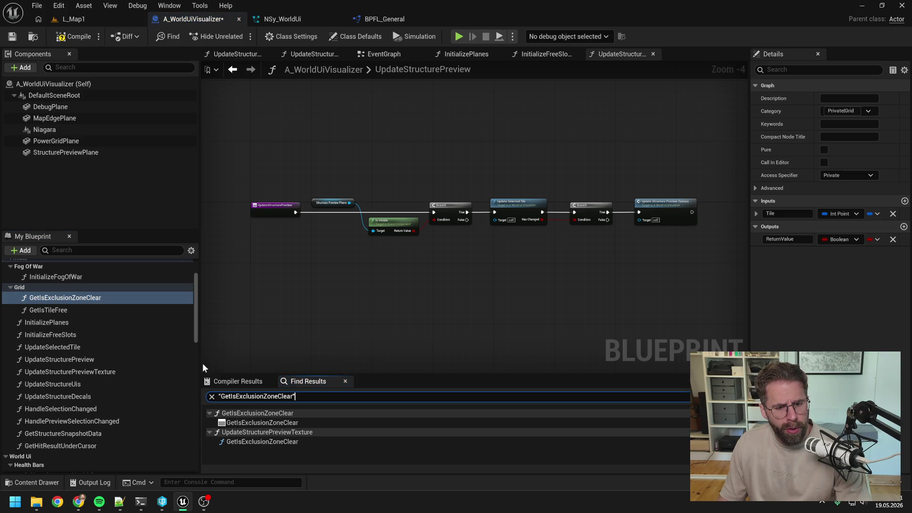
drag(67, 297, 87, 447)
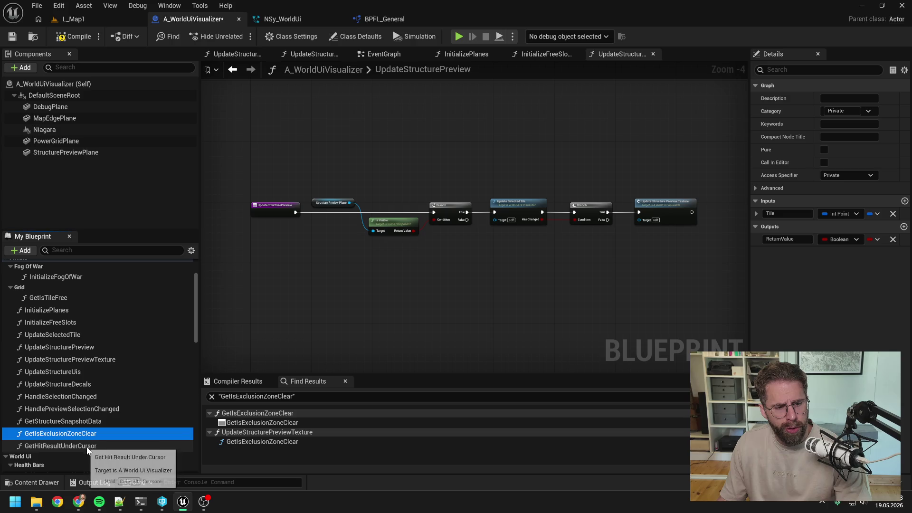
- Find references to GetIsTileFree and move it into Private after GetIsExclusionZoneClear
click(63, 297)
right_click(73, 297)
mouse_move(124, 354)
click(177, 358)
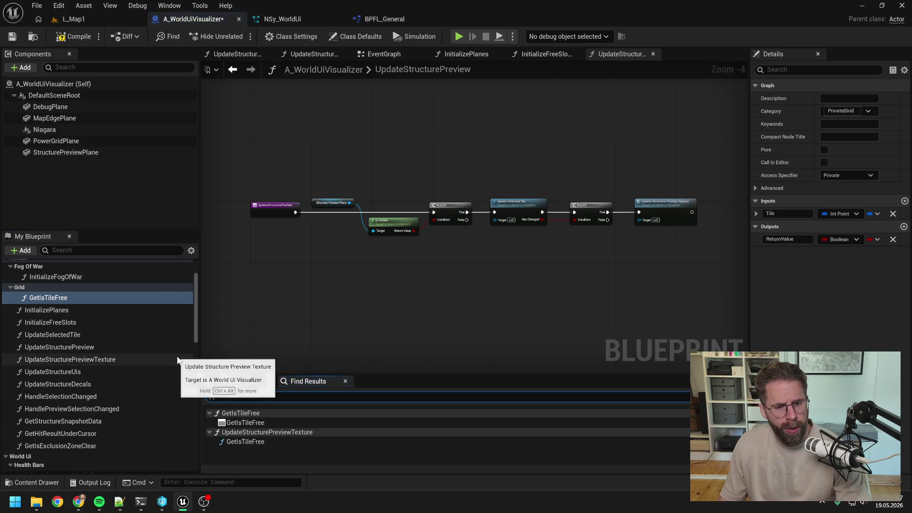
drag(81, 298, 87, 444)
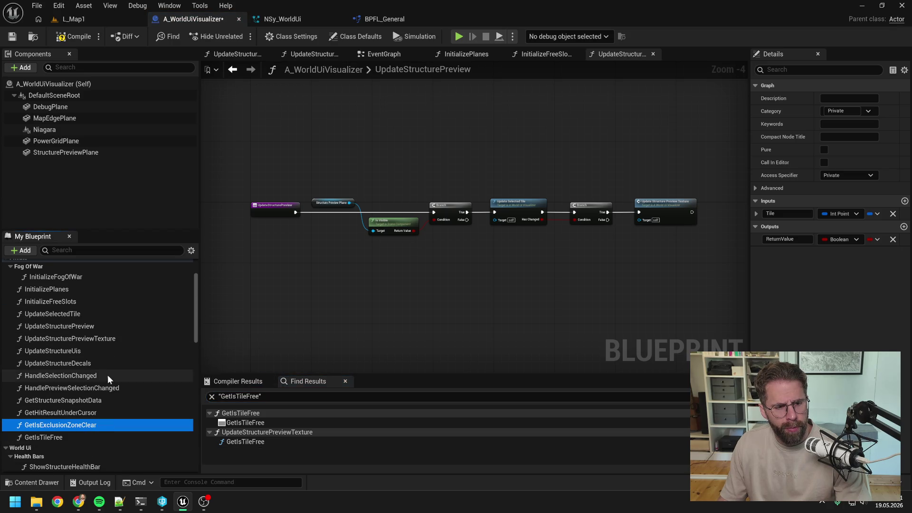
- Move InitializeFogOfWar out of Fog Of War to follow InitializePlanes, and open its graph
scroll(109, 373, up, 2)
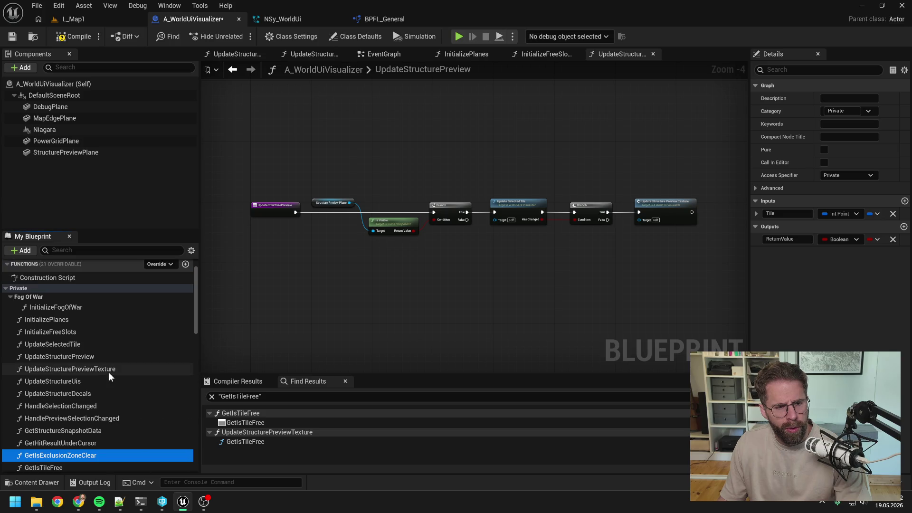
click(70, 310)
drag(74, 307, 67, 332)
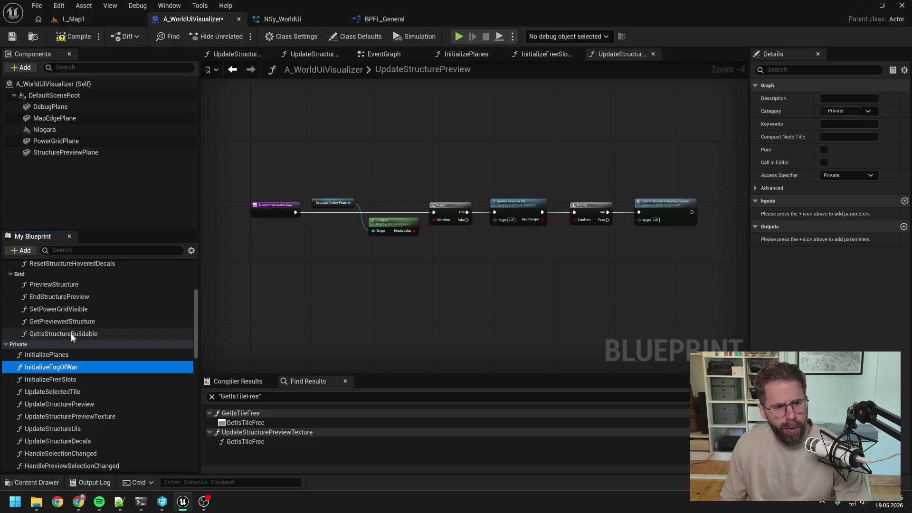
double_click(69, 368)
- Pan through the InitializeFogOfWar graph to review its later nodes
scroll(511, 250, up, 4)
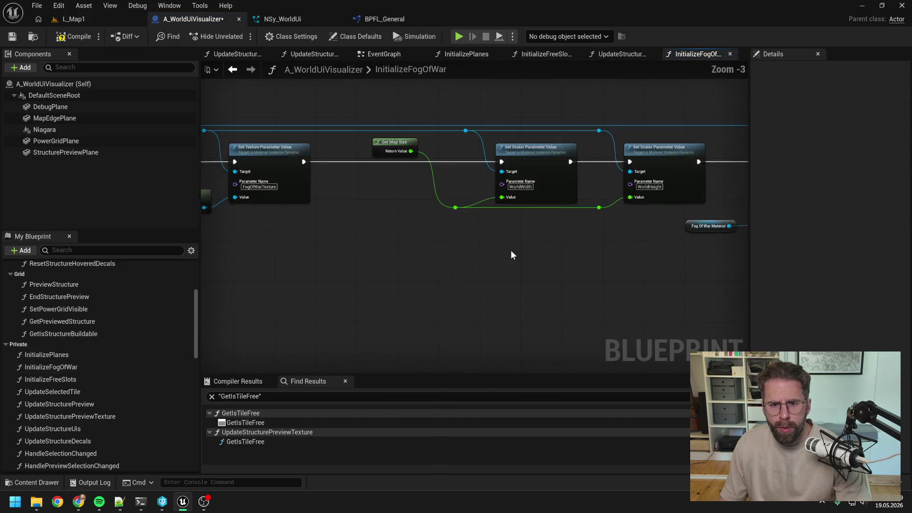
scroll(511, 248, down, 3)
scroll(546, 216, up, 2)
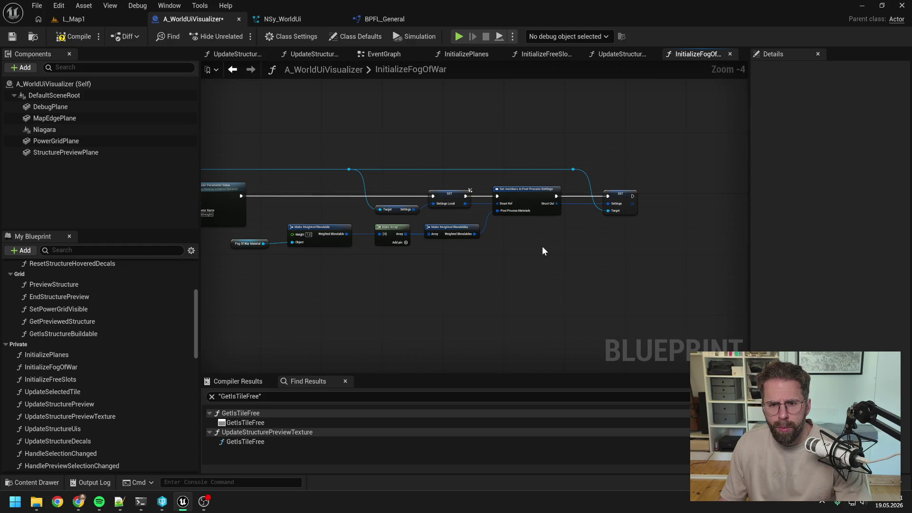
scroll(542, 246, down, 2)
scroll(494, 245, up, 2)
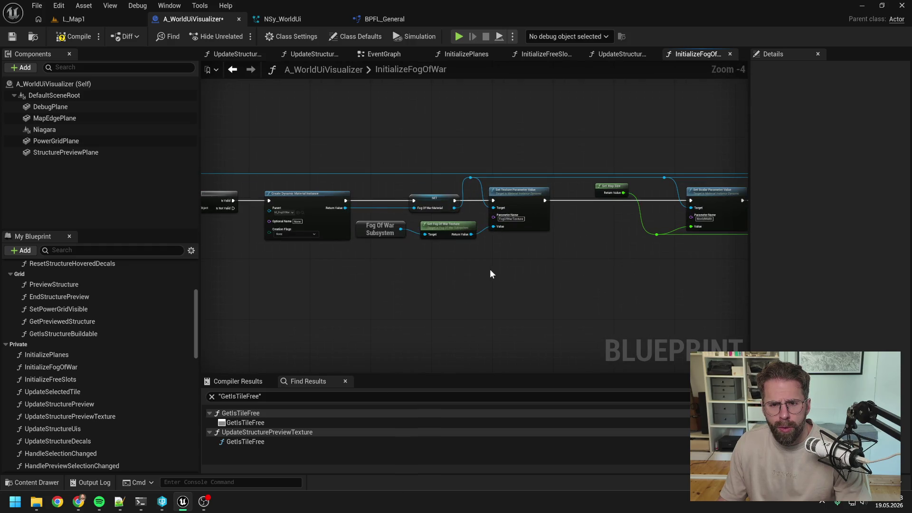
drag(447, 276, 417, 277)
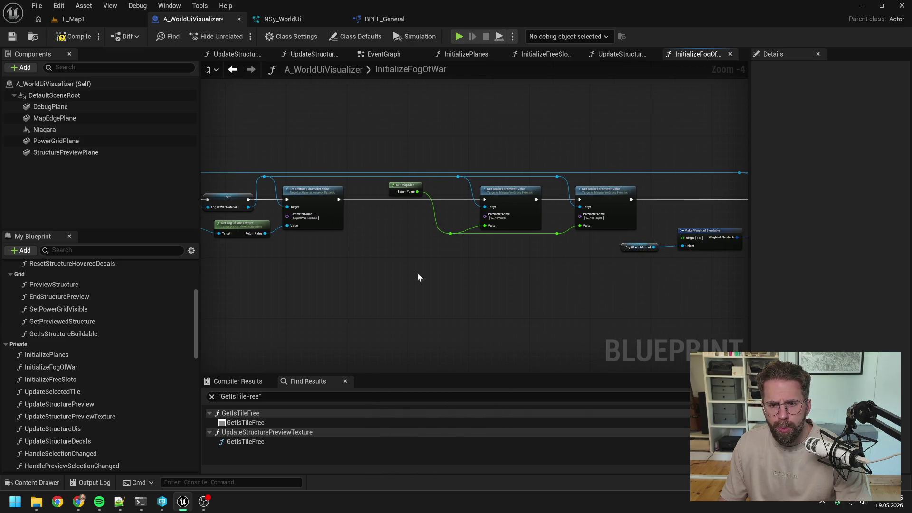
mouse_move(491, 284)
mouse_down()
mouse_move(544, 285)
mouse_move(360, 278)
mouse_up()
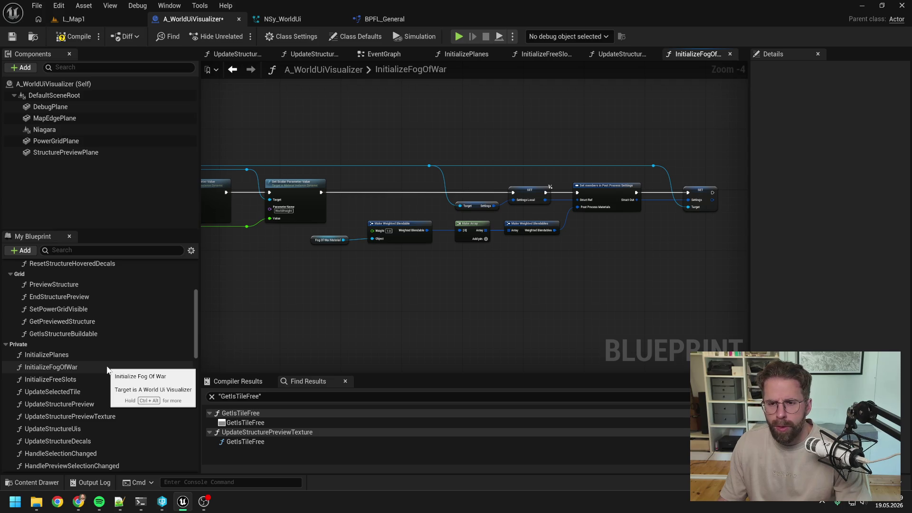
- Delete the ShowStructureHealthBar function and confirm the prompt
scroll(105, 340, up, 2)
scroll(105, 341, up, 4)
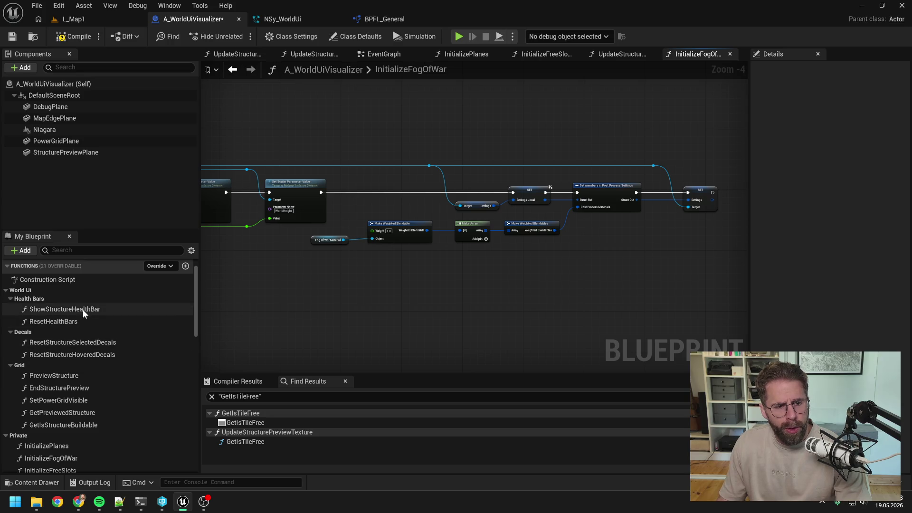
click(83, 310)
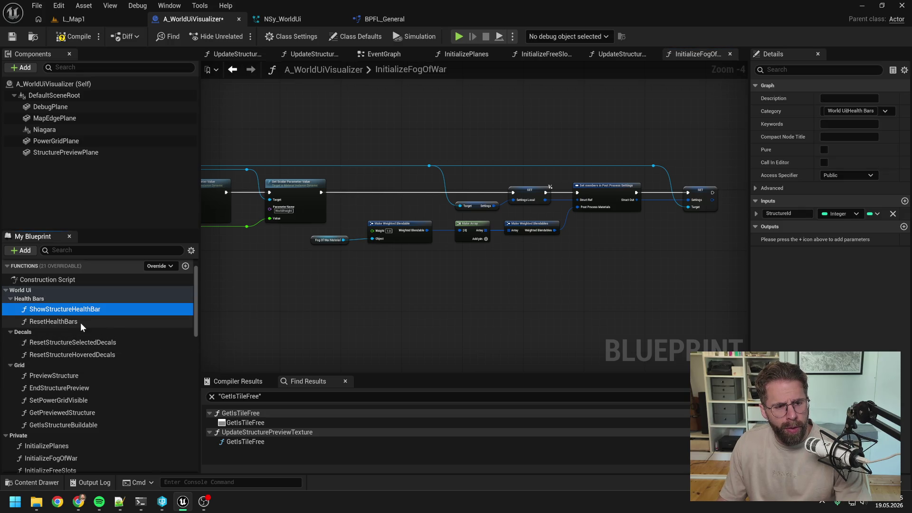
key(Delete)
click(543, 270)
- Strip ResetHealthBars down to its entry node, then compile and save
double_click(74, 309)
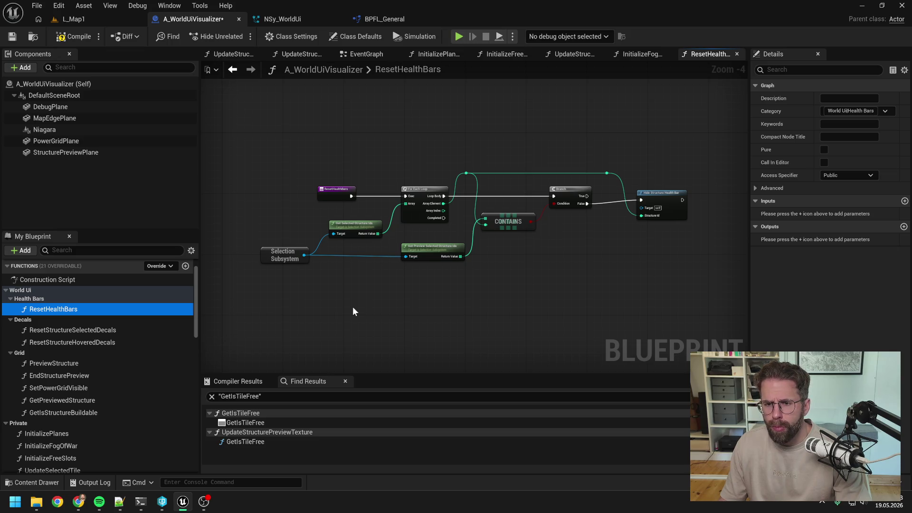
click(101, 330)
click(75, 309)
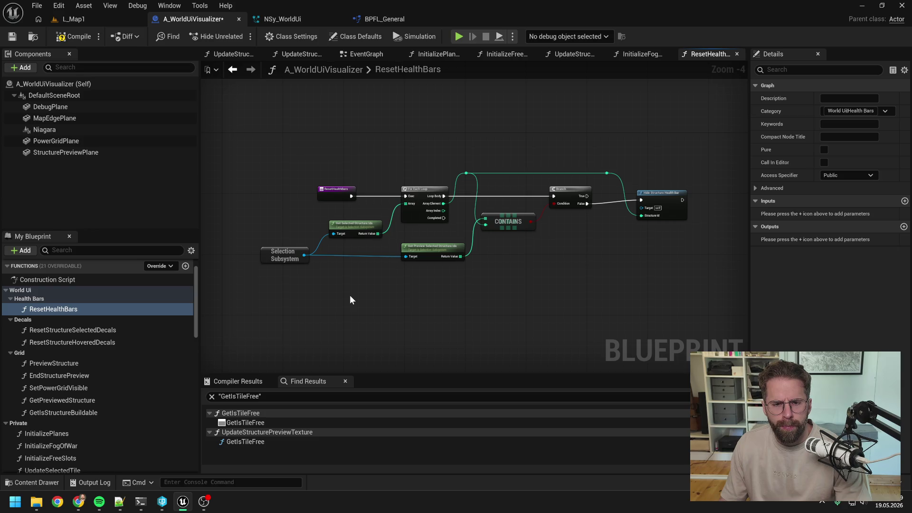
drag(257, 223, 490, 301)
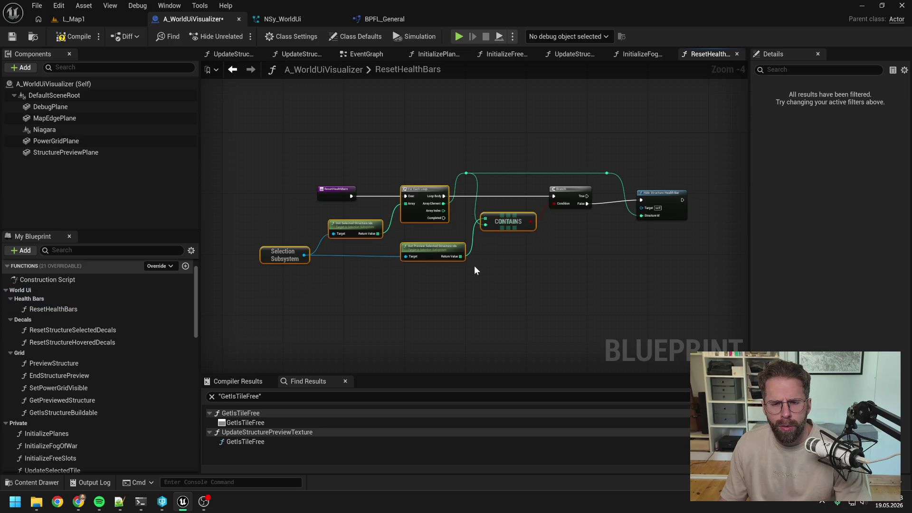
click(539, 267)
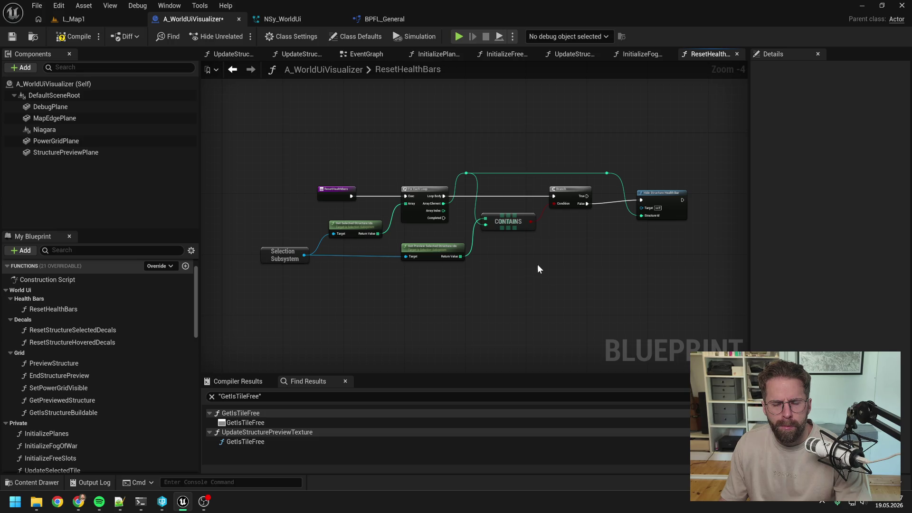
drag(375, 152, 655, 275)
key(Delete)
click(284, 255)
key(Delete)
click(61, 38)
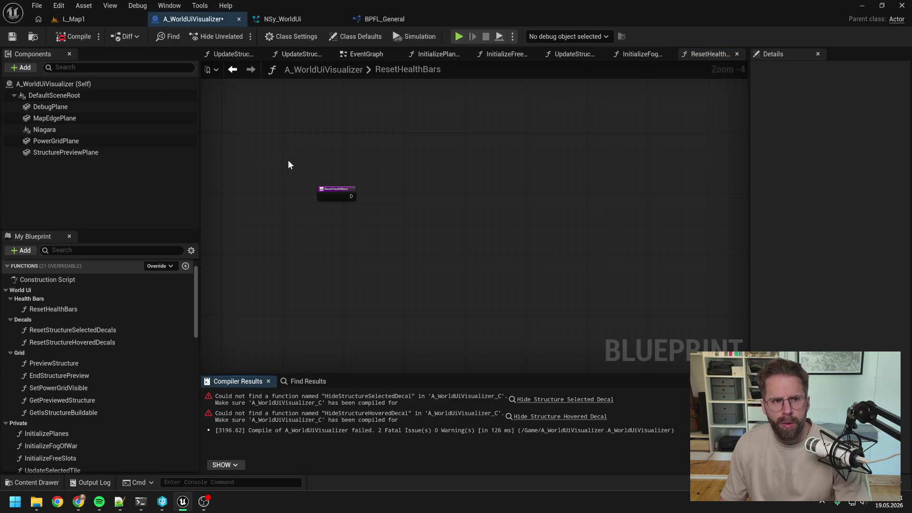
key(ctrl+s)
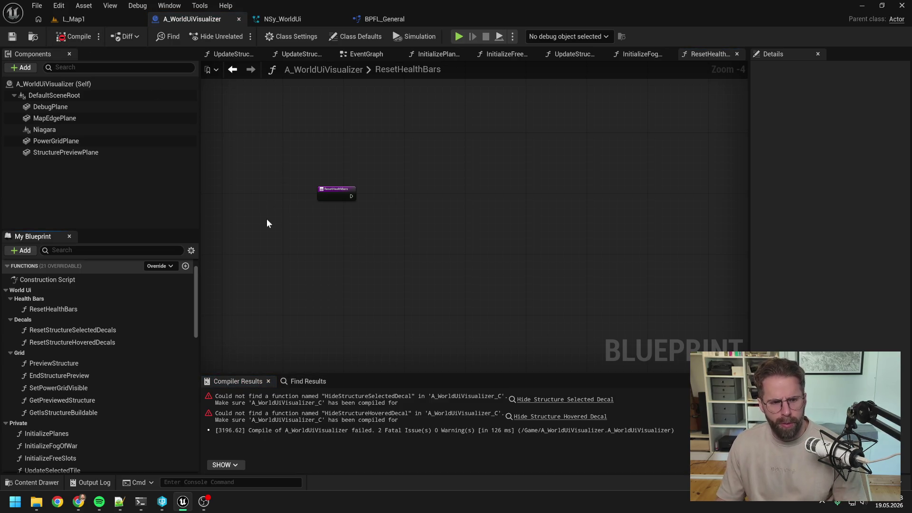
- Open ResetStructureSelectedDecals and delete that function
click(76, 309)
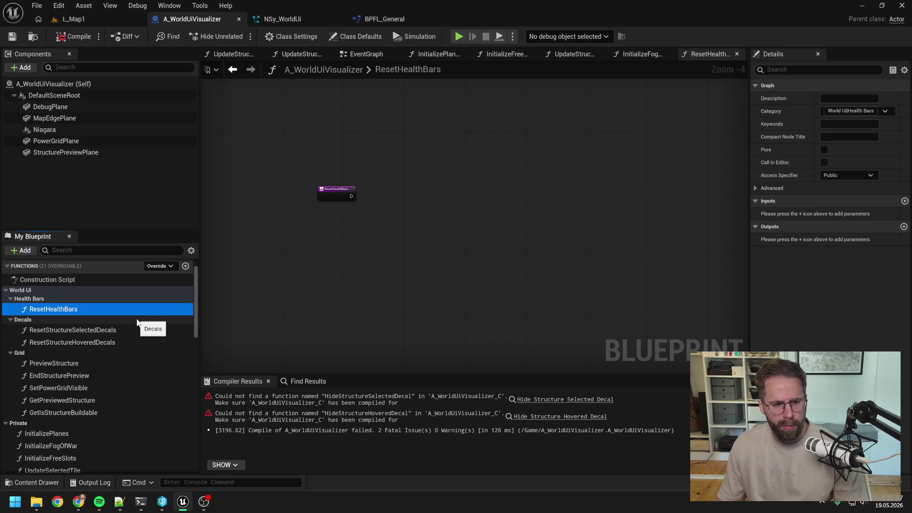
double_click(99, 332)
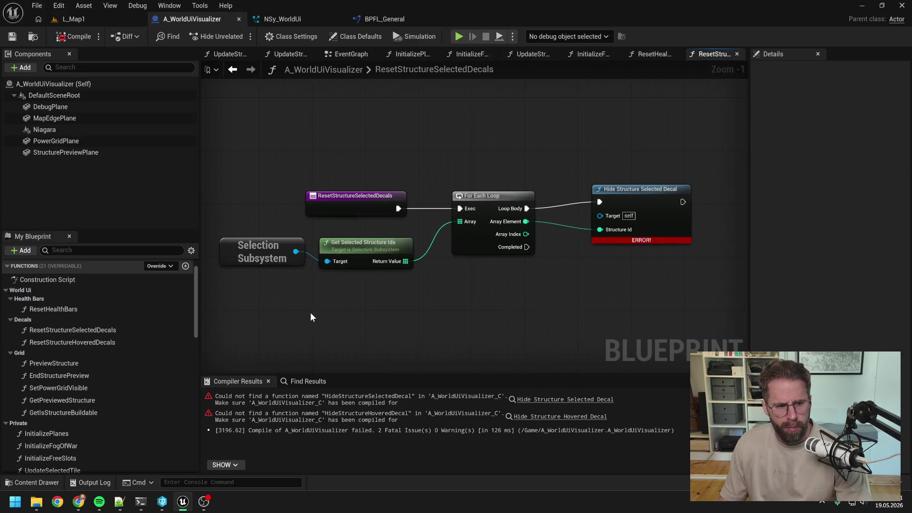
click(119, 330)
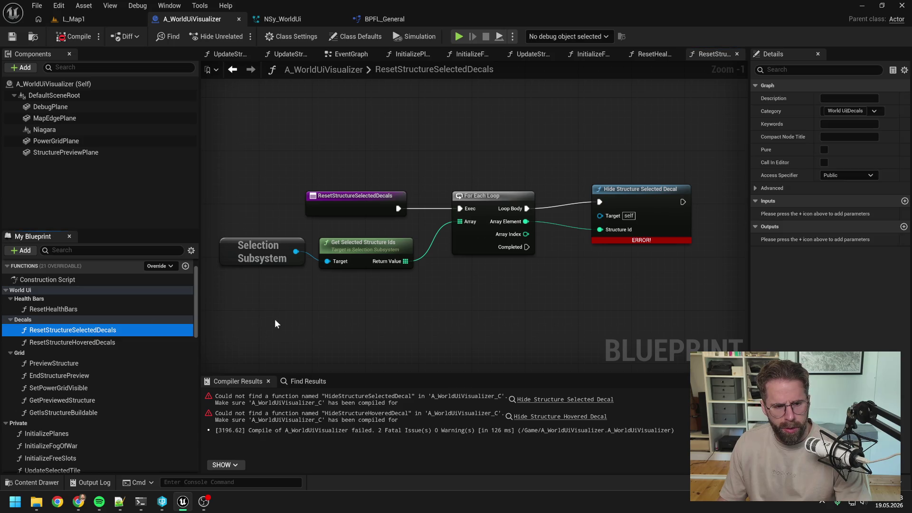
key(Delete)
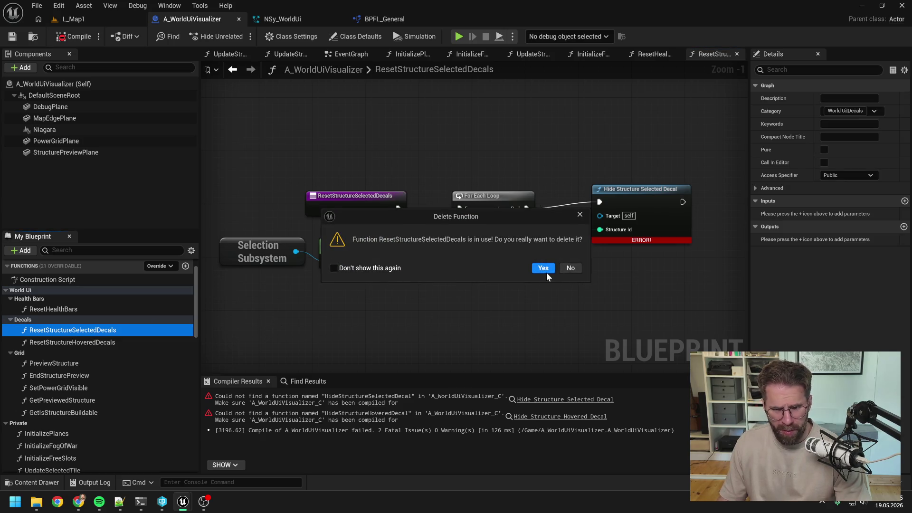
- Confirm removing ResetStructureSelectedDecals and delete ResetStructureHoveredDecals
click(544, 270)
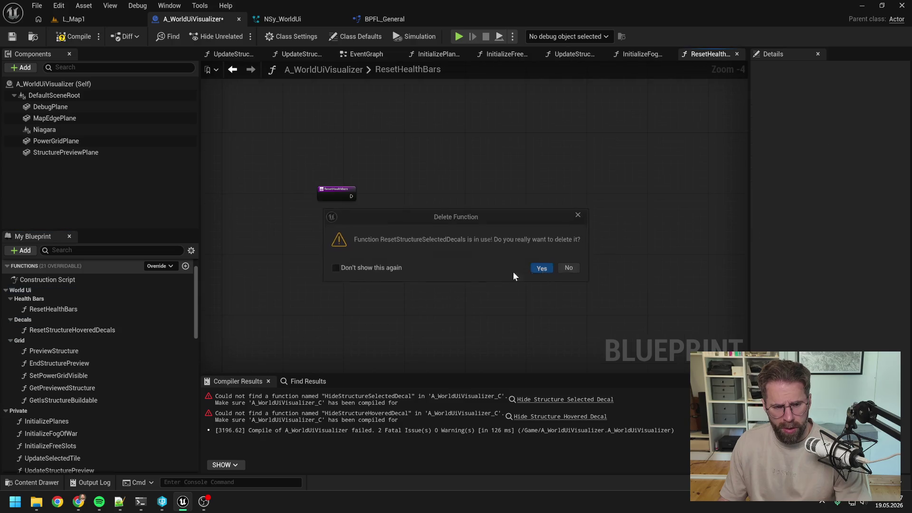
double_click(105, 329)
click(111, 331)
key(Delete)
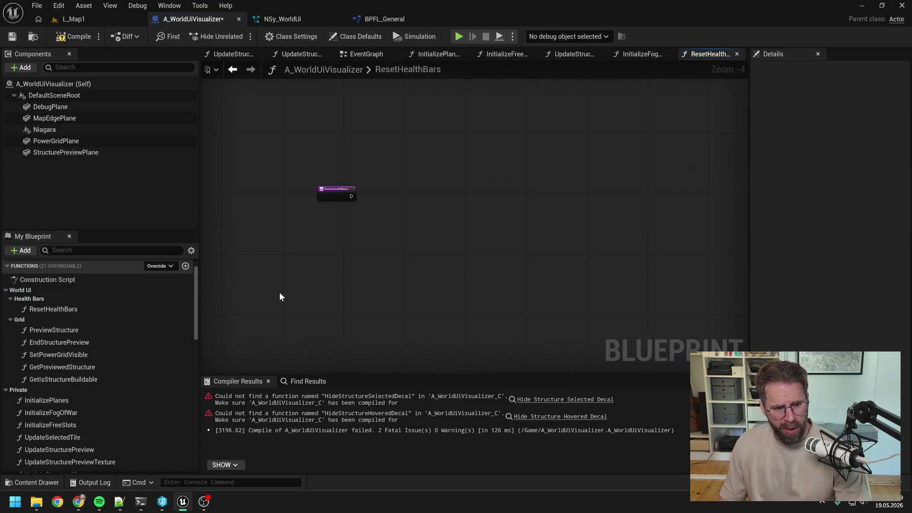
- Delete ResetHealthBars, confirm, and recompile the blueprint
click(82, 313)
key(Delete)
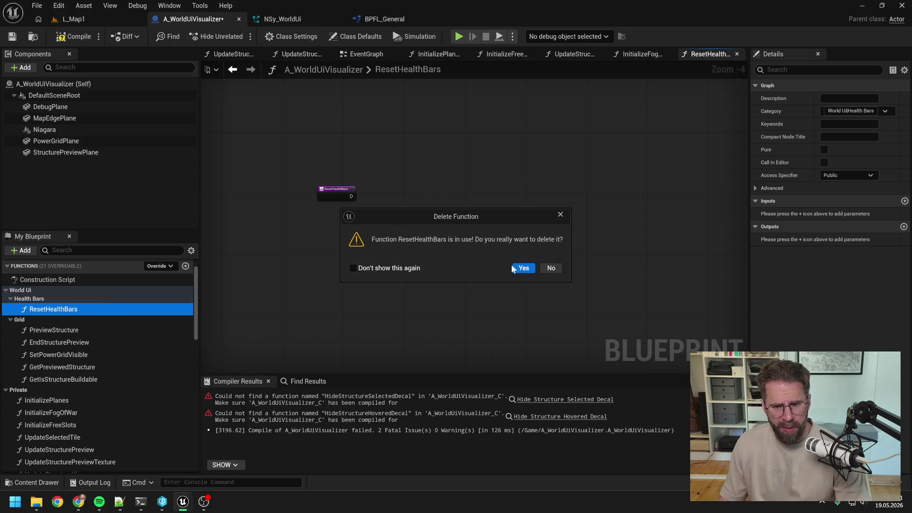
click(511, 265)
click(64, 41)
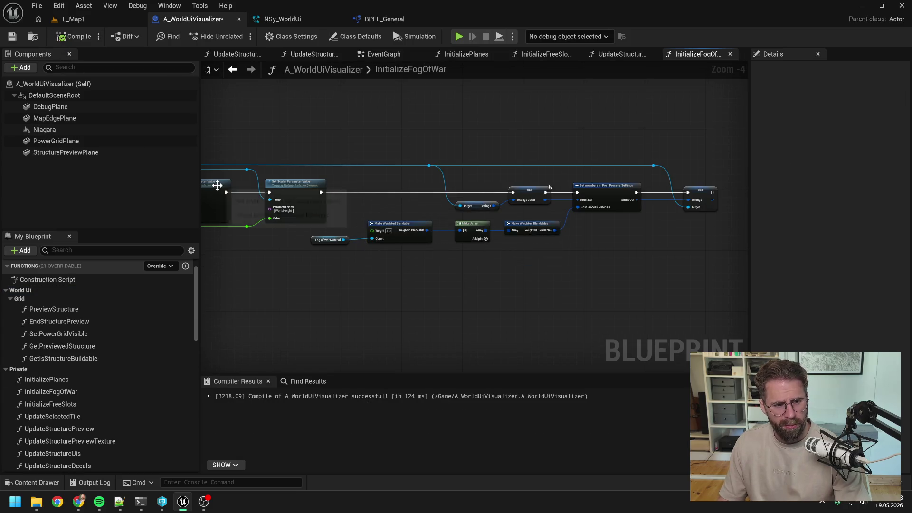
- Inspect the PreviewStructure graph's Sequence node, then open the EndStructurePreview graph
double_click(88, 311)
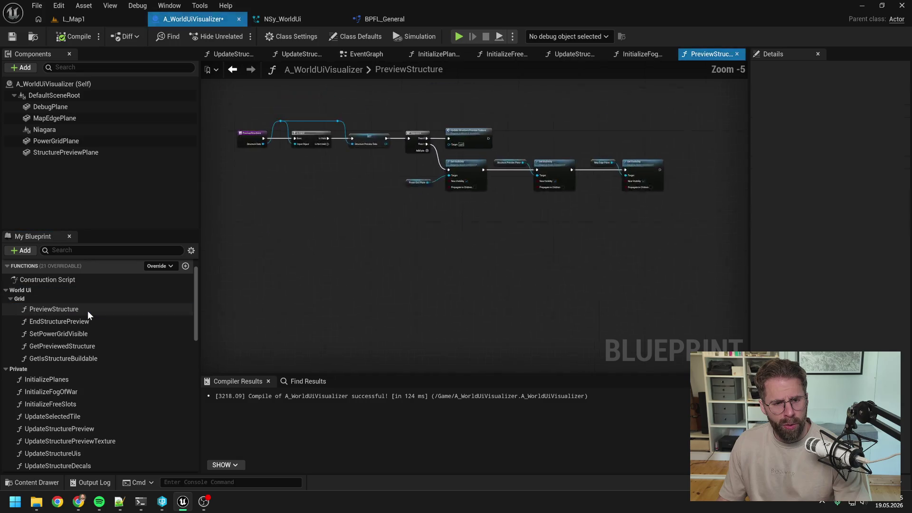
scroll(447, 218, up, 2)
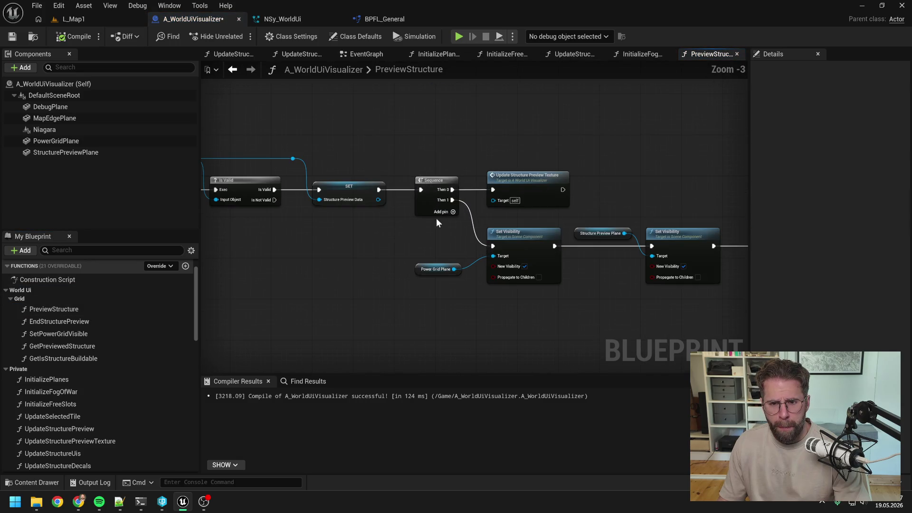
mouse_move(429, 234)
mouse_down()
mouse_move(320, 207)
mouse_move(436, 206)
mouse_up()
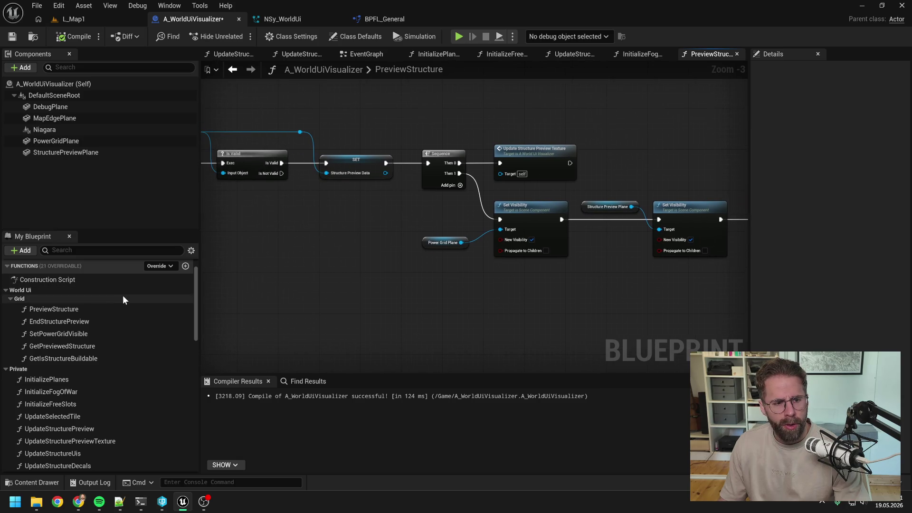
double_click(76, 324)
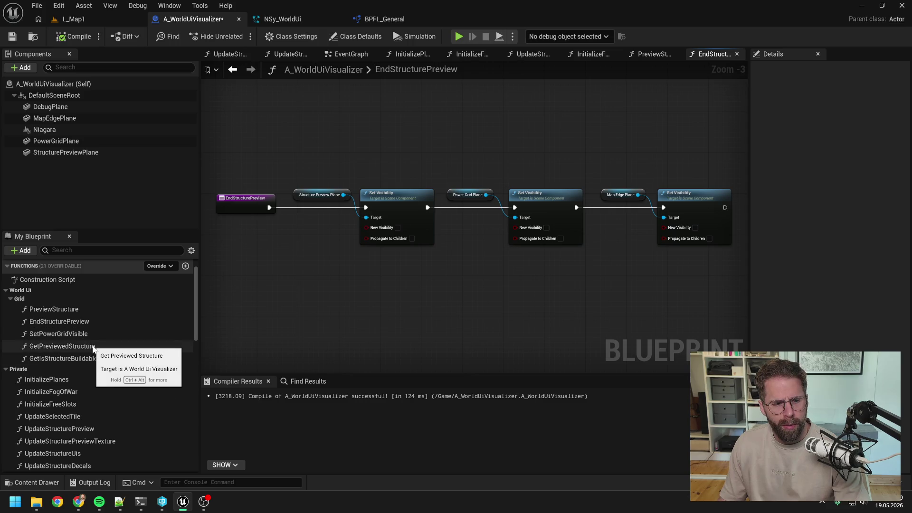
scroll(94, 347, down, 1)
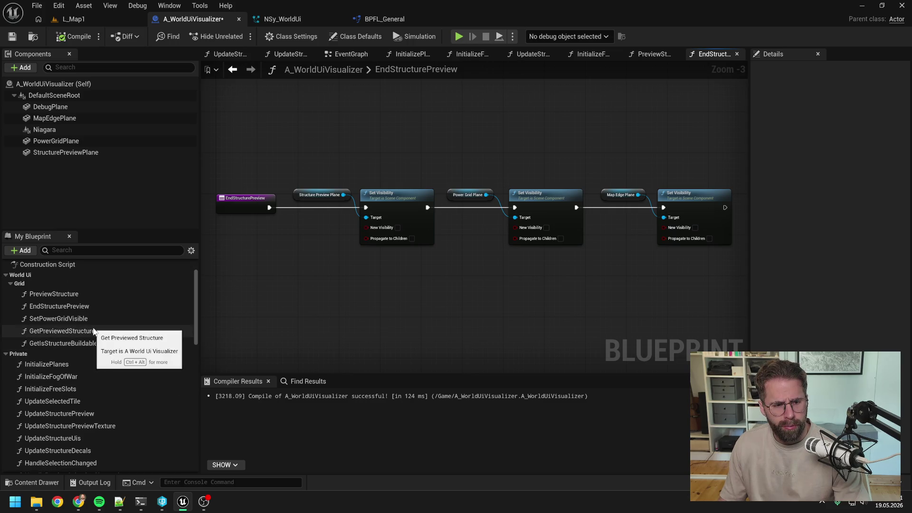
- Change PreviewStructure's category from the Grid subgroup to just World Ui
click(64, 294)
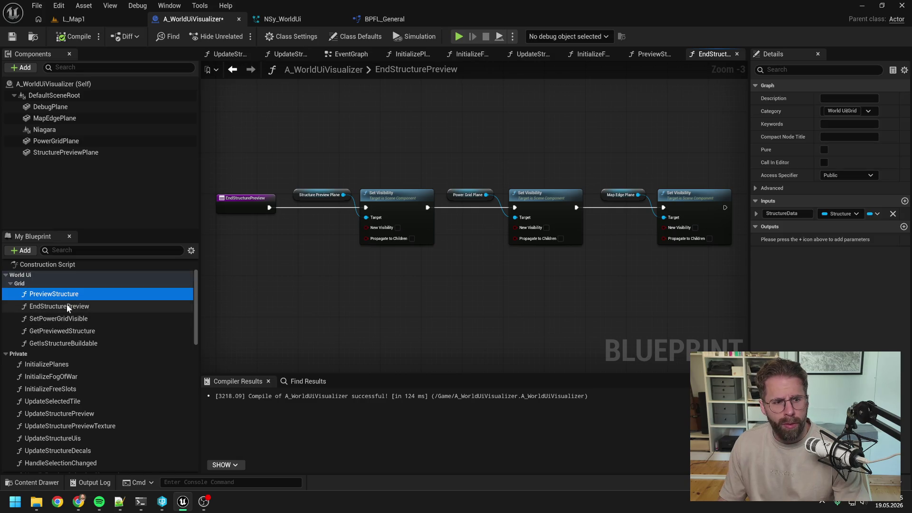
click(855, 110)
key(BackSpace)
key(BackSpace)
key(BackSpace)
key(Return)
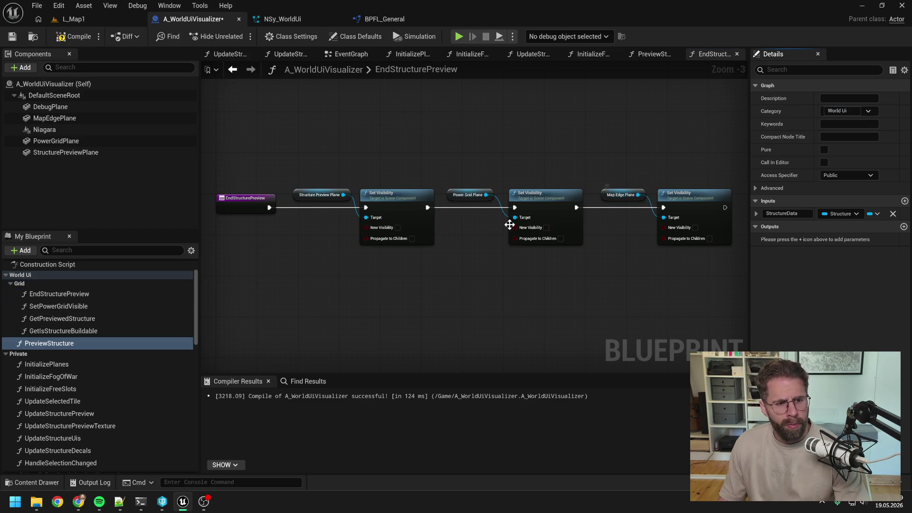
- Reorder the World Ui functions, with EndStructurePreview above SetPowerGridVisible and GetPreviewedStructure at the bottom
mouse_move(55, 294)
mouse_down()
mouse_move(50, 346)
mouse_move(50, 329)
mouse_up()
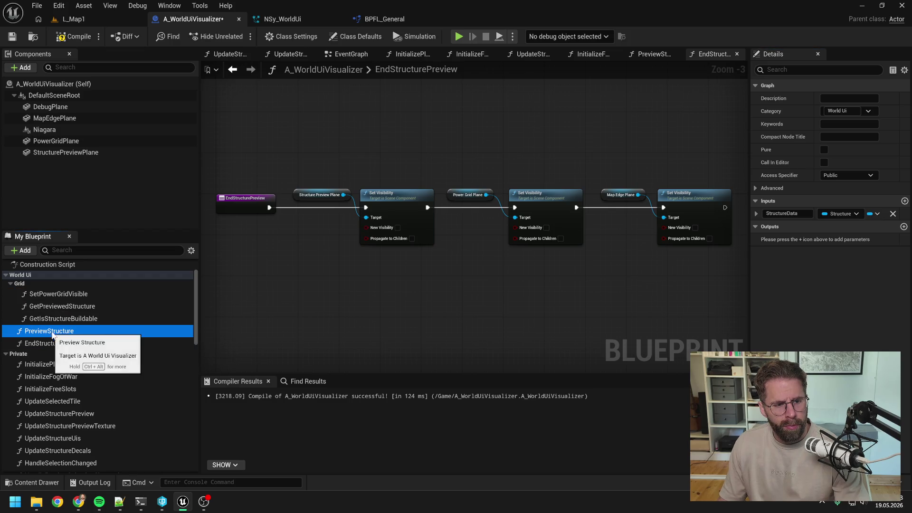
drag(55, 348, 58, 336)
drag(61, 305, 54, 344)
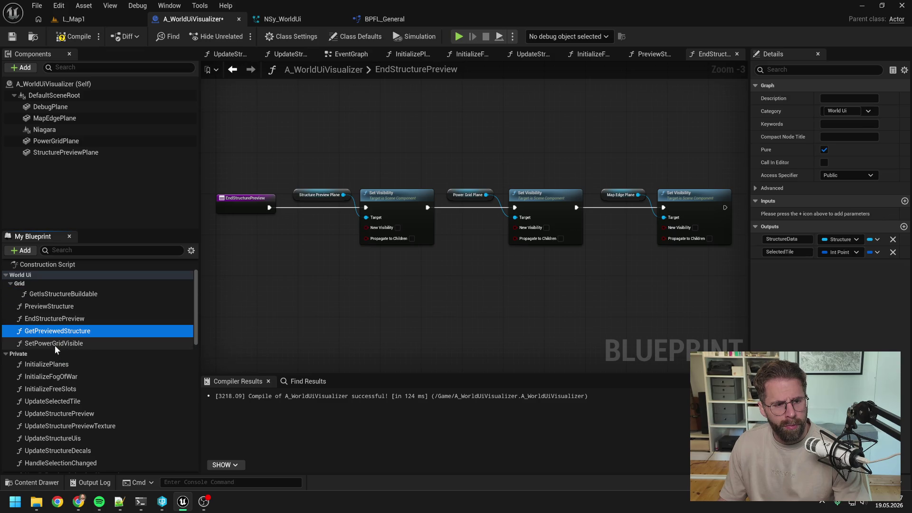
drag(67, 297, 64, 344)
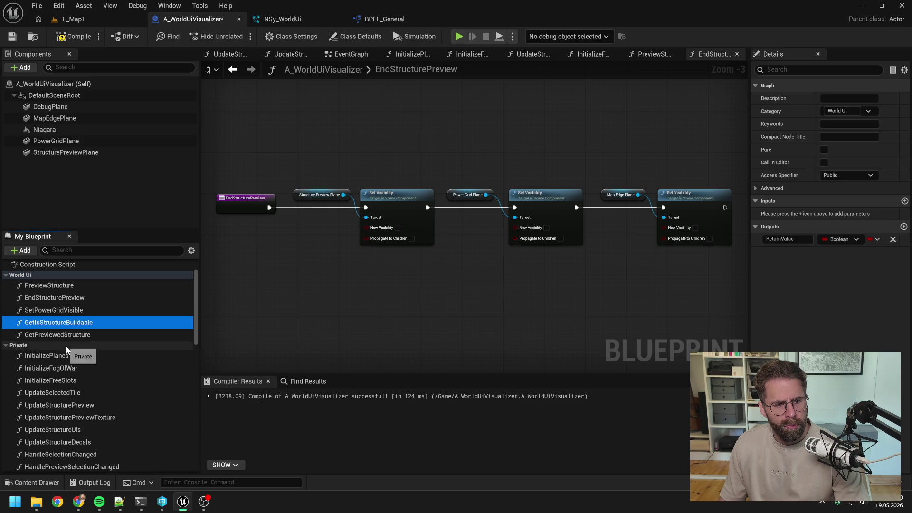
click(65, 334)
click(71, 323)
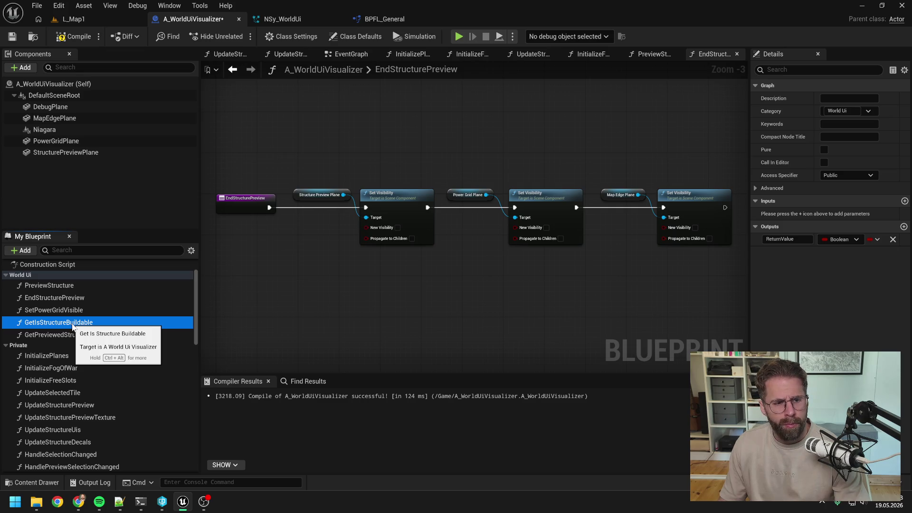
right_click(72, 324)
- In the GetIsStructureBuildable graph, nudge the Previewed Structure Is Buildable getter slightly left
mouse_move(96, 379)
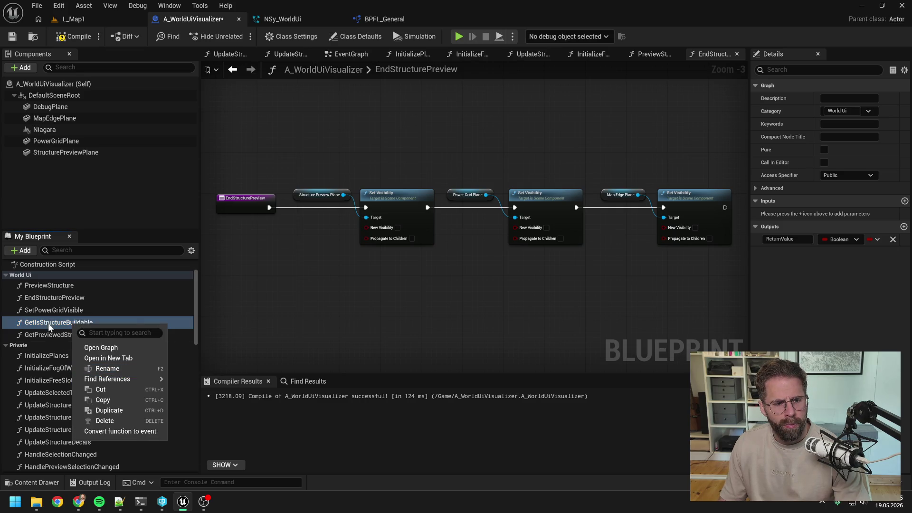
double_click(47, 322)
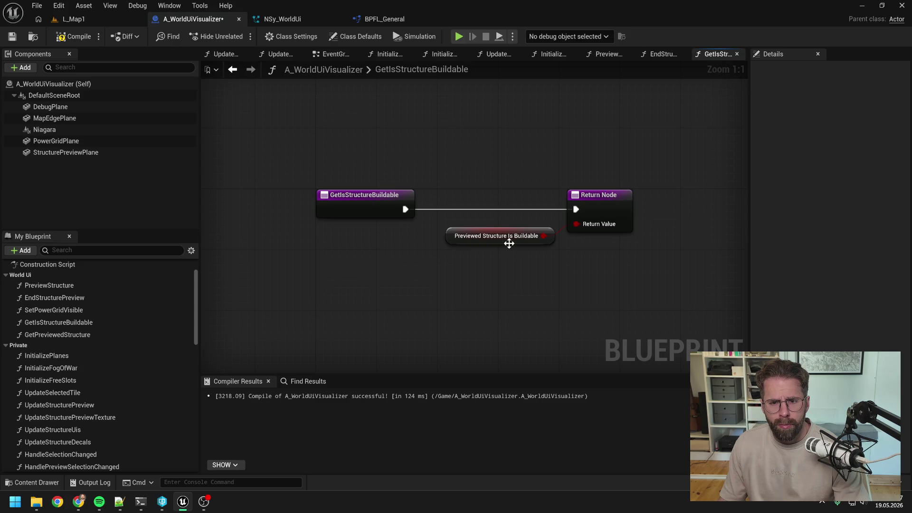
drag(510, 243, 498, 244)
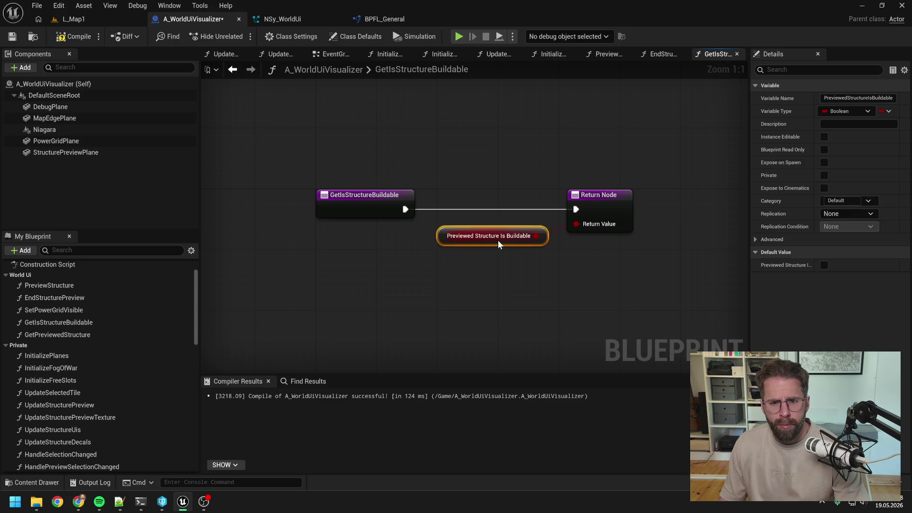
click(488, 273)
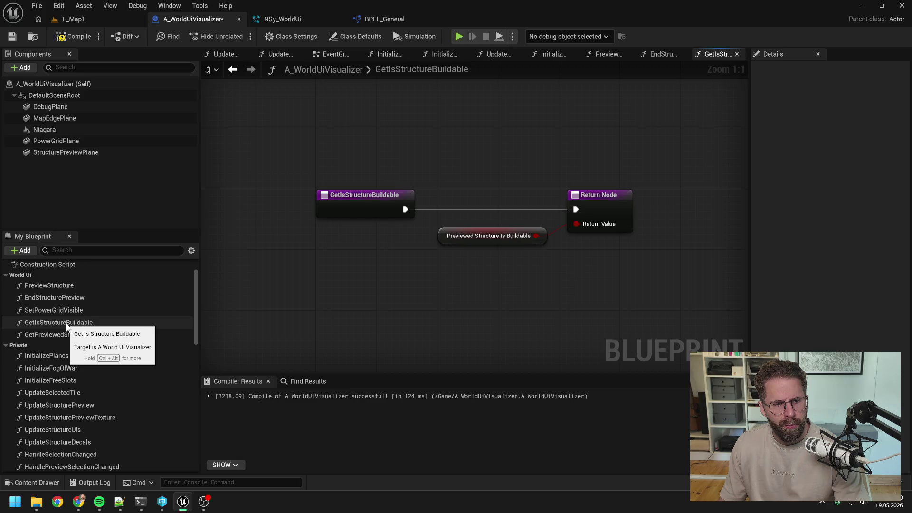
click(441, 235)
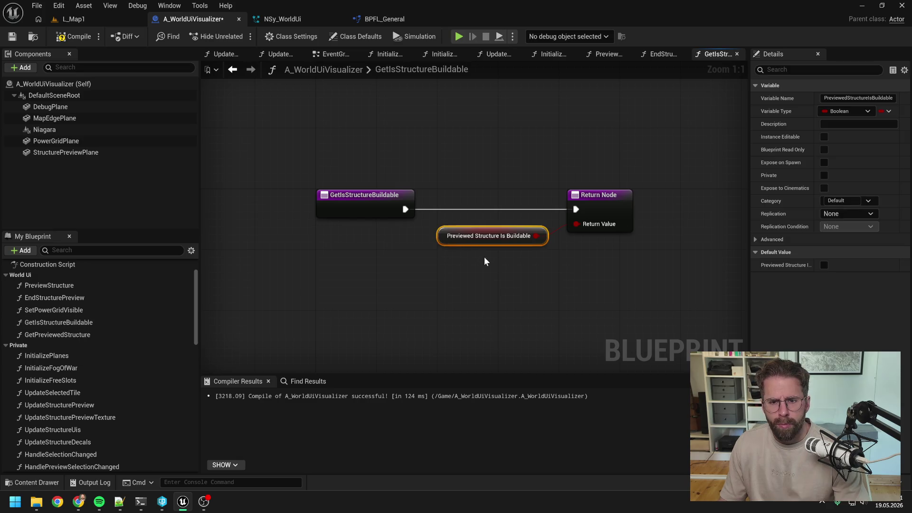
- Rename PreviewedStructureIsBuildable to IsPreviewedStructureBuildable and save the blueprint
scroll(82, 352, down, 10)
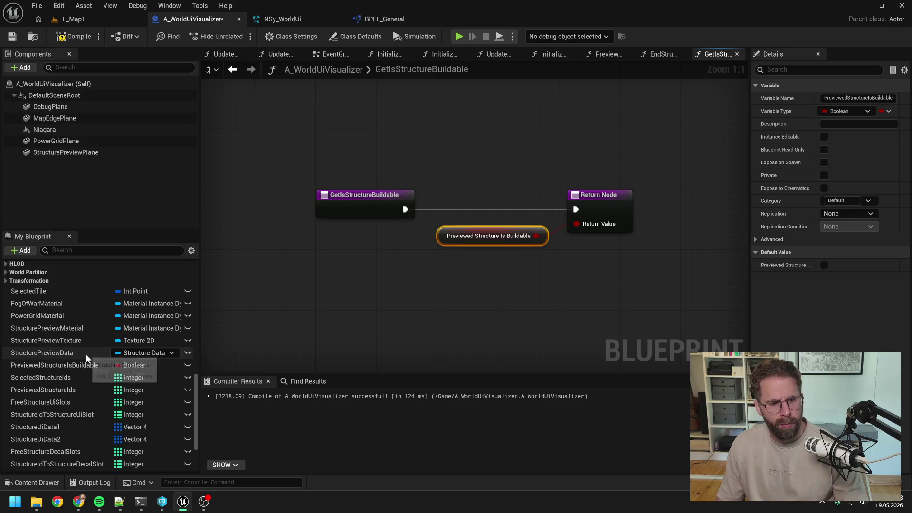
double_click(49, 365)
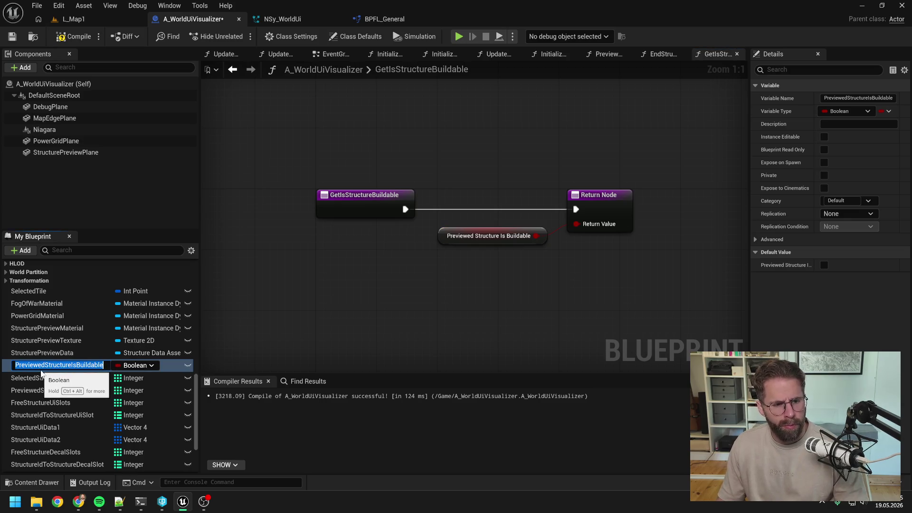
key(Home)
text(Is)
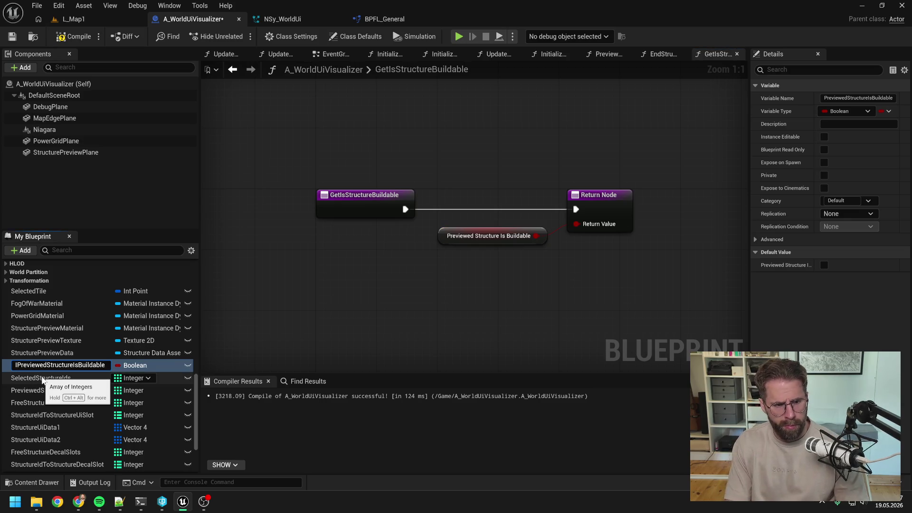
key(Right)
key(Right)
key(Right)
key(Delete)
key(Delete)
key(Return)
key(ctrl+s)
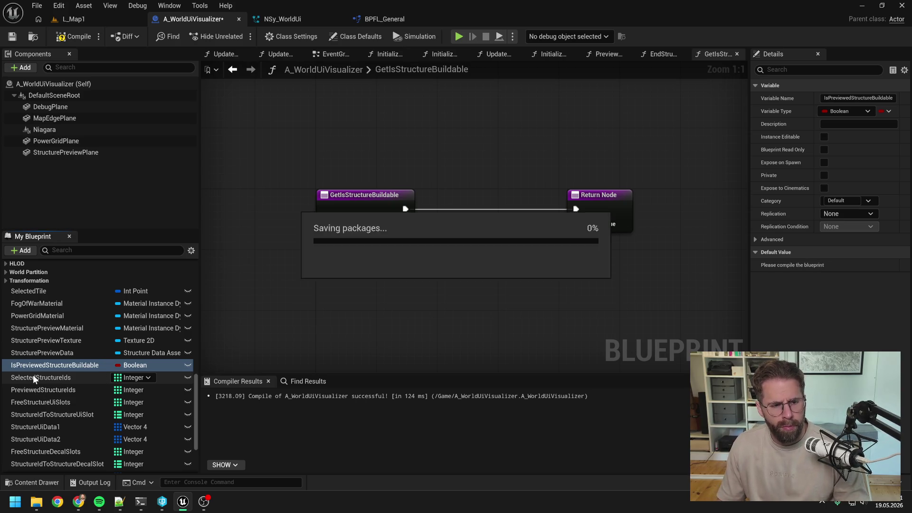
scroll(131, 323, up, 4)
scroll(125, 329, up, 5)
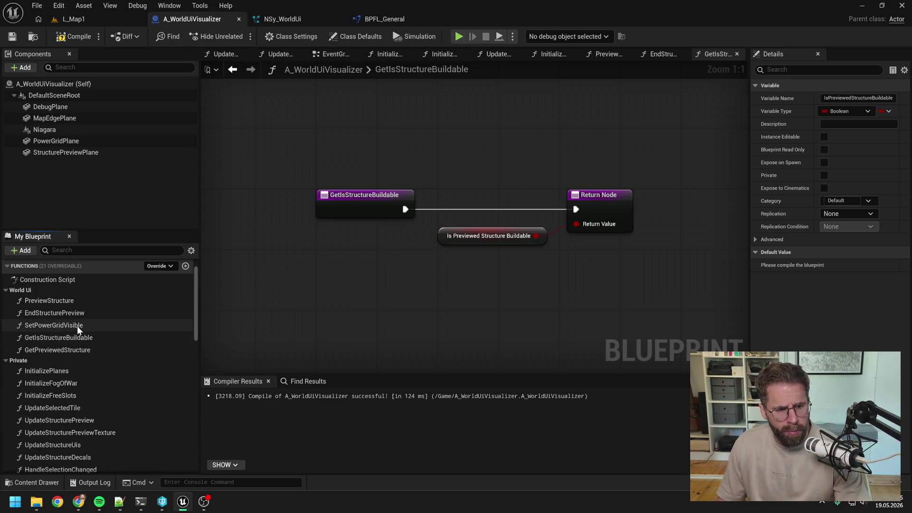
- Open the SetPowerGridVisible function and compile the blueprint
double_click(77, 326)
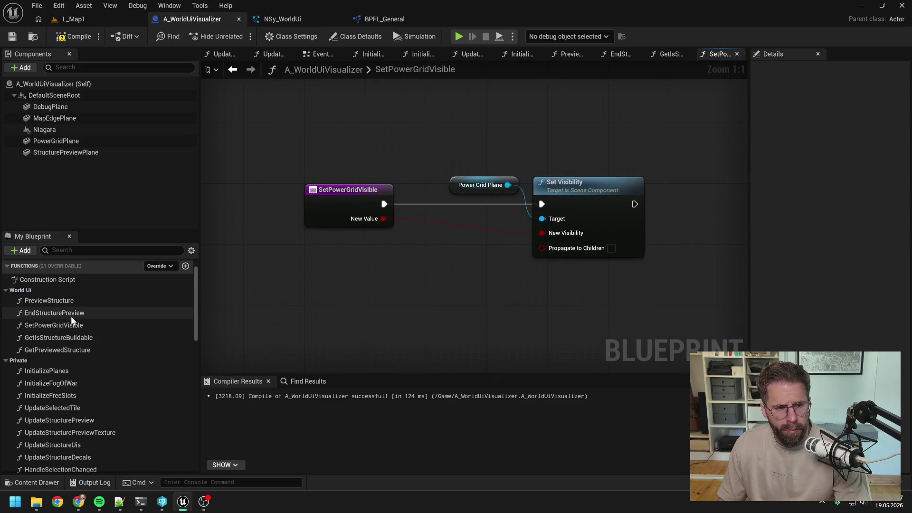
click(71, 37)
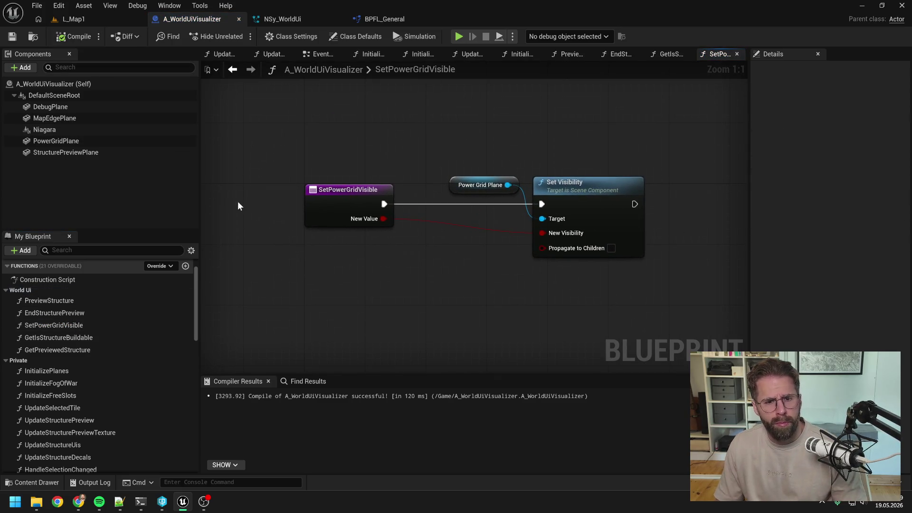
scroll(138, 313, down, 5)
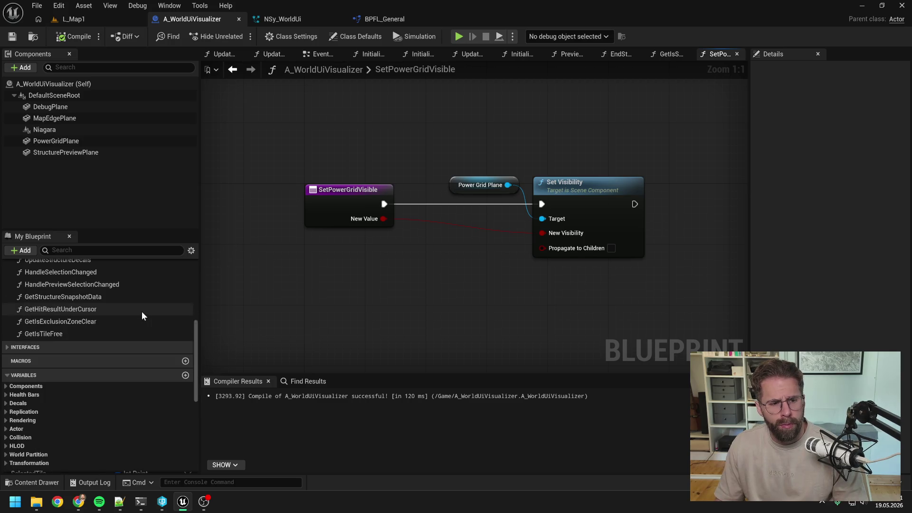
scroll(138, 317, up, 5)
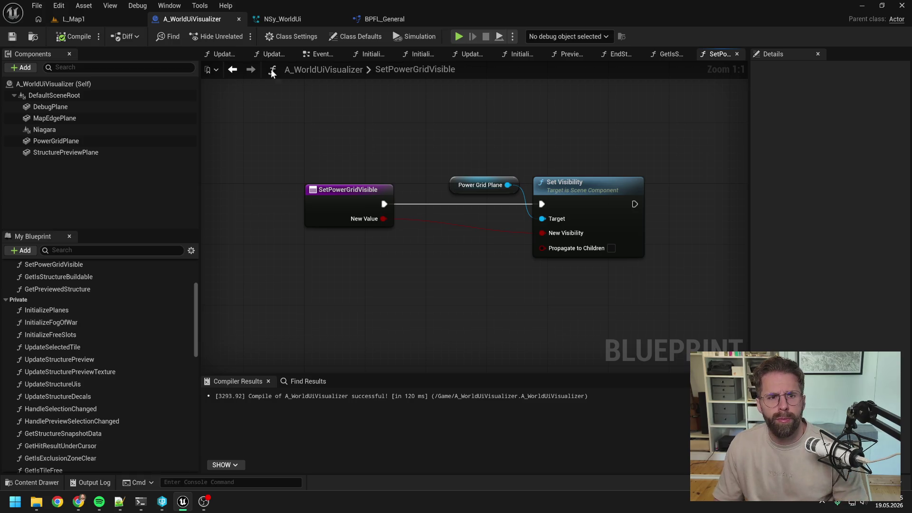
- Go to the EventGraph and look through the variable list in My Blueprint
click(321, 52)
scroll(465, 190, down, 1)
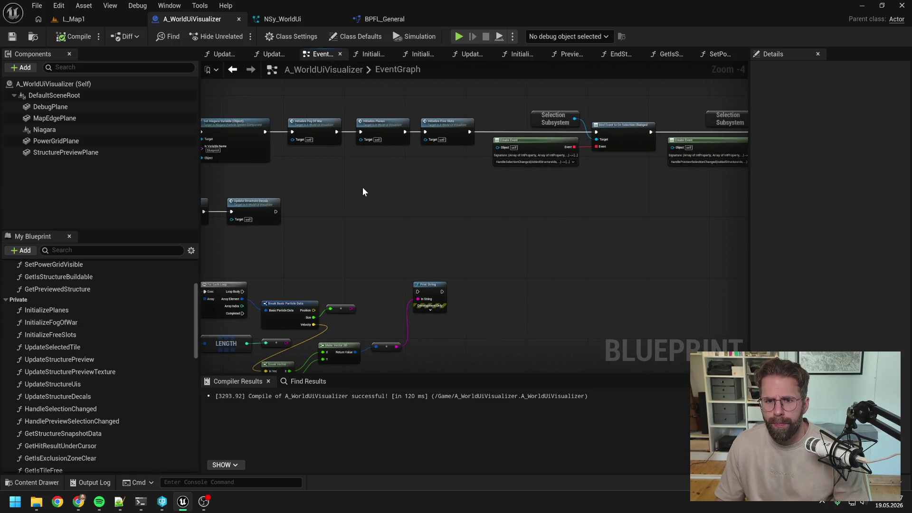
scroll(363, 187, down, 1)
scroll(450, 187, up, 2)
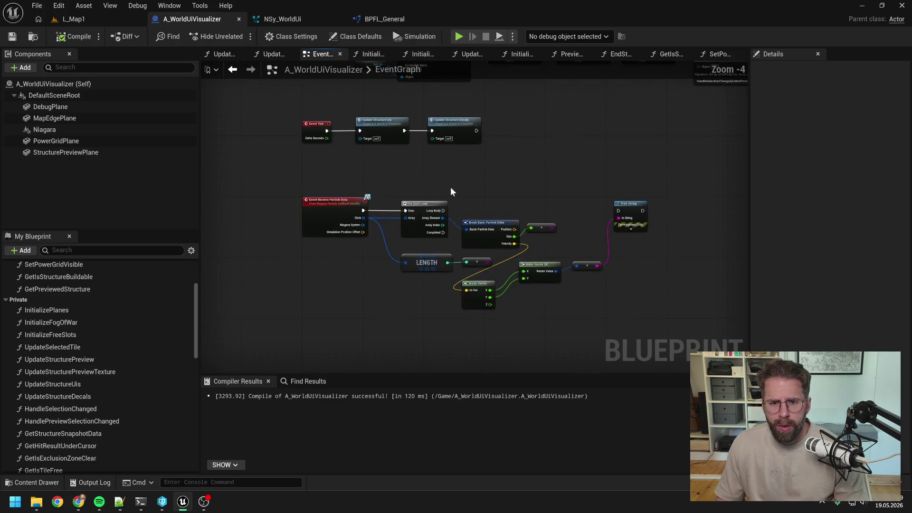
scroll(119, 337, down, 5)
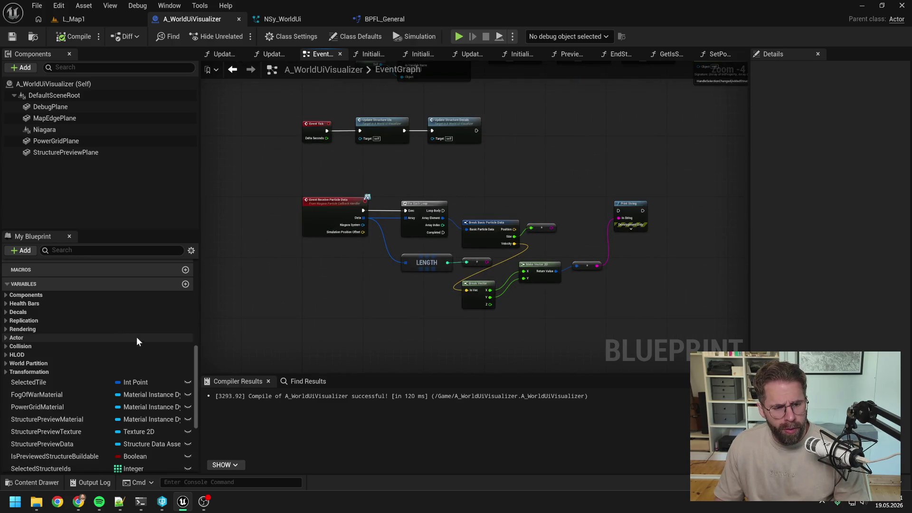
scroll(140, 339, down, 5)
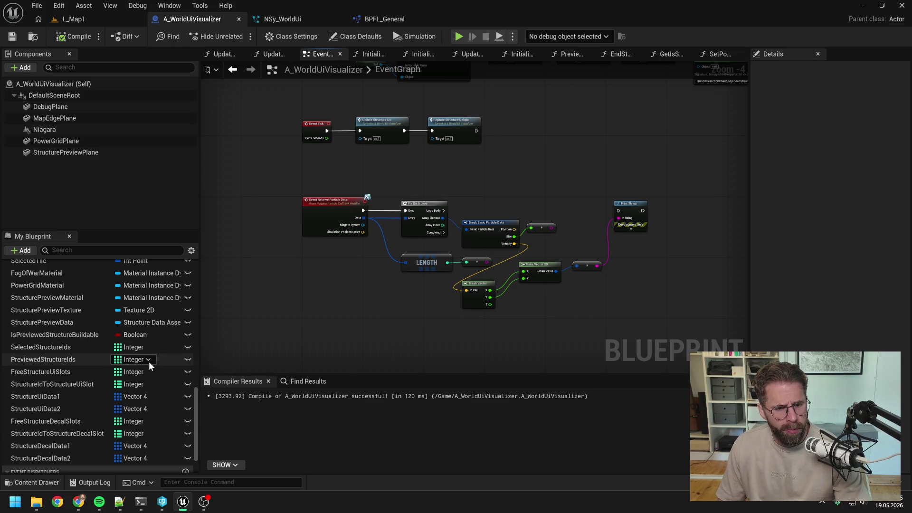
scroll(149, 364, up, 3)
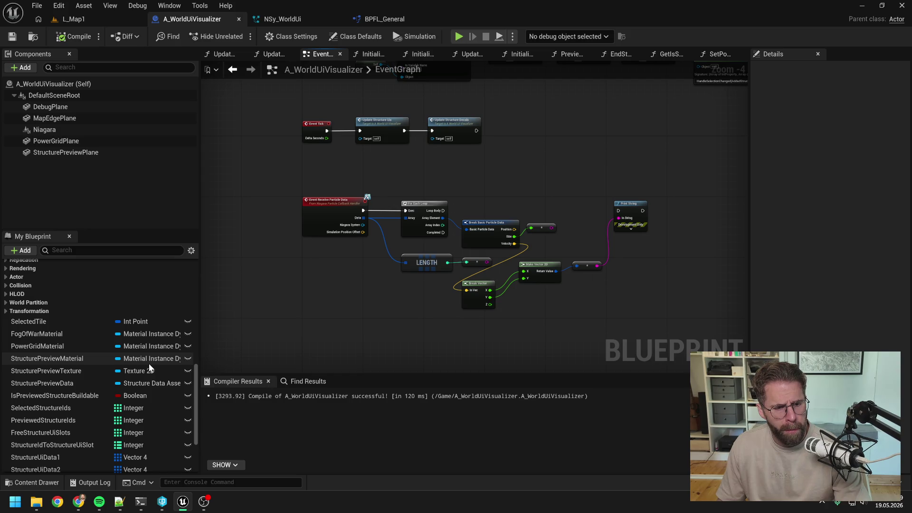
scroll(141, 352, down, 3)
scroll(143, 352, up, 15)
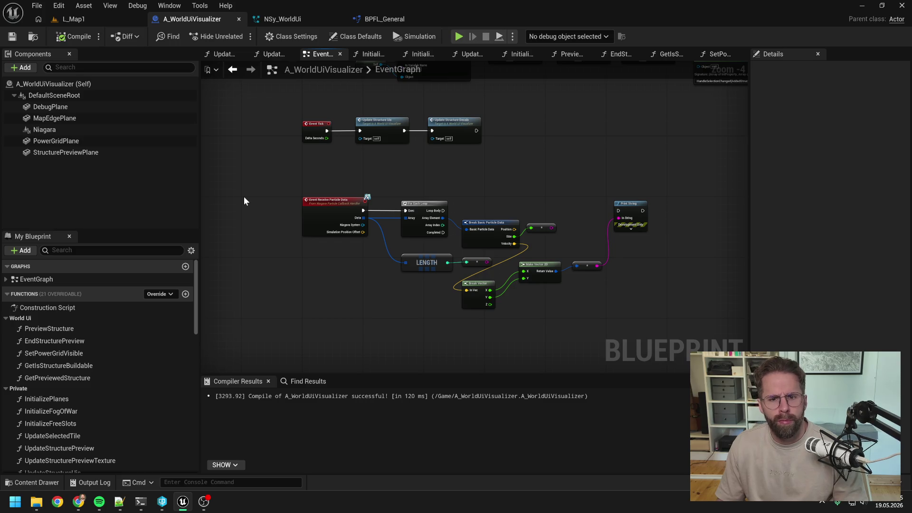
right_click(317, 53)
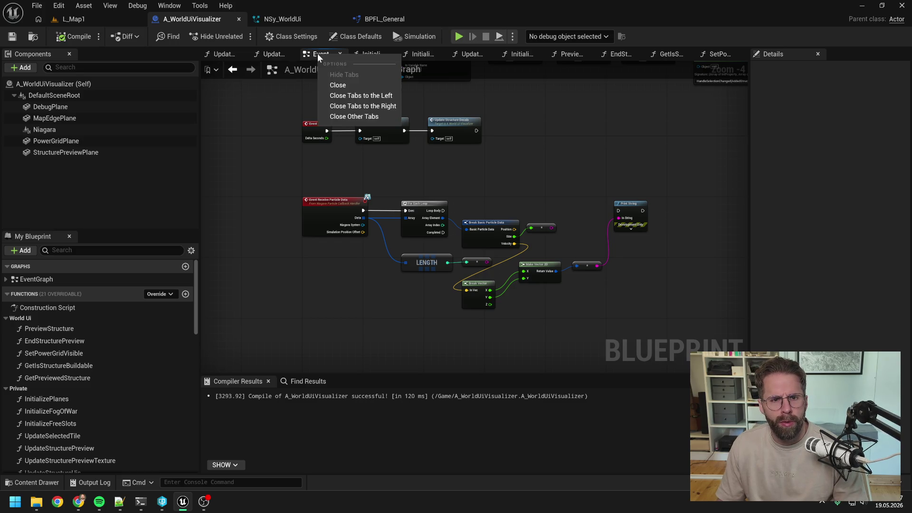
- Close all graph tabs except the EventGraph and return to the L_Map1 level
click(343, 114)
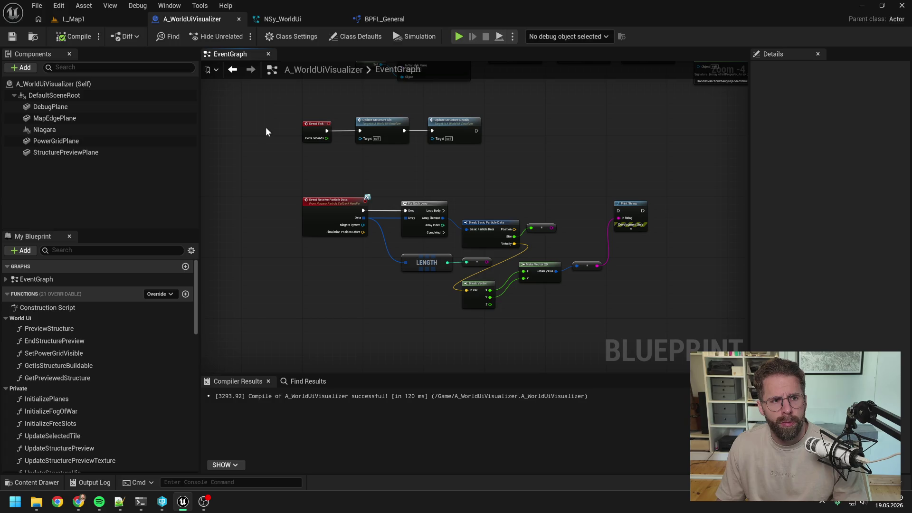
key(ctrl+space)
click(105, 21)
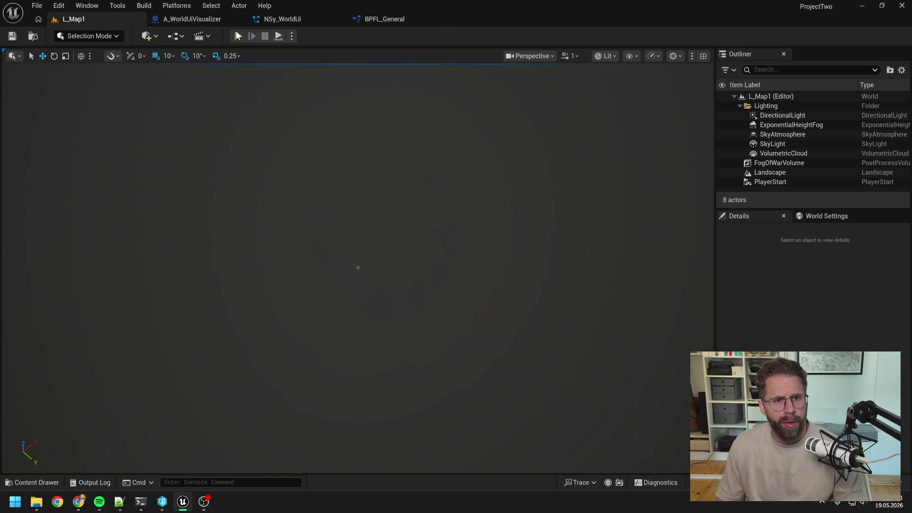
- Play-test L_Map1 in the editor, stop with Escape, then start it again
click(239, 35)
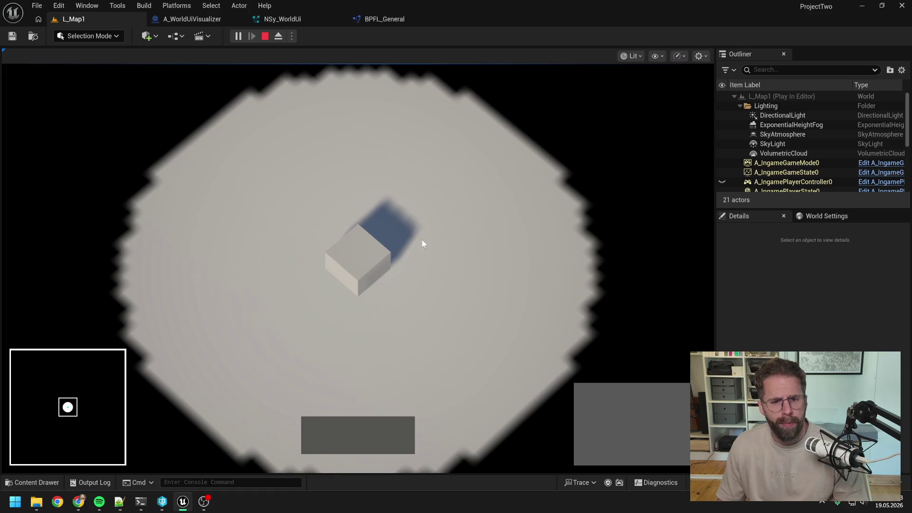
key(Escape)
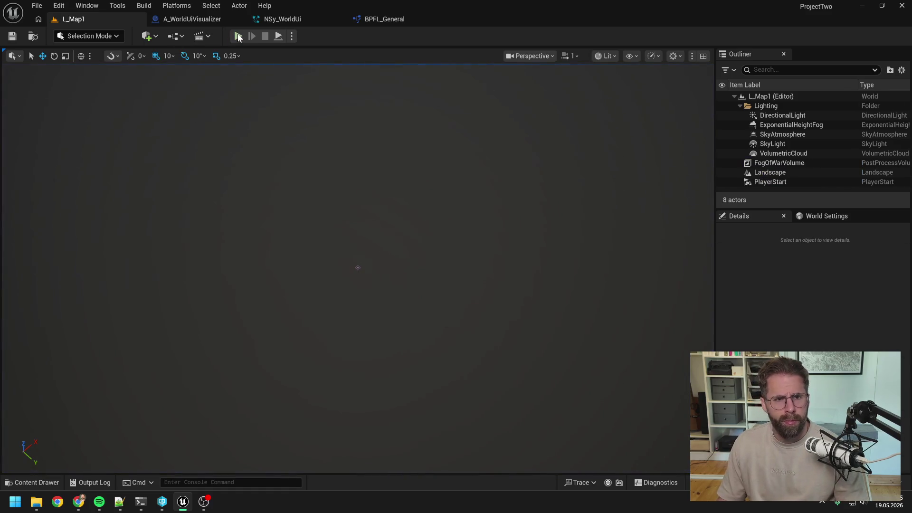
click(239, 37)
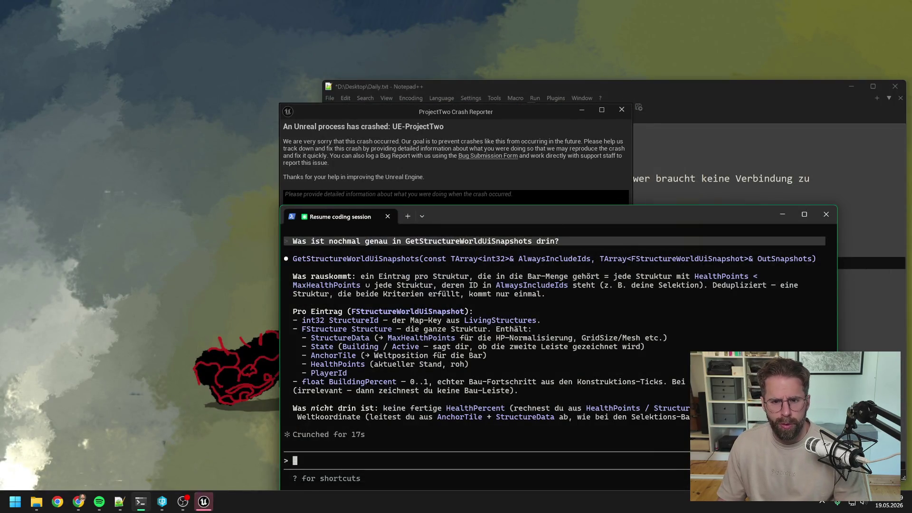
- Send the ProjectTwo crash report and restart the editor
click(595, 372)
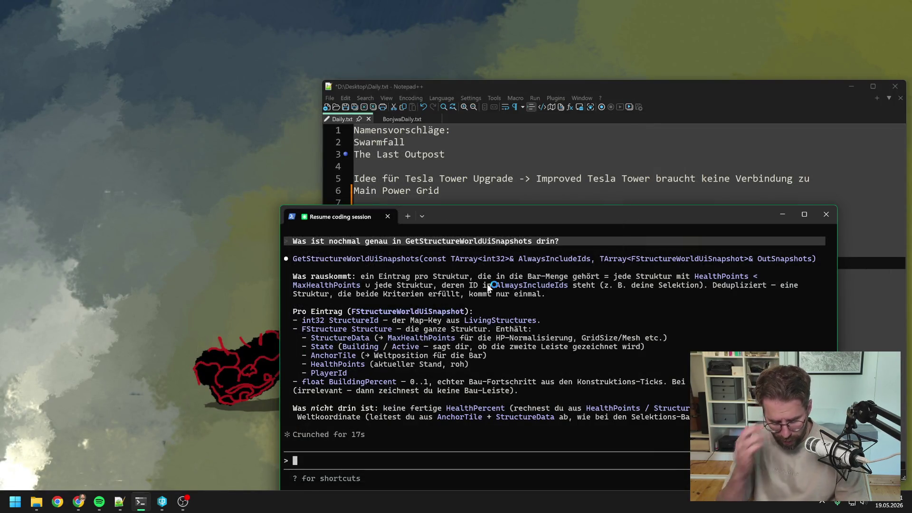